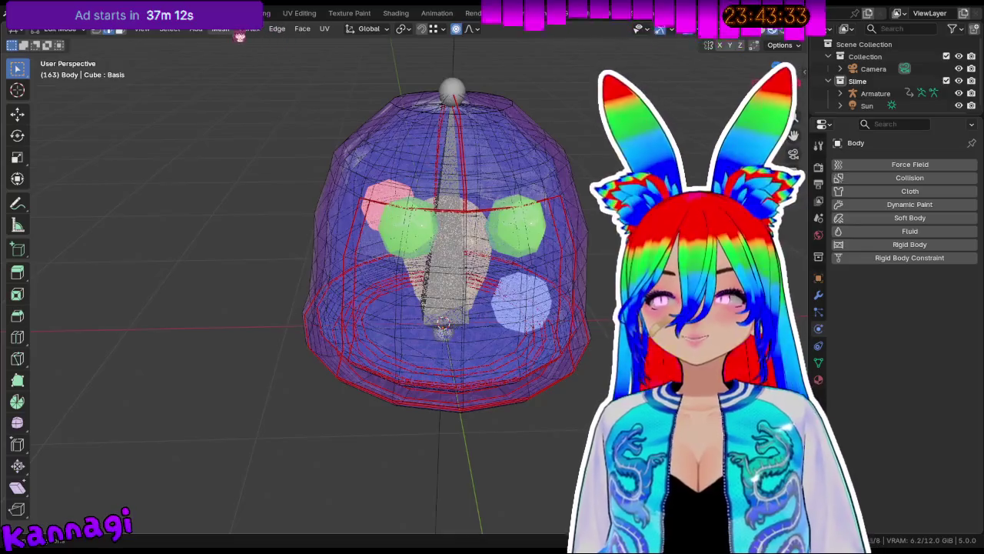
Toggle the slime body in and out of Edit Mode, then pick a file from File > Open Recent.
key("ctrl+Page_Up")
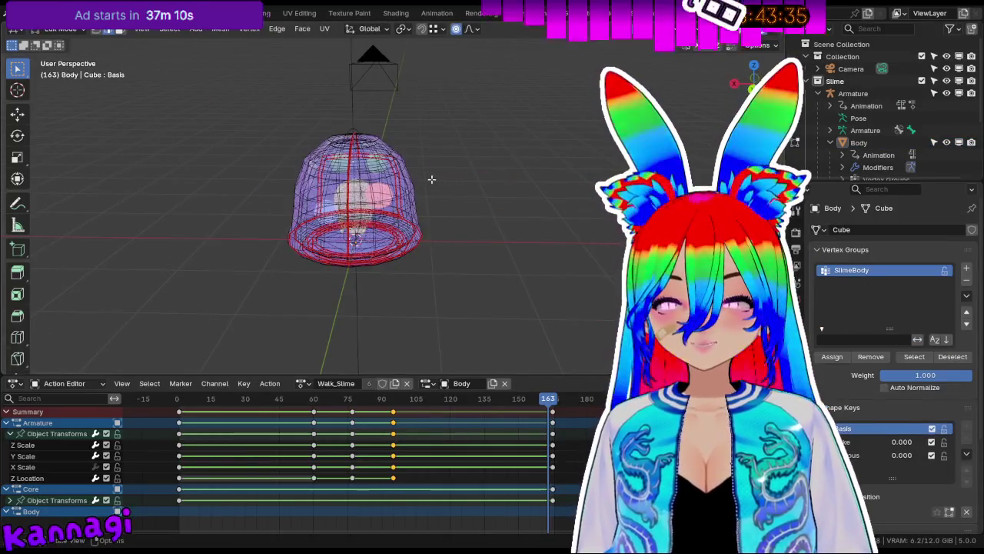
key("Tab")
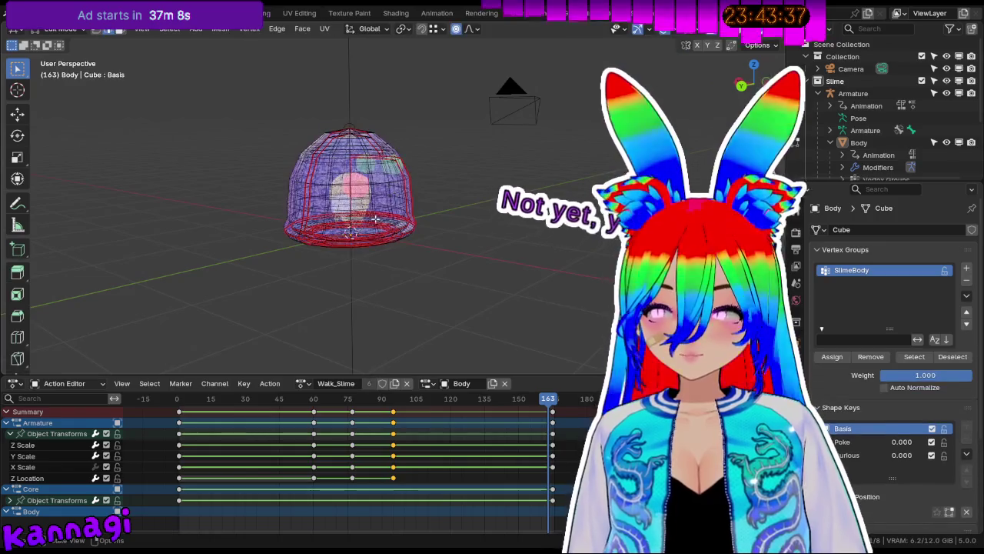
key("Tab")
left_click(29, 14)
mouse_move(56, 51)
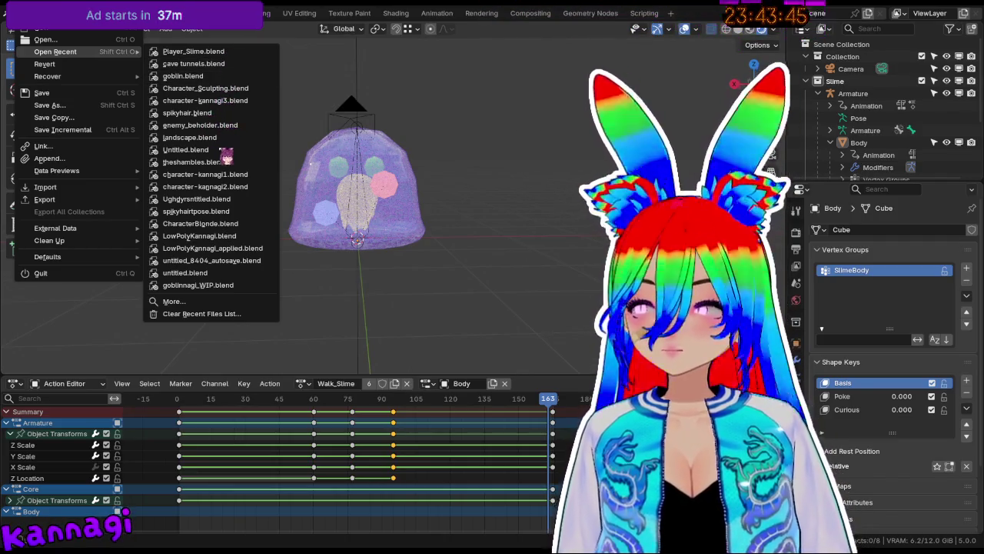
left_click(229, 212)
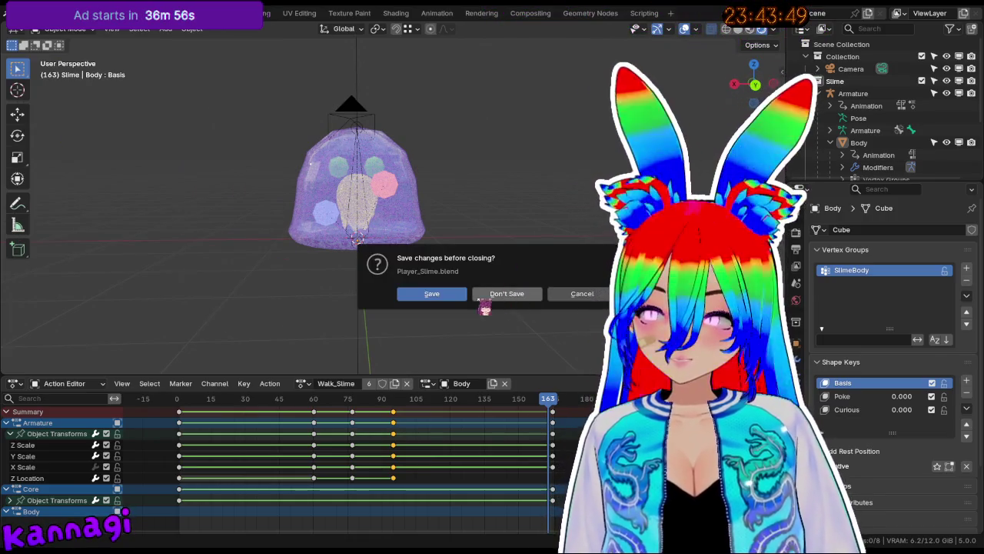
Load the recent project without saving Player_Slime.blend, then select Face_Plate_A in the UV Editing workspace.
left_click(506, 293)
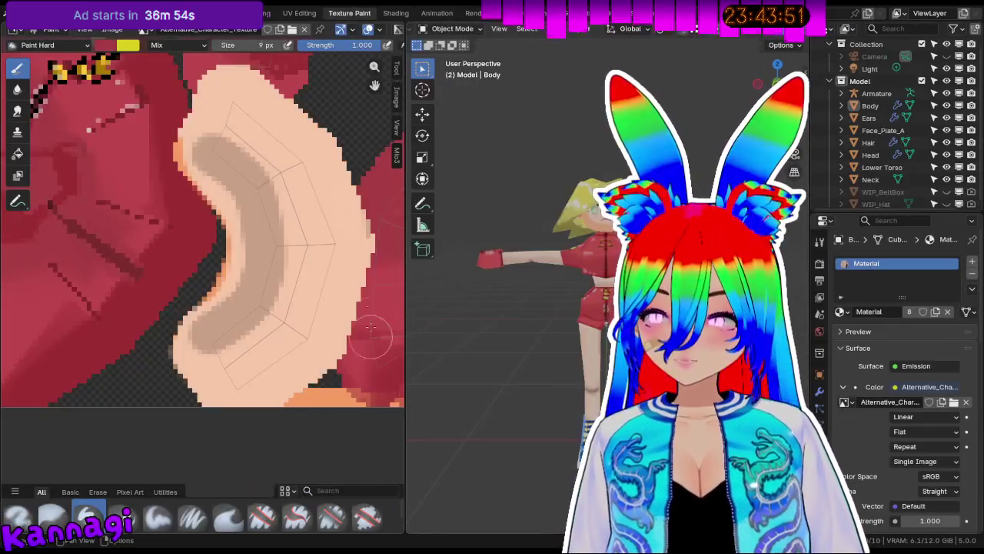
scroll(538, 292, "up", 3)
scroll(538, 293, "up", 2)
middle_click_drag(538, 292, 742, 285)
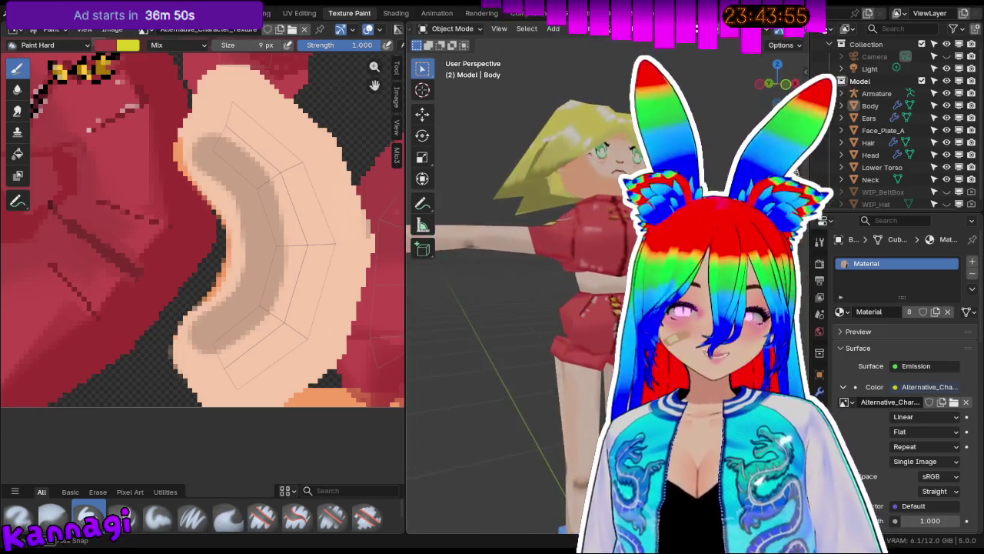
scroll(616, 293, "down", 4)
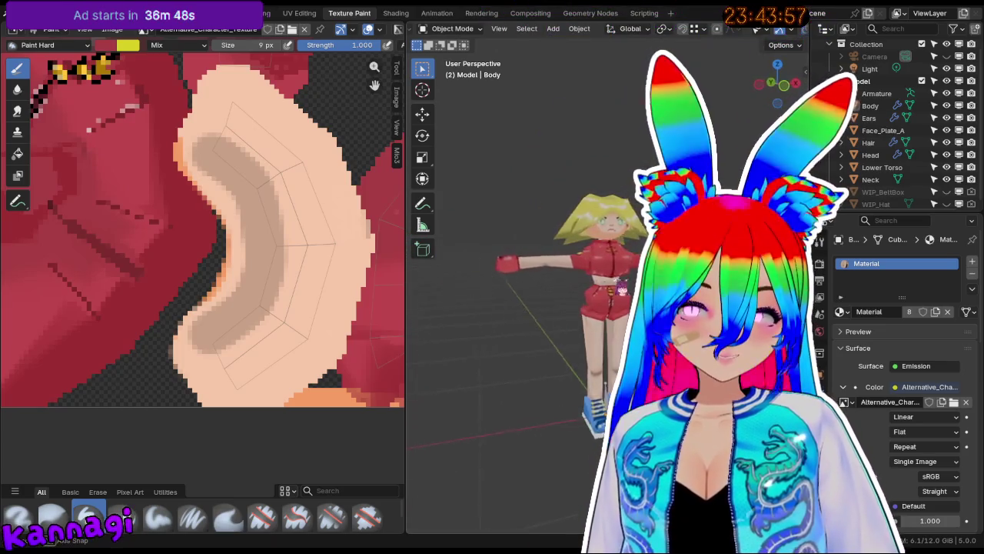
scroll(584, 230, "up", 3)
left_click(584, 173)
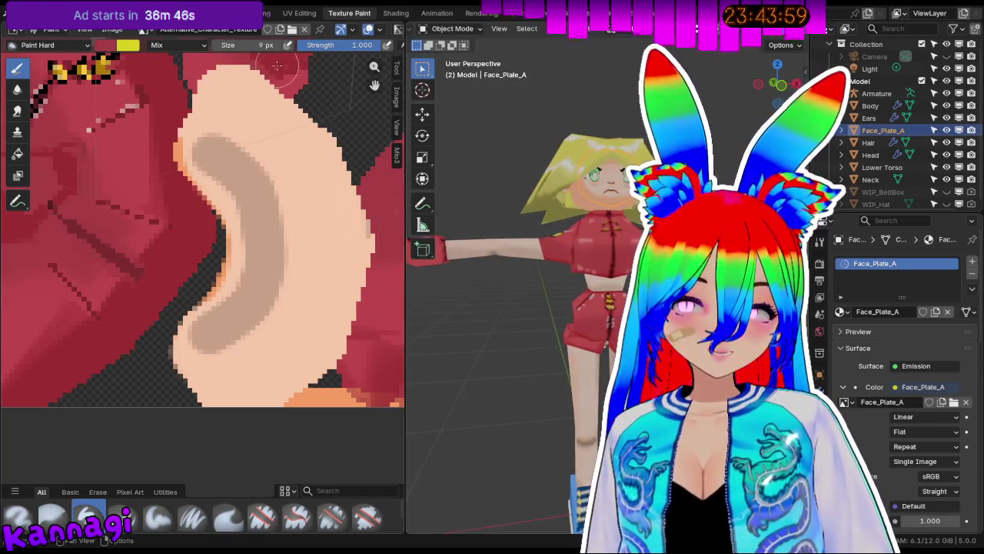
left_click(300, 13)
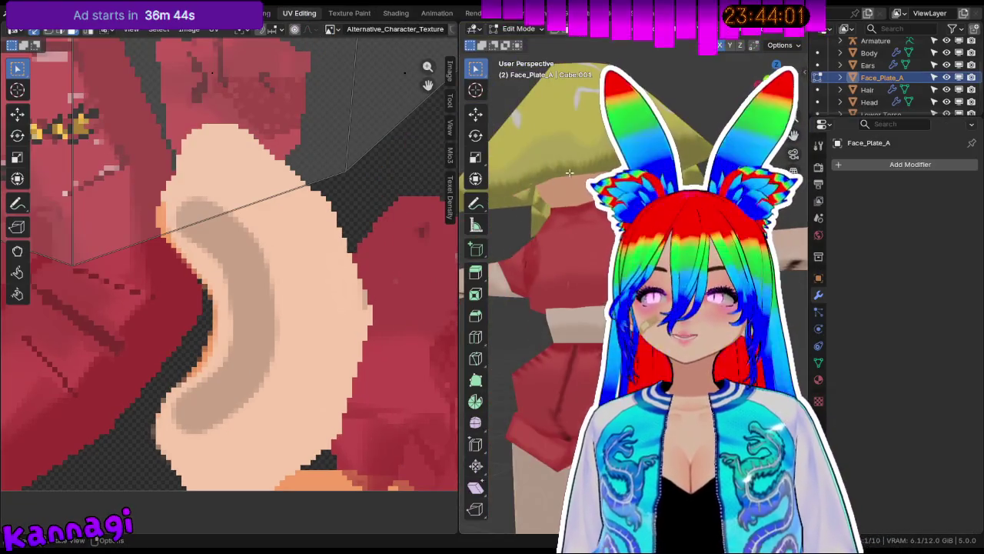
Display the Face_Plate_A image in the UV editor beneath the face plate's UVs.
scroll(296, 221, "down", 3)
scroll(251, 73, "down", 1)
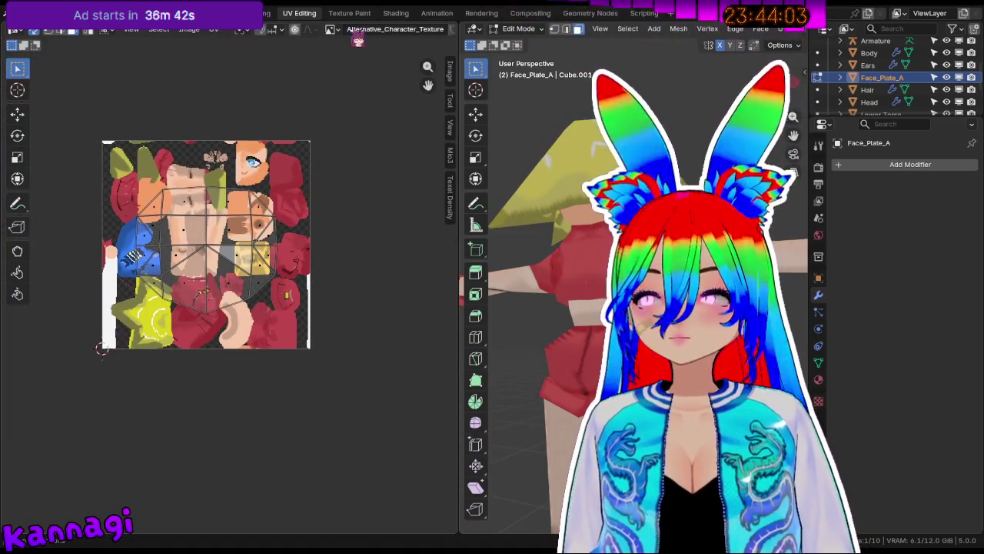
left_click(332, 29)
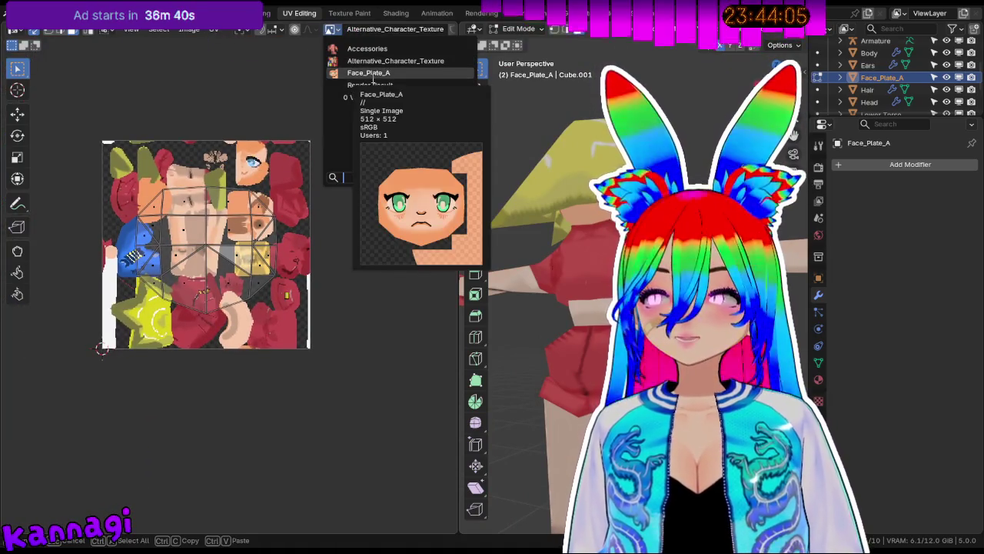
left_click(369, 73)
scroll(243, 291, "down", 2)
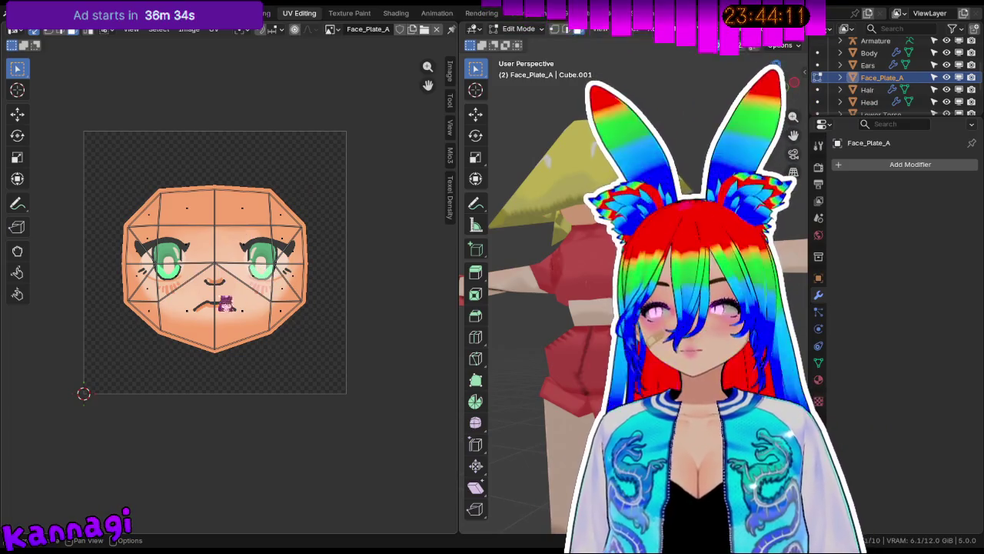
Orbit around the character to check the textured face, then return to Object Mode.
middle_click_drag(692, 308, 600, 307)
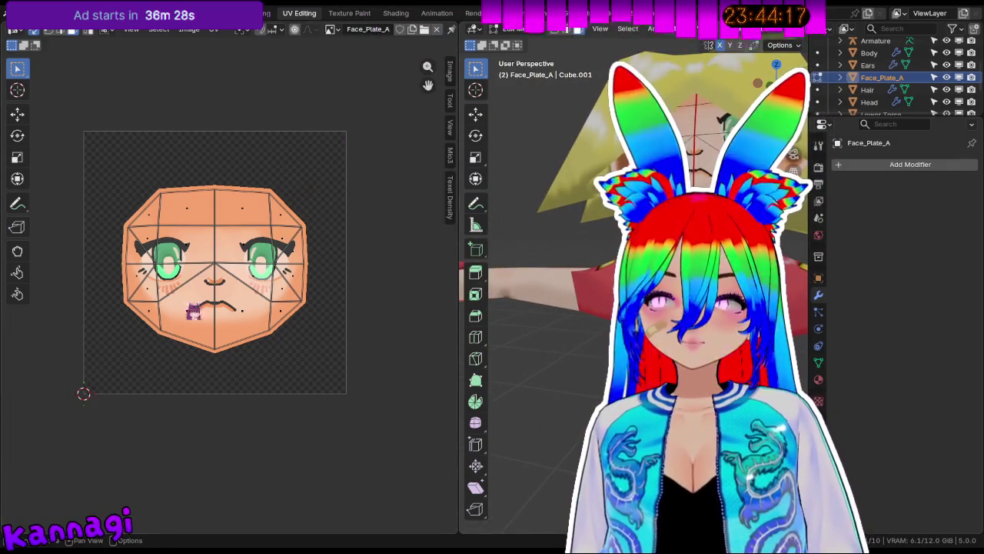
mouse_move(599, 307)
middle_mouse_down()
mouse_move(565, 308)
mouse_move(608, 304)
middle_mouse_up()
middle_click_drag(616, 254, 635, 242)
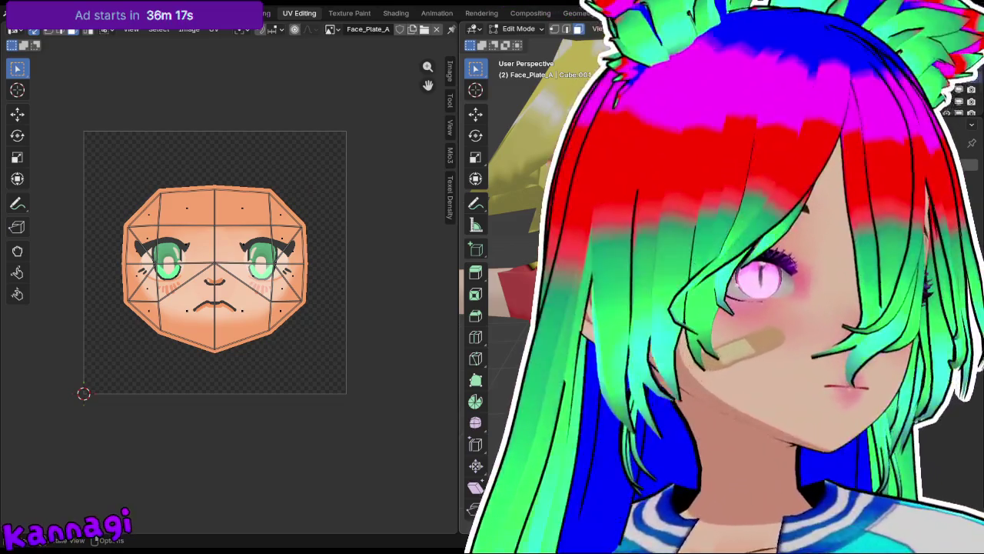
middle_click_drag(692, 308, 739, 308)
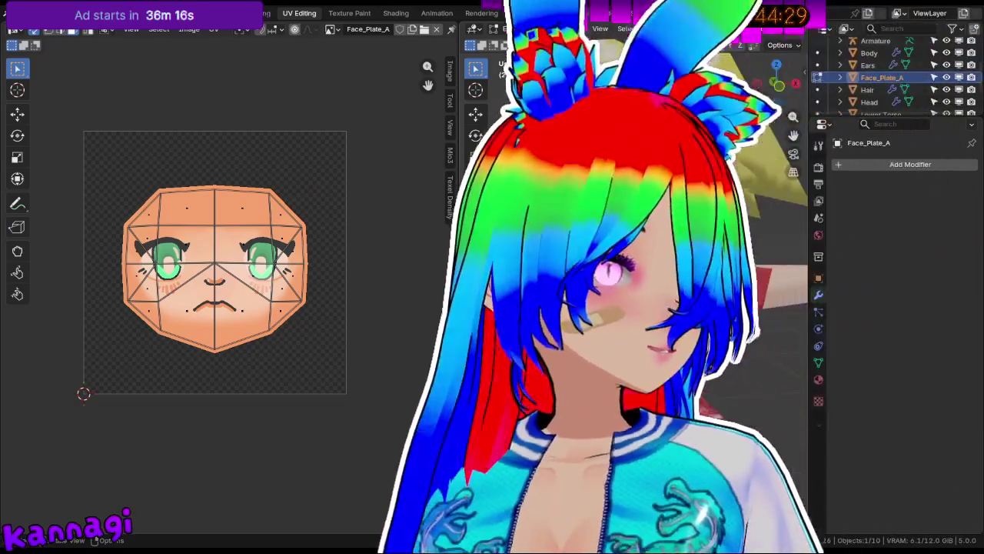
middle_click_drag(631, 307, 585, 308)
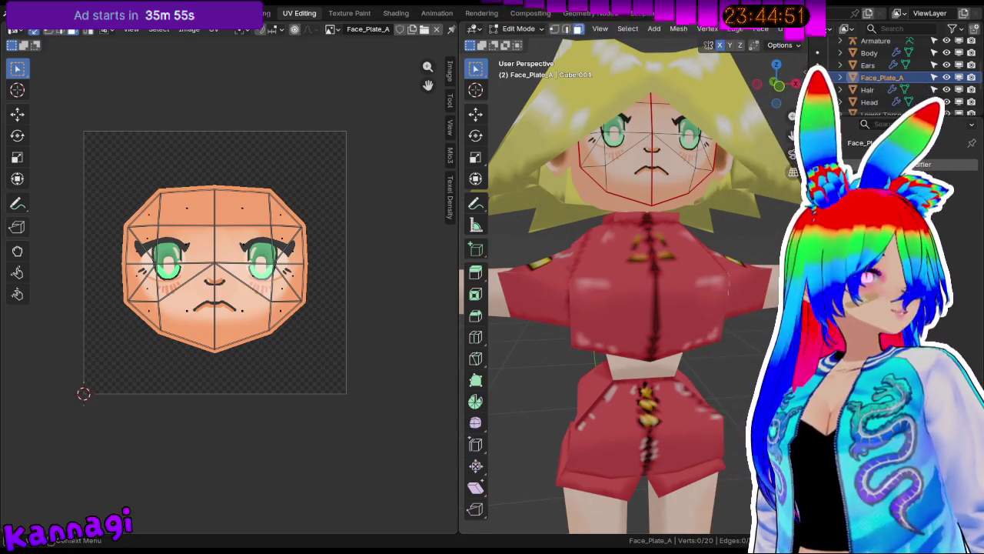
middle_click_drag(696, 288, 673, 287)
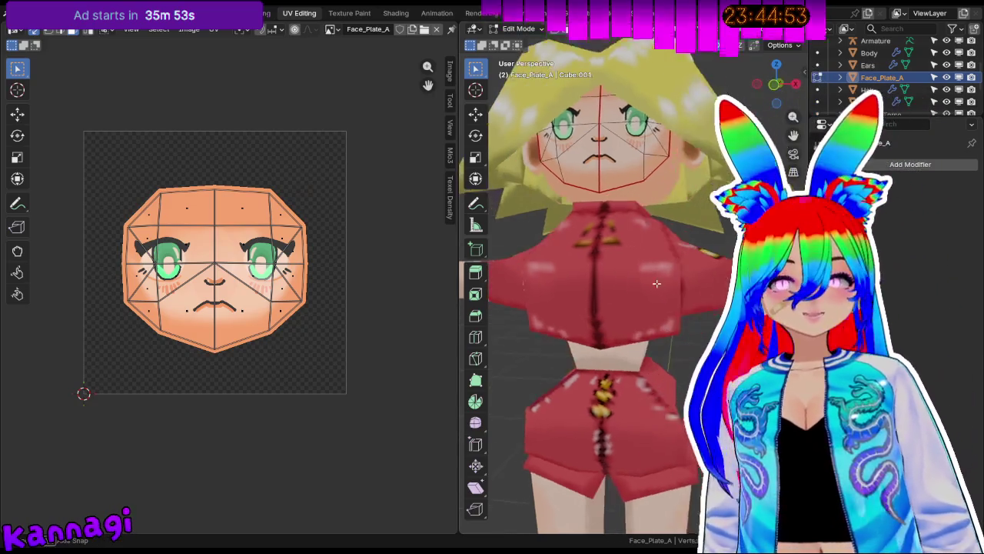
scroll(673, 287, "down", 4)
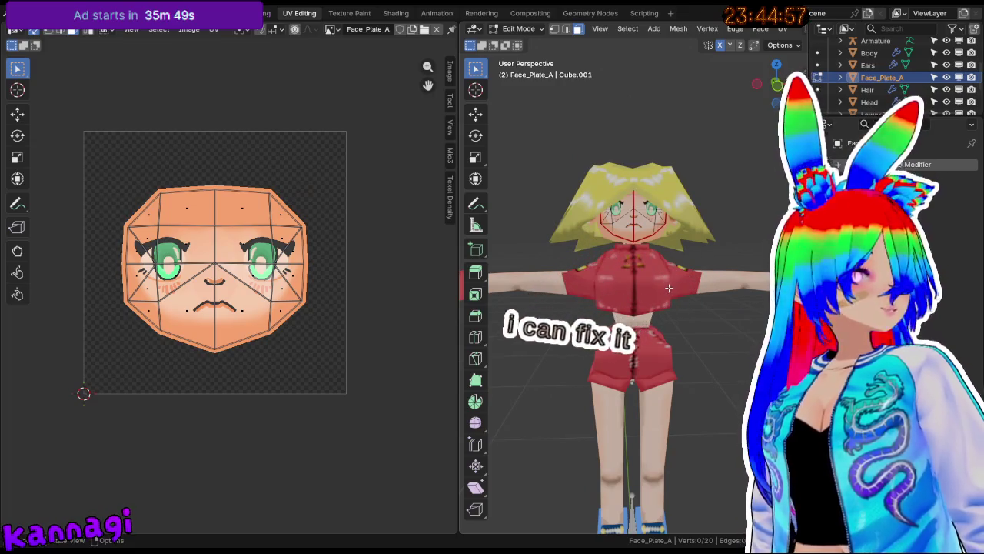
key("Tab")
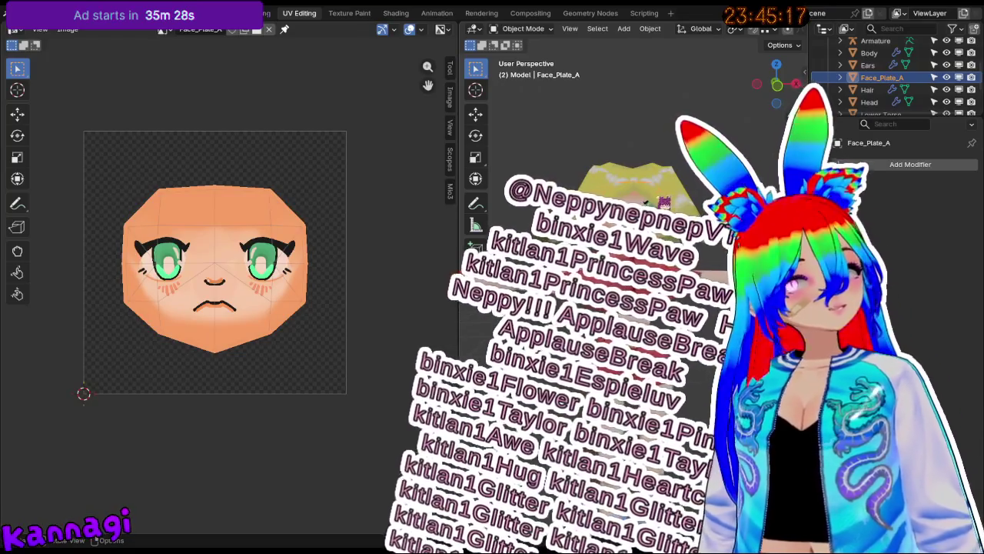
Bring up the File > Open Recent list of project files.
scroll(645, 171, "up", 4)
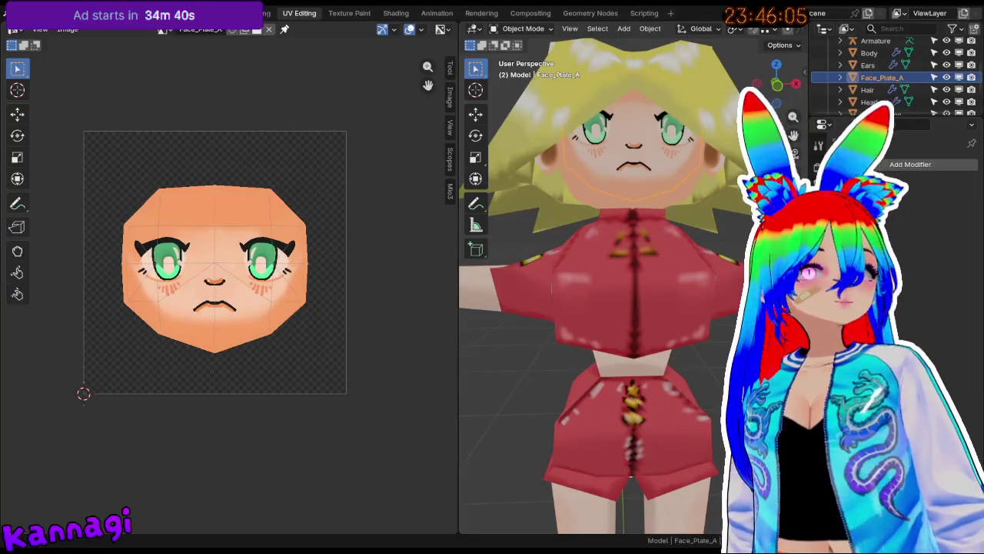
left_click(14, 13)
mouse_move(56, 51)
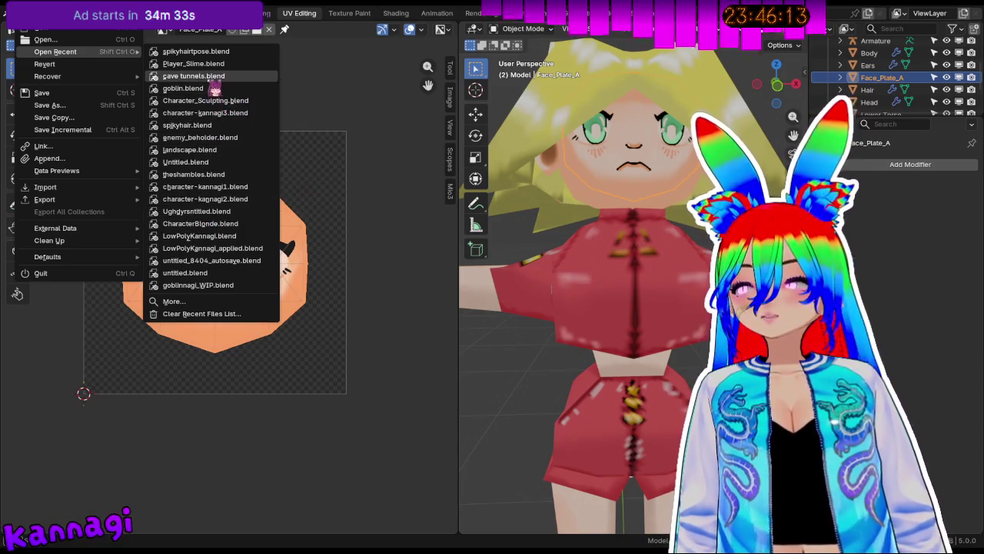
Open the other recent project, discarding unsaved changes to the character file.
left_click(212, 126)
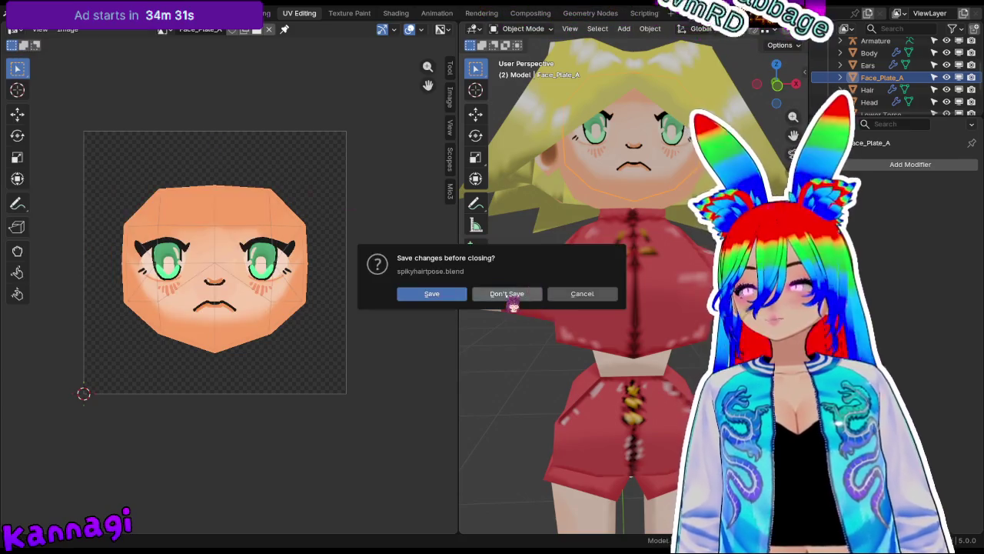
left_click(506, 292)
scroll(510, 193, "up", 2)
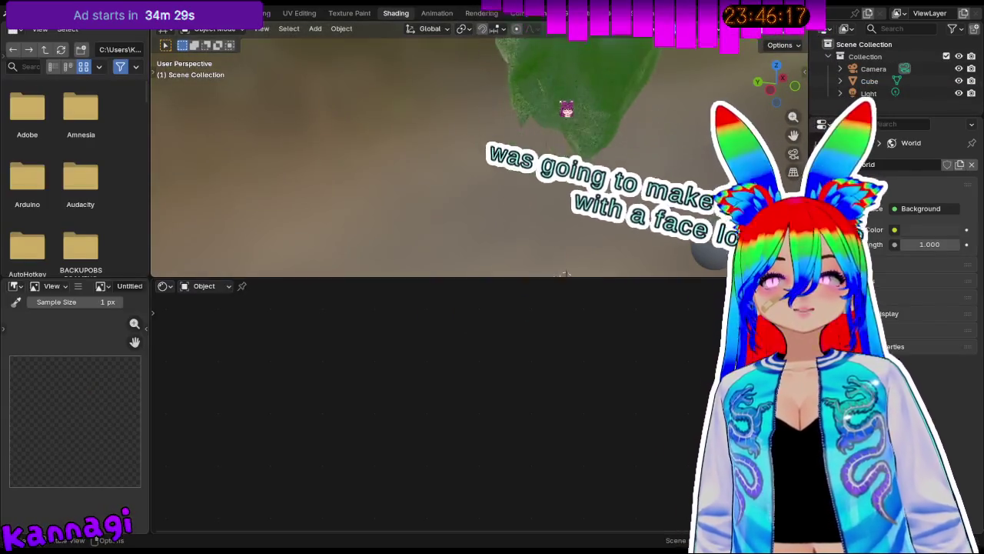
scroll(564, 103, "up", 3)
scroll(397, 114, "up", 2)
scroll(457, 227, "down", 2)
scroll(518, 149, "down", 2)
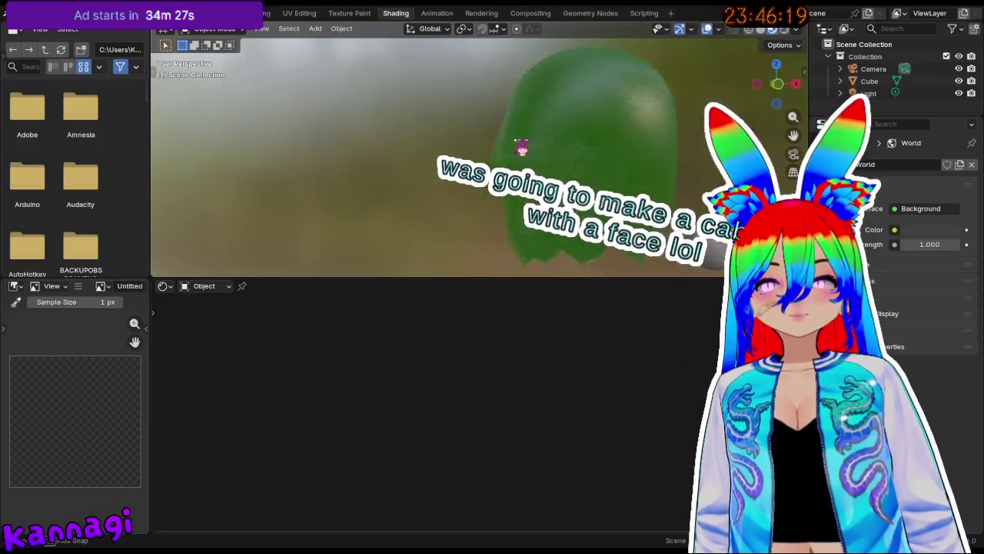
Select the green Cube, put it in Edit Mode, and switch to the Texture Paint workspace.
left_click(507, 148)
mouse_move(507, 147)
middle_mouse_down()
mouse_move(651, 149)
mouse_move(464, 158)
mouse_move(341, 149)
mouse_move(389, 162)
mouse_move(579, 136)
middle_mouse_up()
key("Tab")
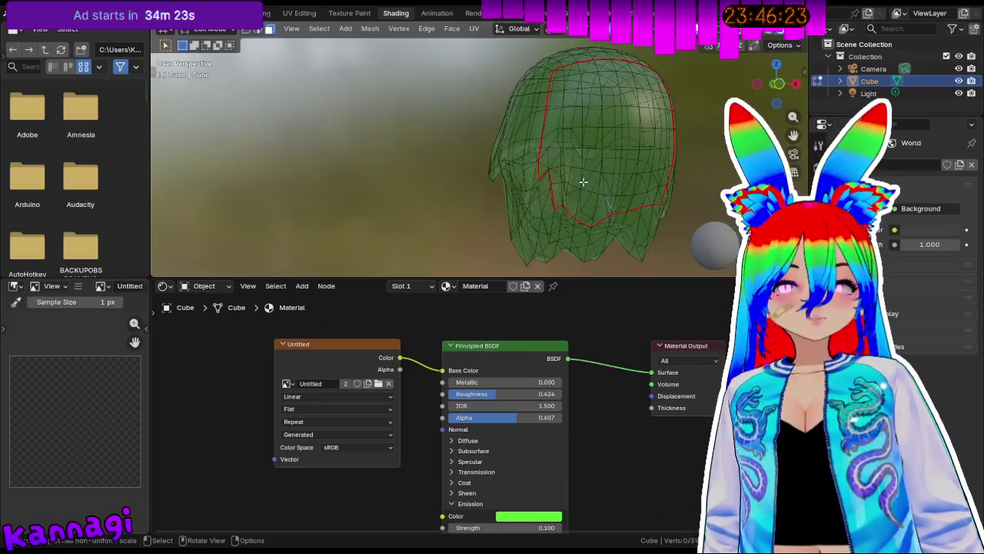
middle_click_drag(640, 127, 516, 145)
left_click(349, 13)
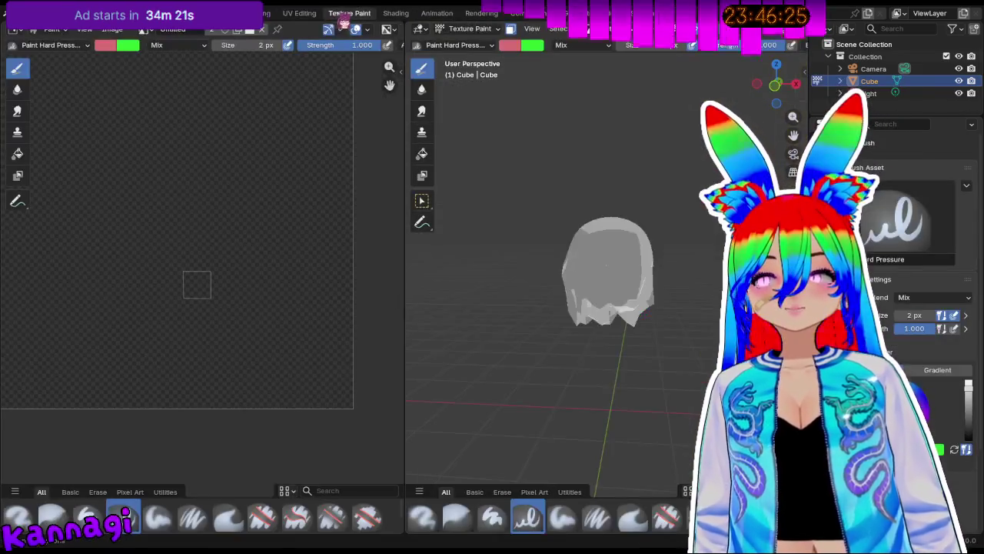
Select the Cube's connected face island with L and fill it with the paint colour.
key("Tab")
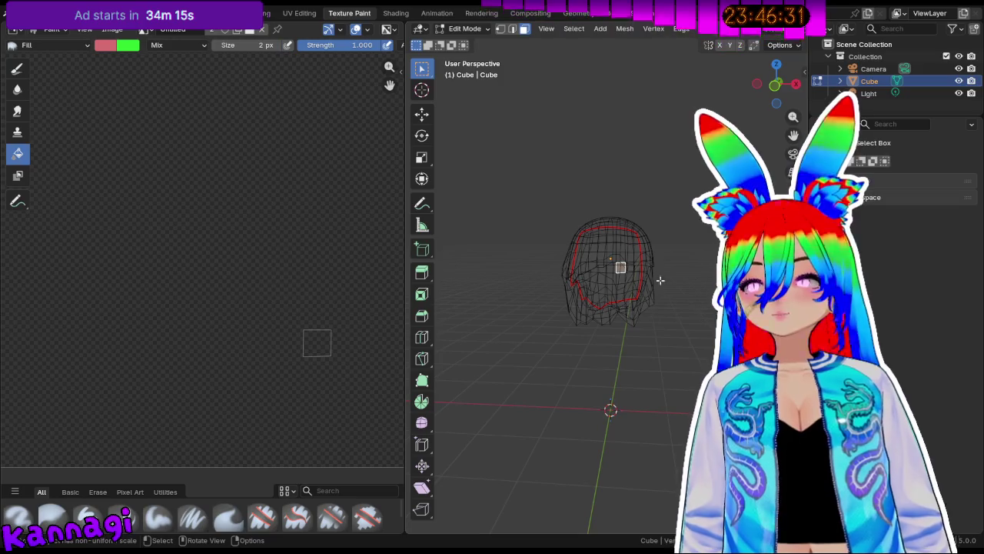
left_click(488, 28)
left_click(485, 112)
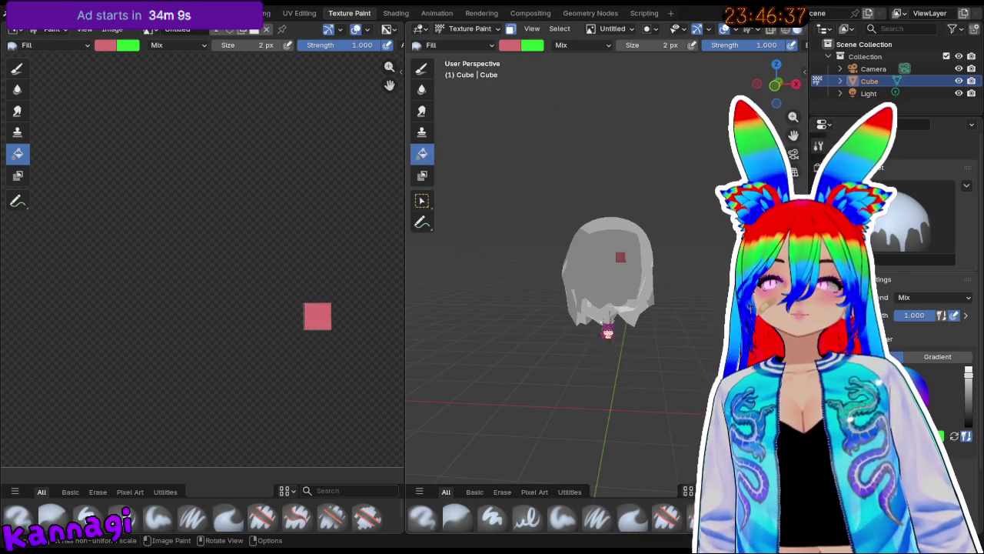
left_click(473, 29)
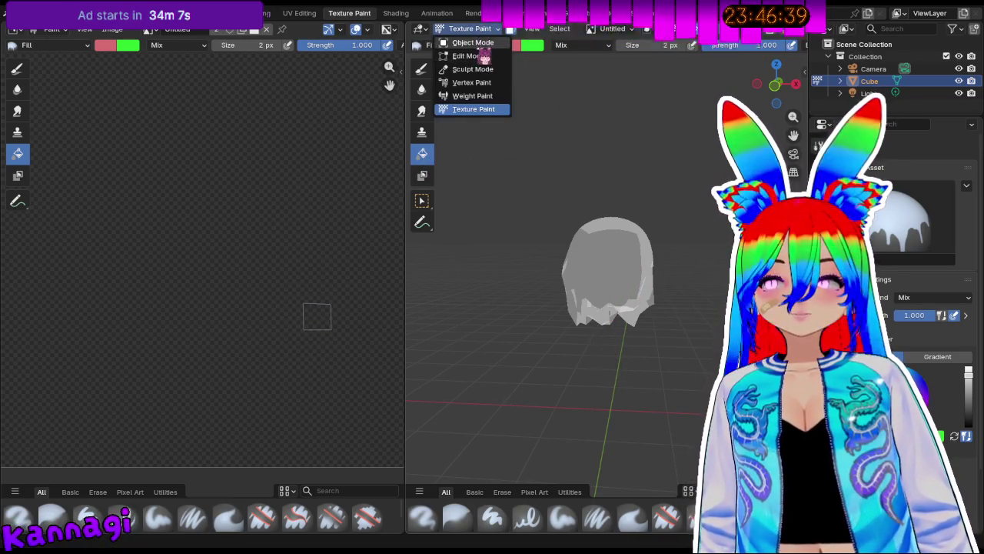
left_click(480, 57)
key("l")
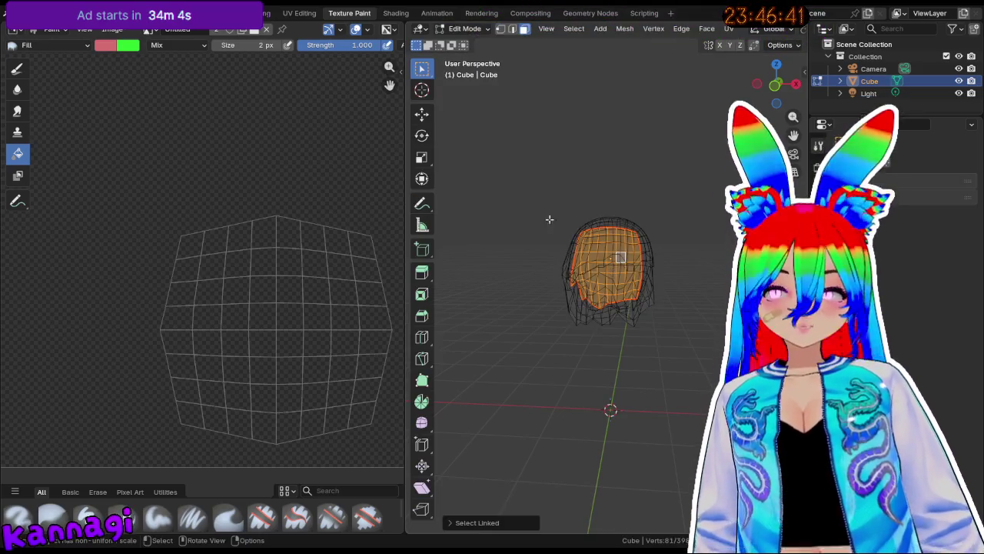
left_click(468, 29)
left_click(479, 115)
left_click(624, 273)
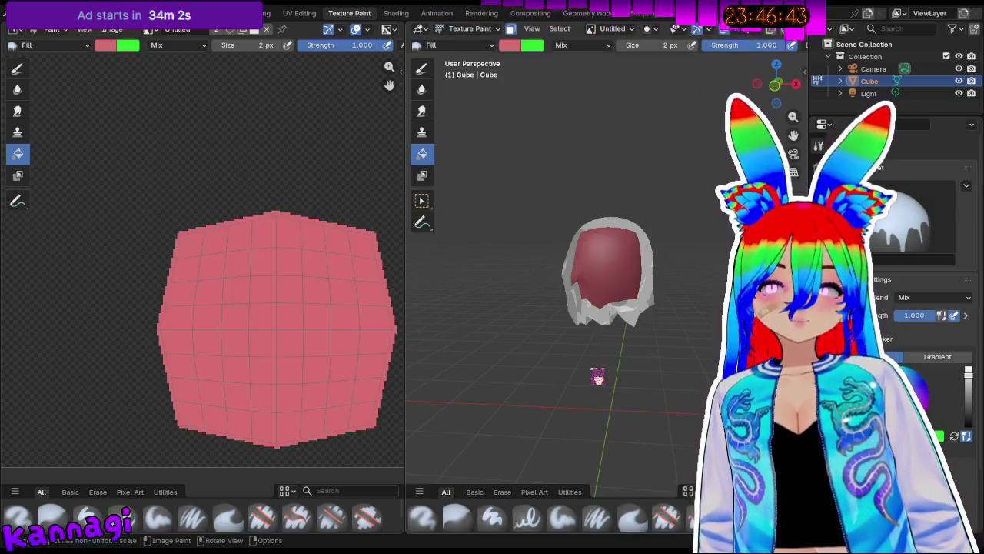
Turn off face-selection masking, fill the whole image pink, then undo that fill.
mouse_move(480, 234)
middle_mouse_down()
mouse_move(521, 231)
mouse_move(477, 235)
middle_mouse_up()
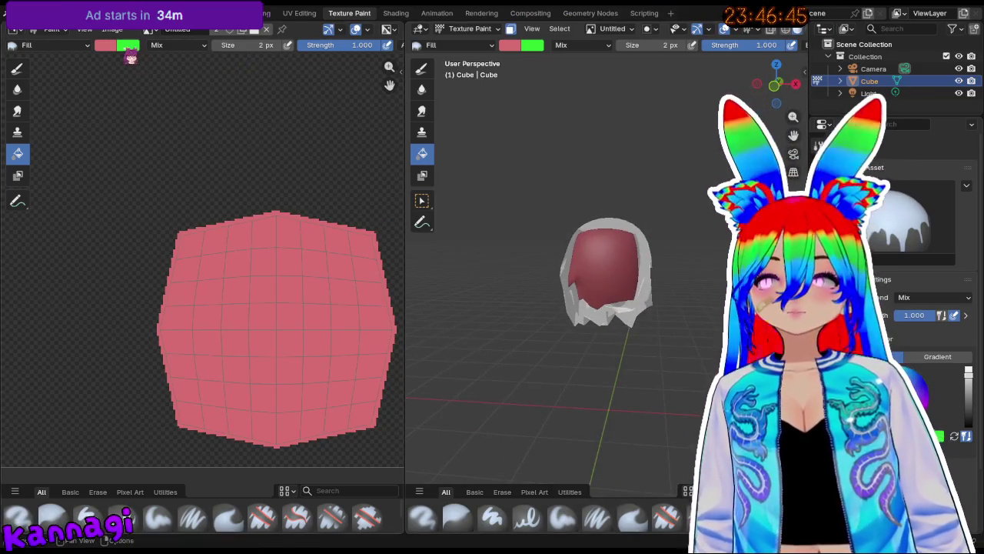
left_click(512, 29)
scroll(261, 241, "up", 3)
scroll(262, 242, "up", 2)
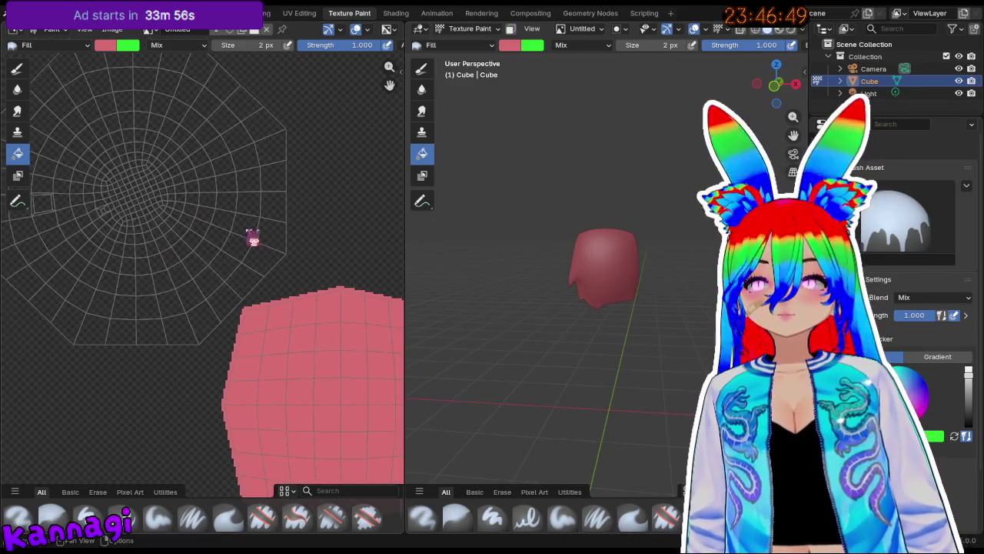
left_click(300, 315)
key("ctrl+z")
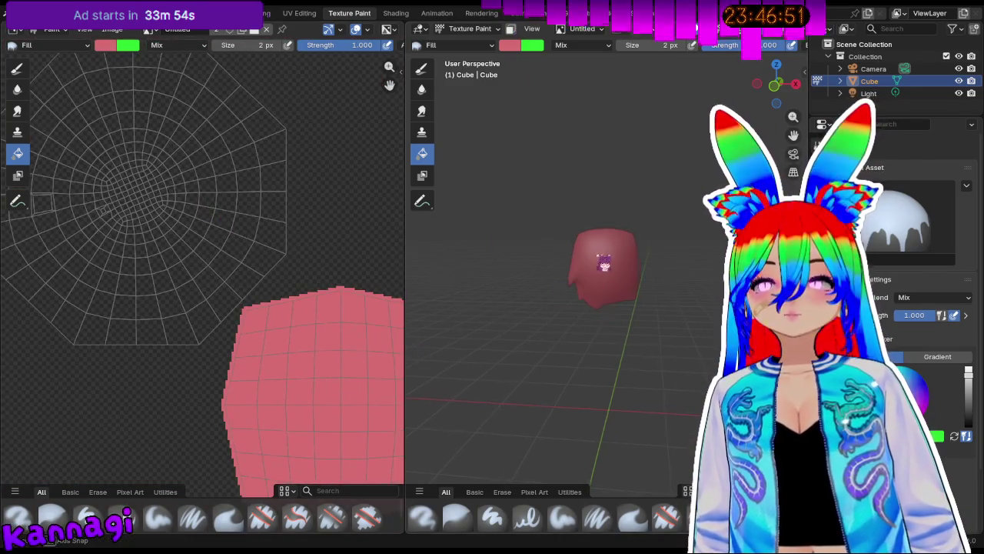
Unlink the Untitled image and the Cube's material in Material Properties.
middle_click_drag(598, 264, 538, 253)
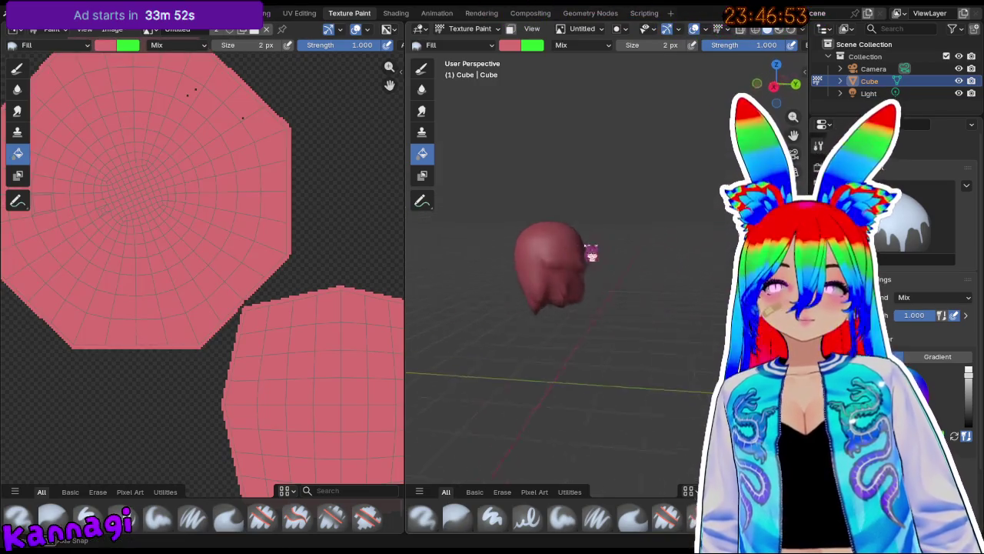
middle_click_drag(593, 281, 669, 269)
scroll(652, 285, "up", 3)
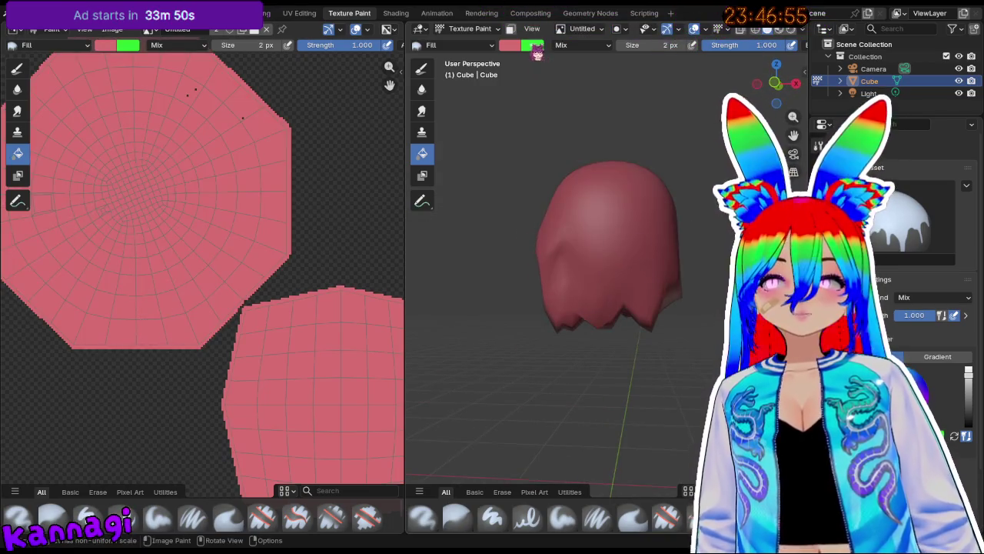
left_click(510, 44)
left_click(818, 369)
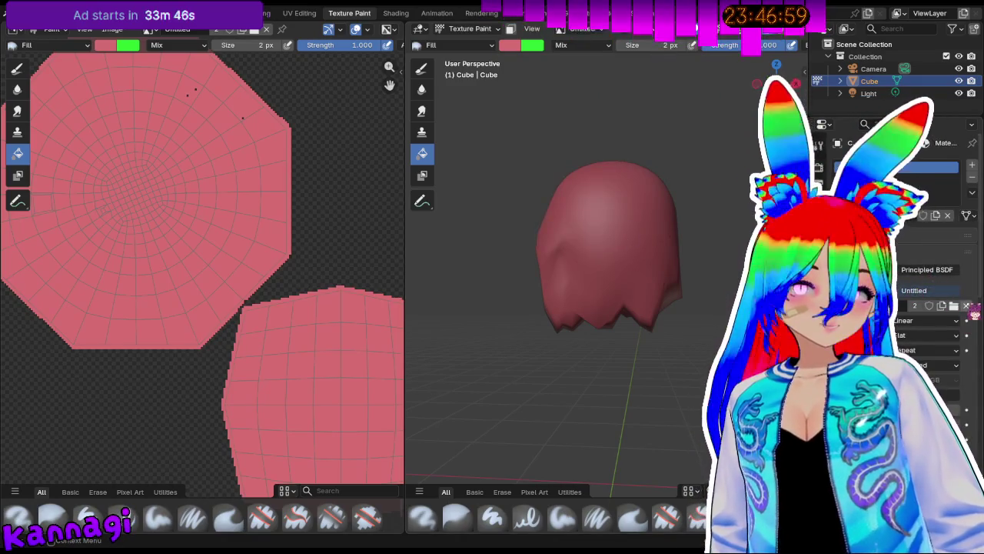
left_click(966, 306)
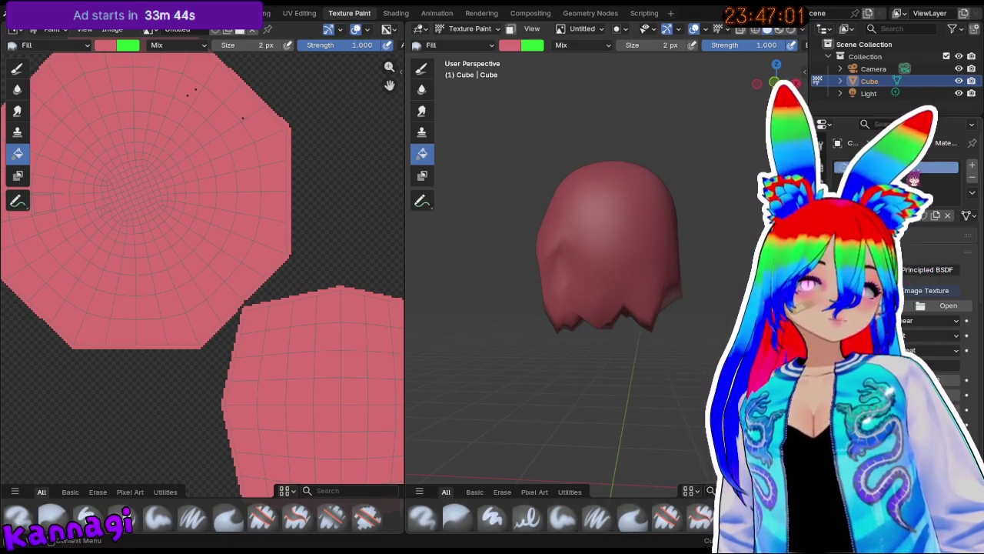
left_click(950, 216)
Put the Cube in Edit Mode, select all, and cancel a started loop cut.
mouse_move(641, 345)
middle_mouse_down()
mouse_move(563, 215)
mouse_move(654, 286)
mouse_move(690, 267)
mouse_move(644, 264)
middle_mouse_up()
key("Tab")
key("a")
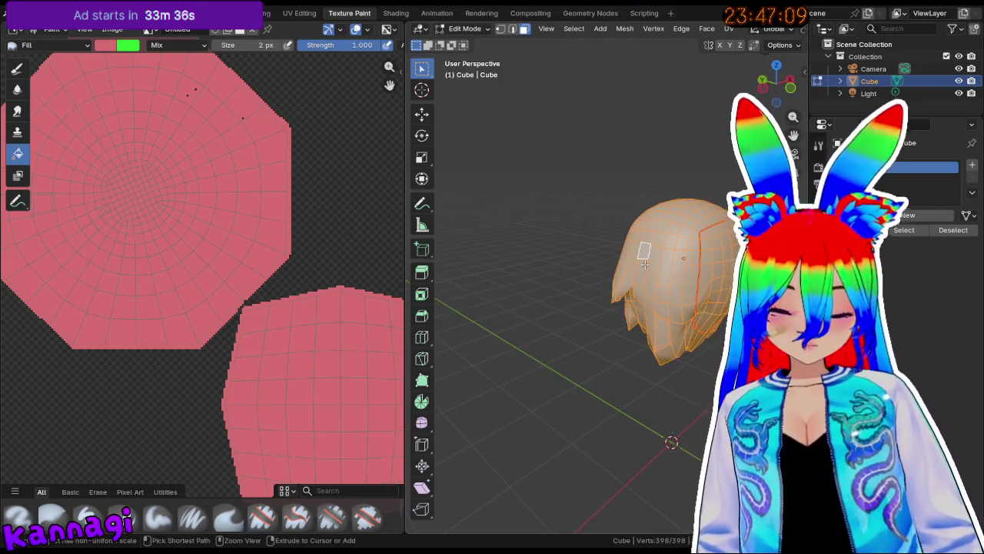
key("ctrl+r")
right_click(655, 286)
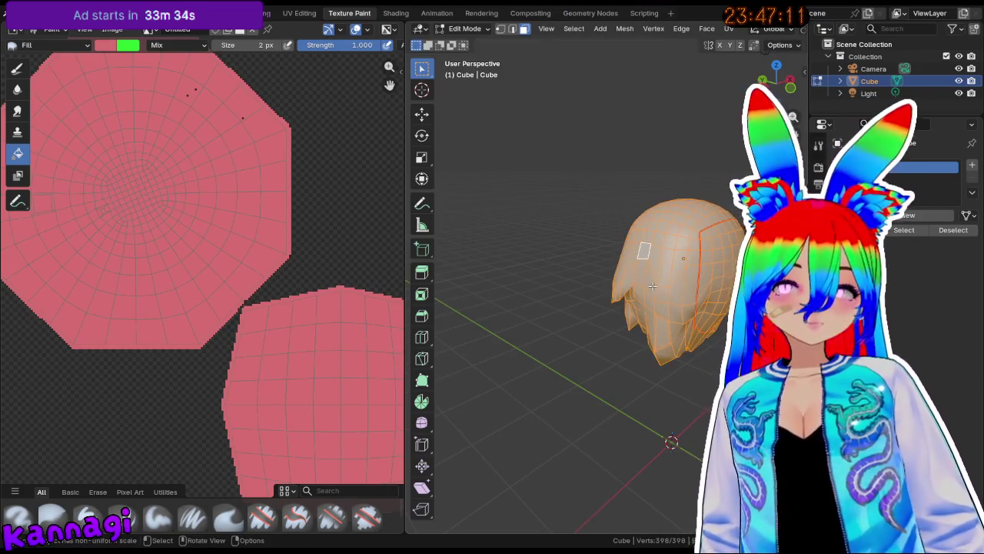
Toggle between Edit Mode and Texture Paint, selecting and briefly grabbing a face on the head's side.
key("Tab")
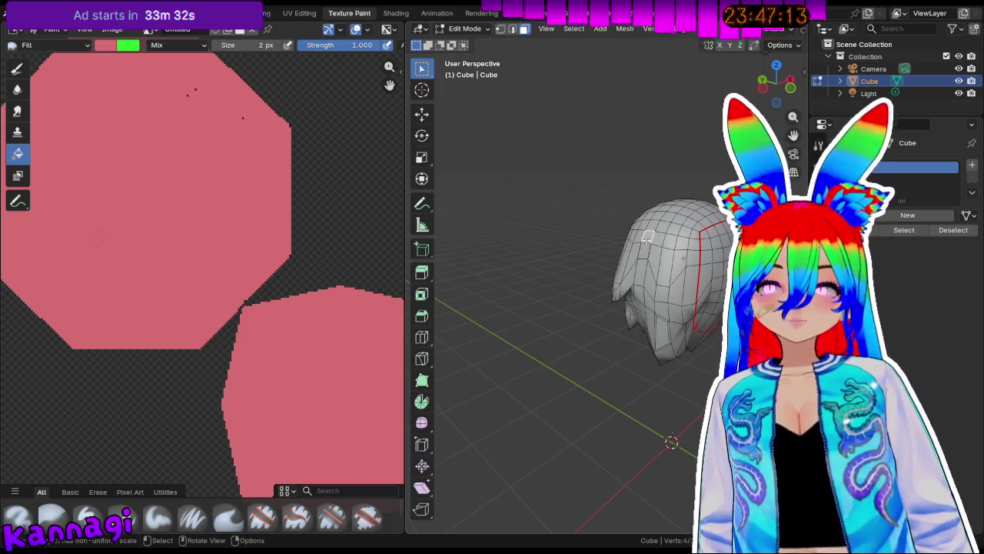
key("ctrl+Tab")
left_click(659, 250)
middle_click_drag(663, 276, 690, 273)
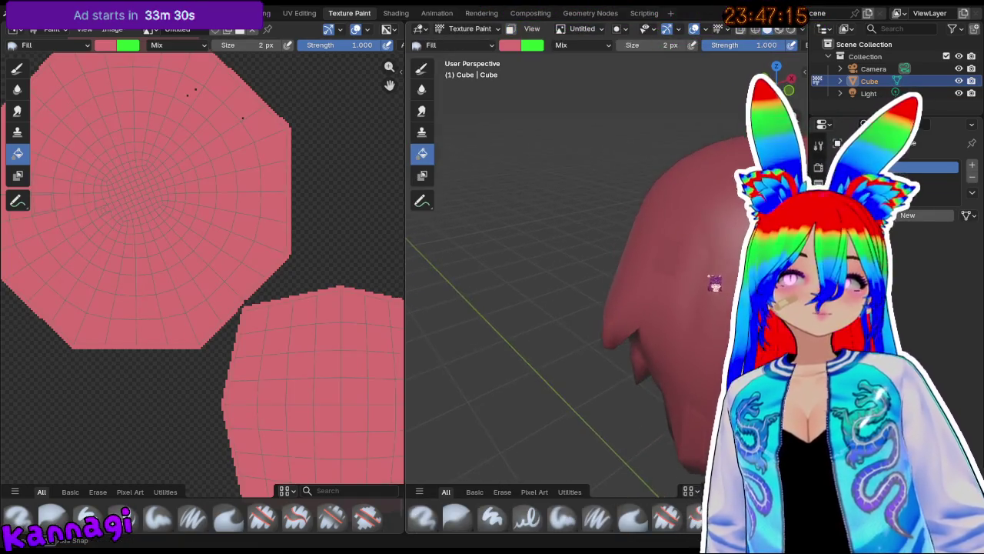
key("Tab")
left_click(680, 272)
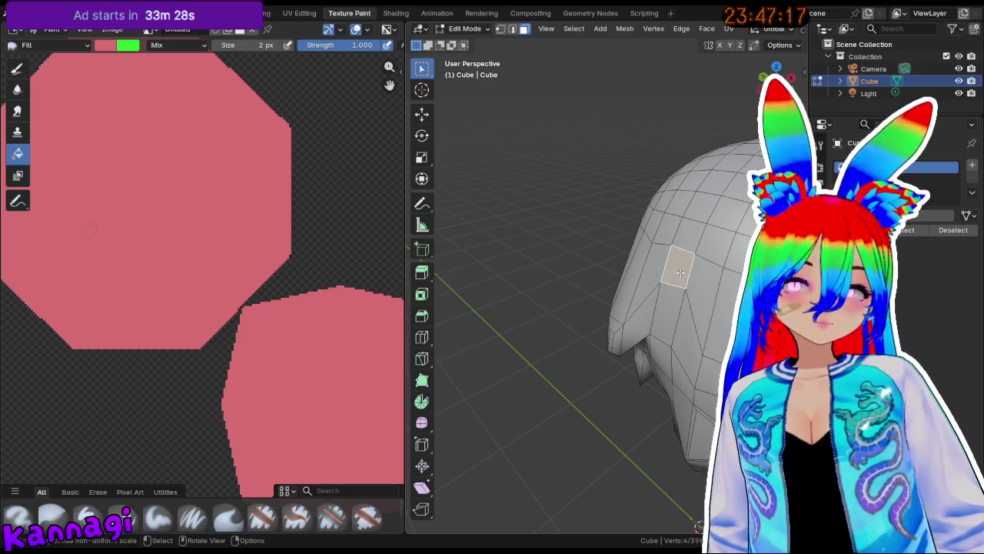
key("g")
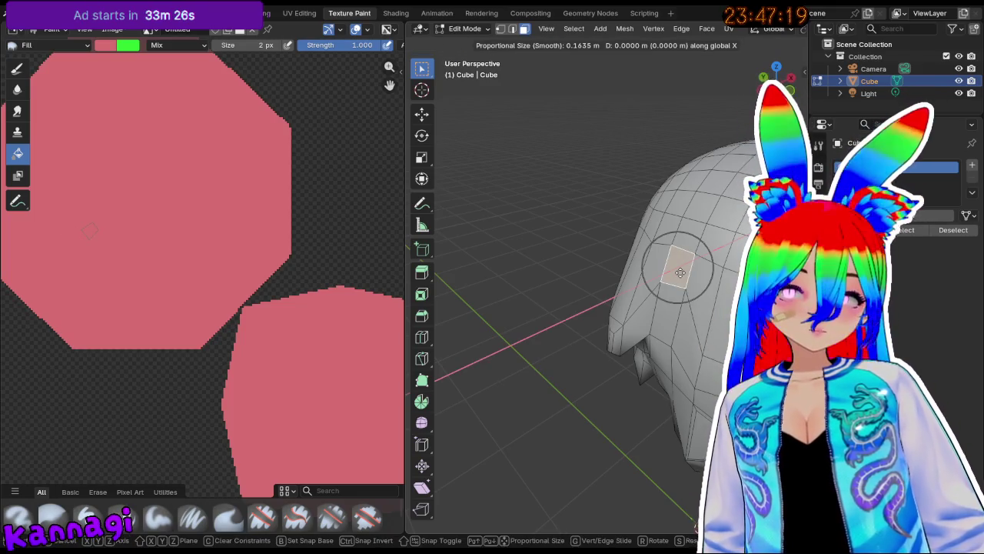
left_click(695, 320)
key("Tab")
Deselect the mesh, select a face on the back of the head, and toggle X-ray on and off.
key("Tab")
key("Tab")
mouse_move(695, 320)
middle_mouse_down()
mouse_move(651, 315)
mouse_move(629, 285)
middle_mouse_up()
key("Tab")
key("a")
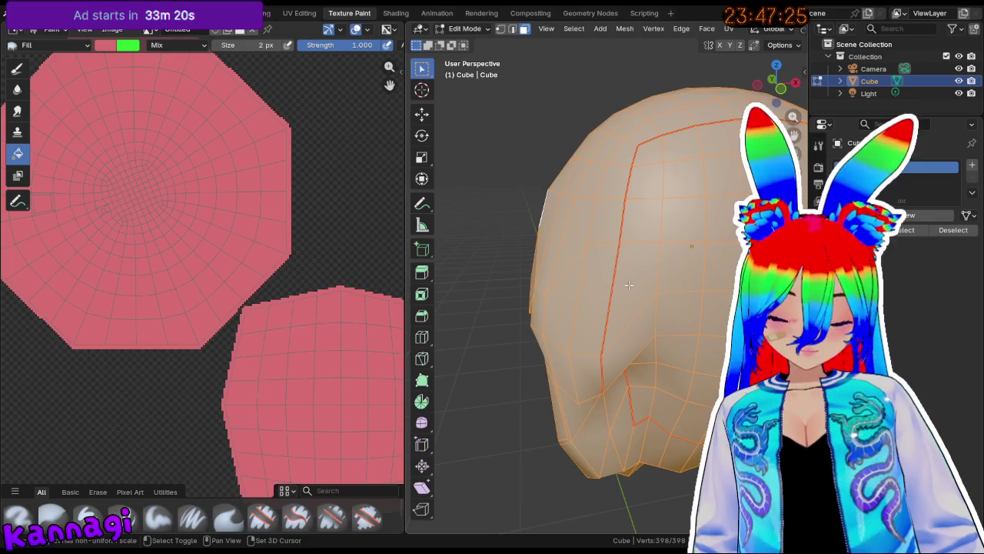
key("alt+a")
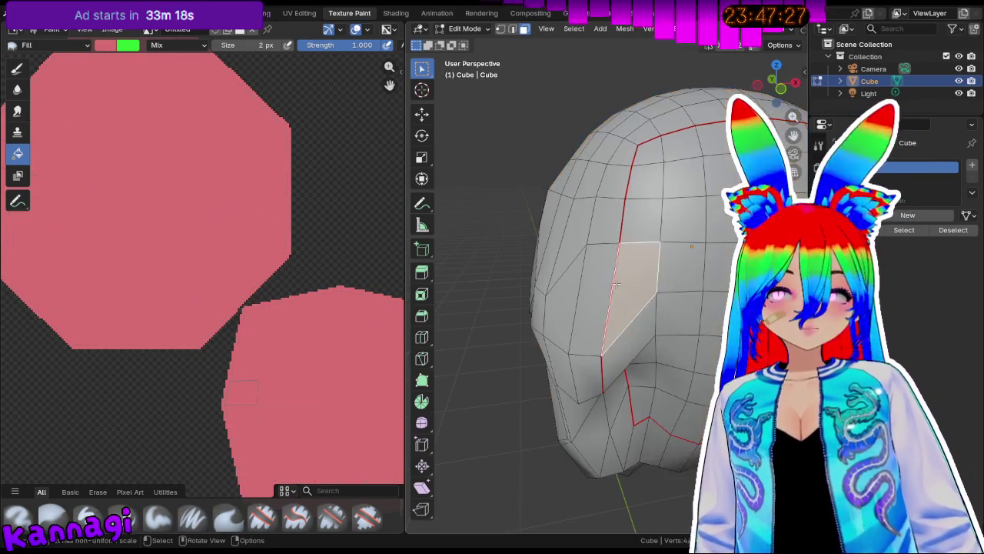
middle_click_drag(629, 285, 638, 283)
key("space")
left_click(676, 280)
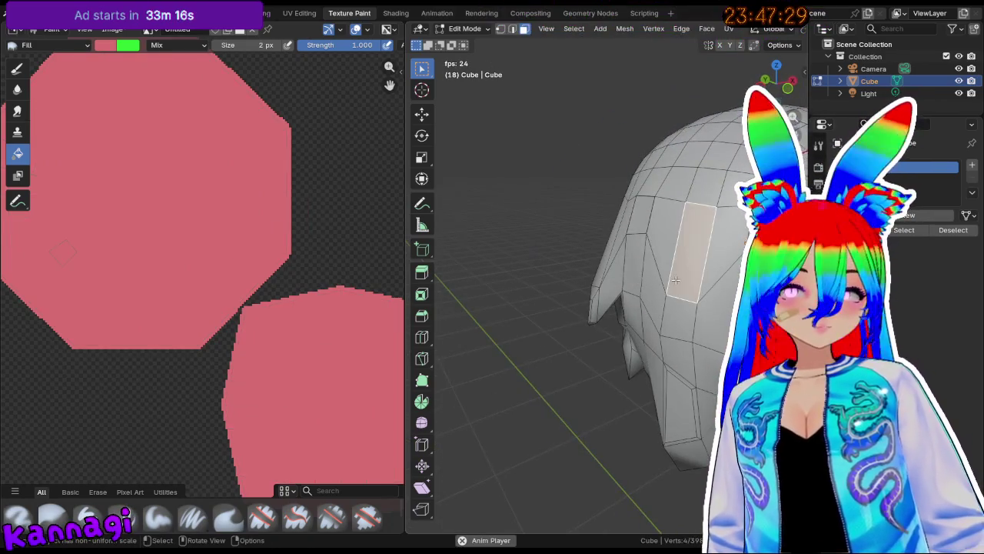
scroll(785, 35, "down", 3)
scroll(772, 37, "down", 3)
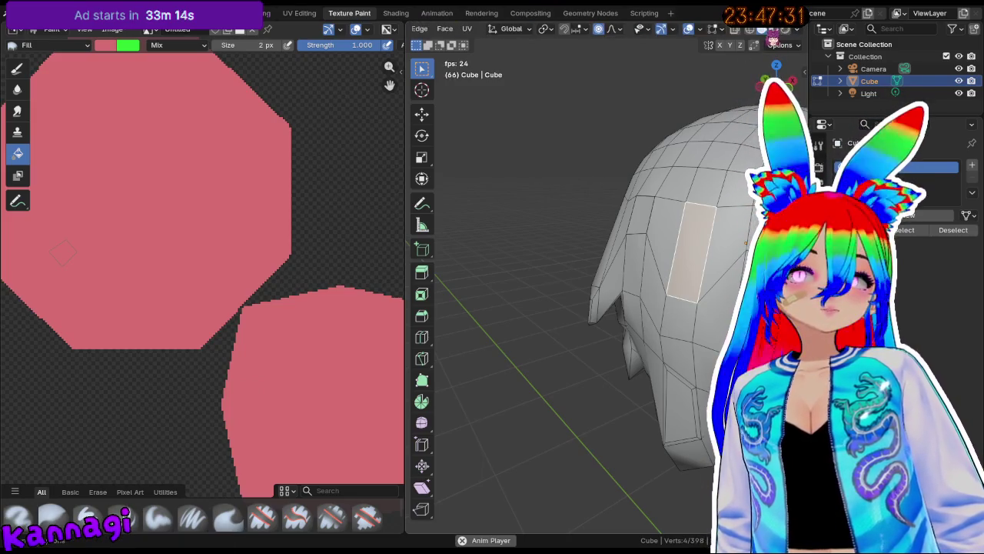
left_click(786, 37)
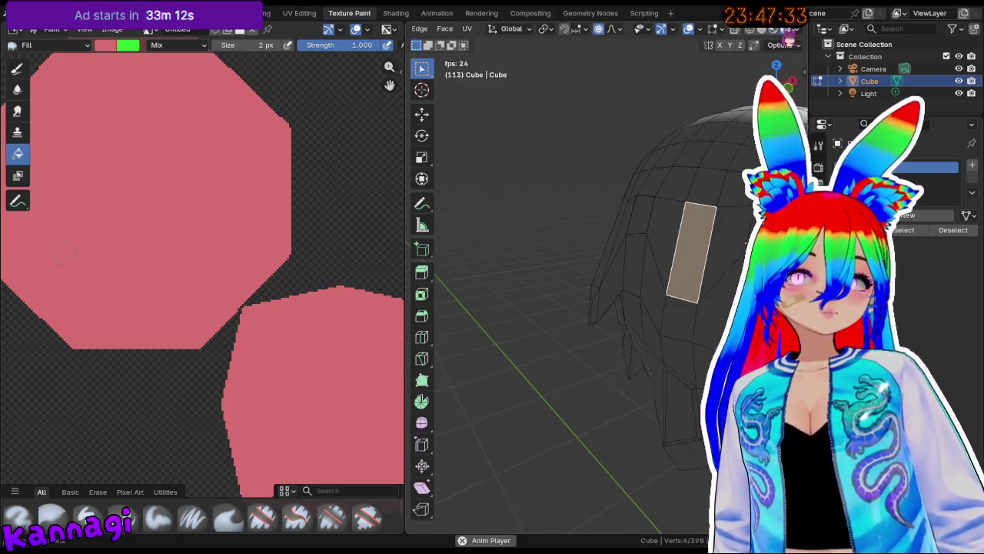
left_click(782, 37)
Return the Cube to Texture Paint and show the texture slot settings with Untitled on UVMap.
key("ctrl+Tab")
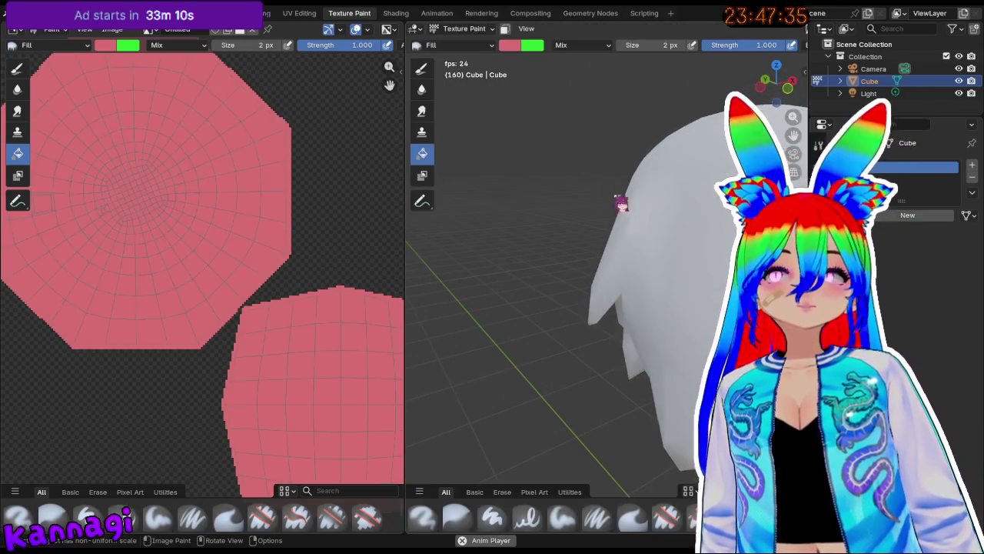
key("Tab")
scroll(646, 255, "down", 4)
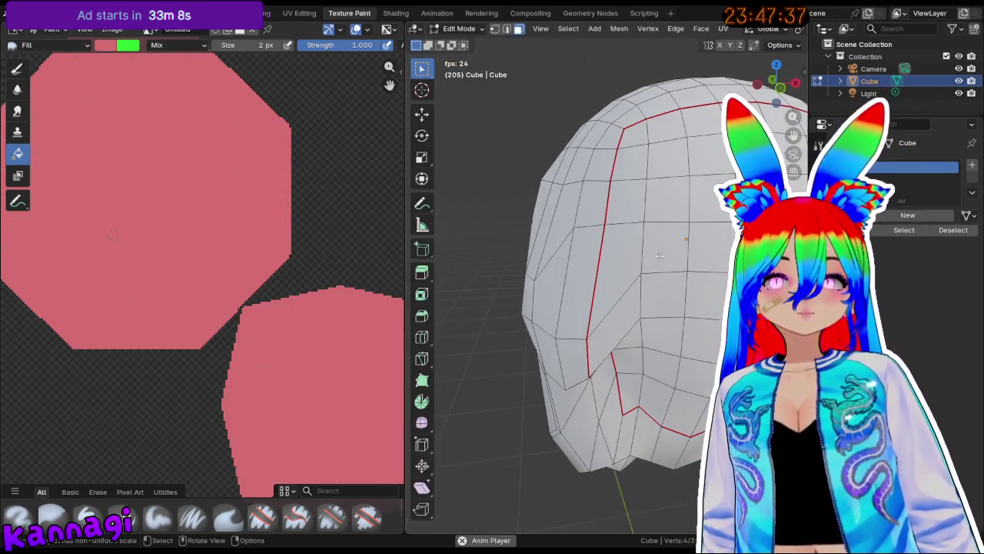
key("Tab")
middle_click_drag(644, 268, 591, 225)
left_click(588, 31)
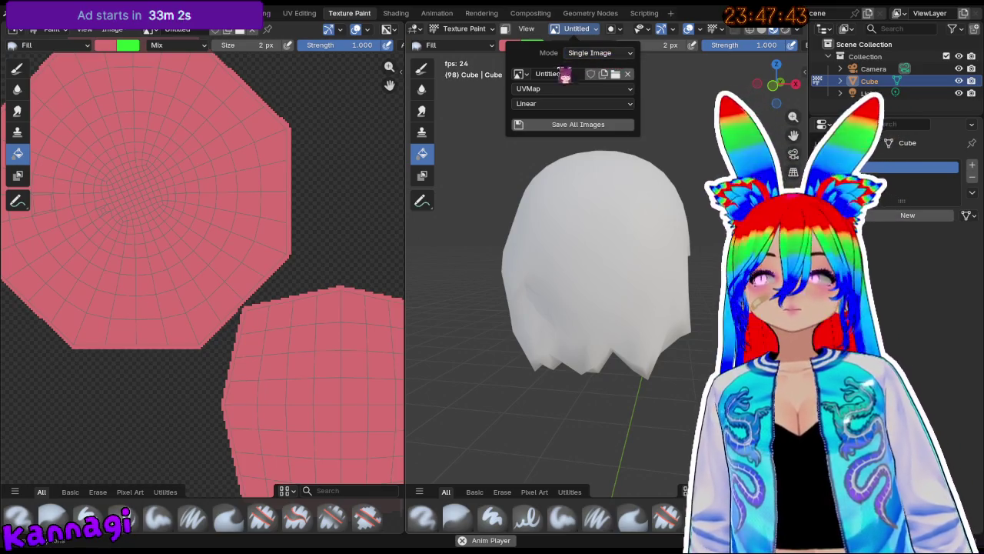
Choose the Untitled image as the paint target and save the blend file.
left_click(520, 74)
left_click(550, 105)
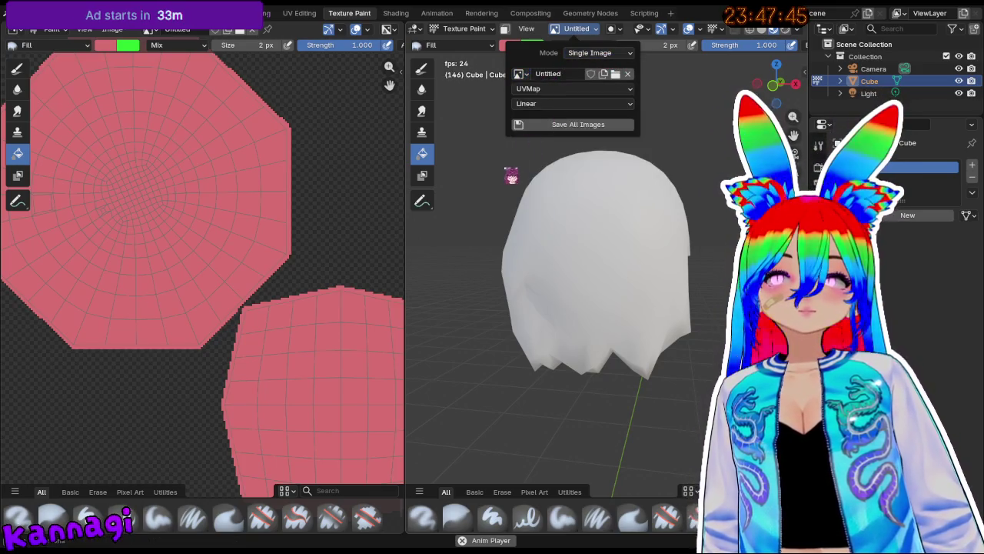
key("ctrl+s")
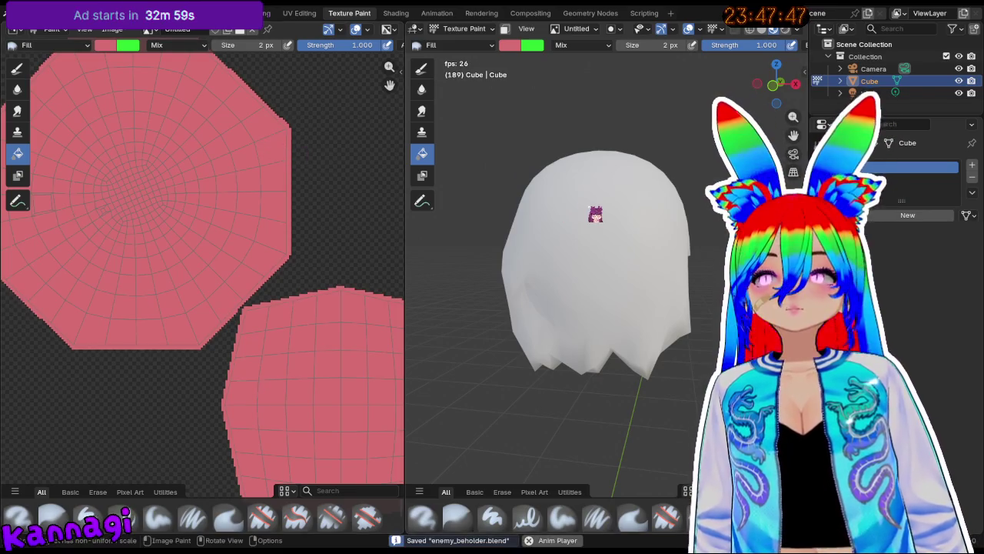
scroll(580, 214, "down", 3)
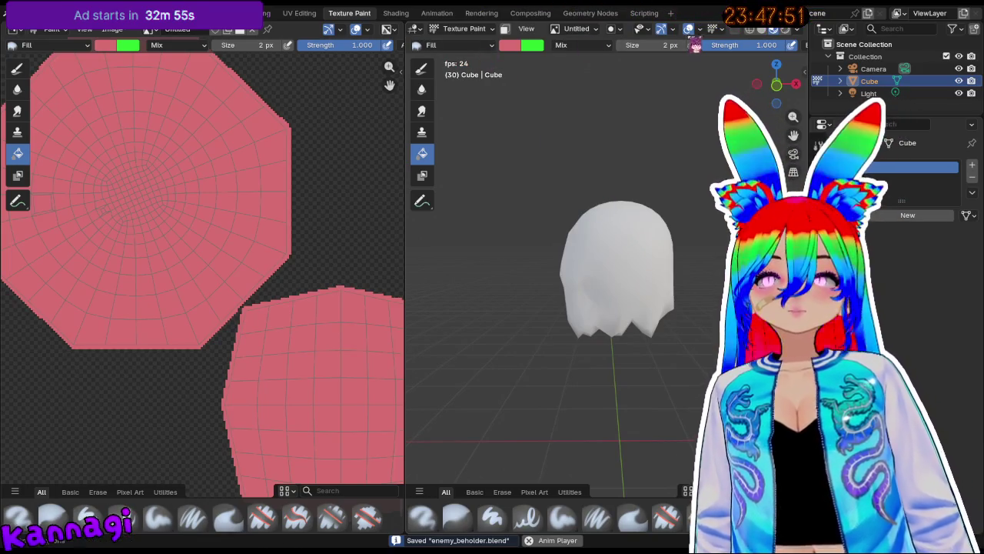
In Edit Mode deselect the mesh, enable X-ray, then switch to Object Mode.
key("Tab")
key("a")
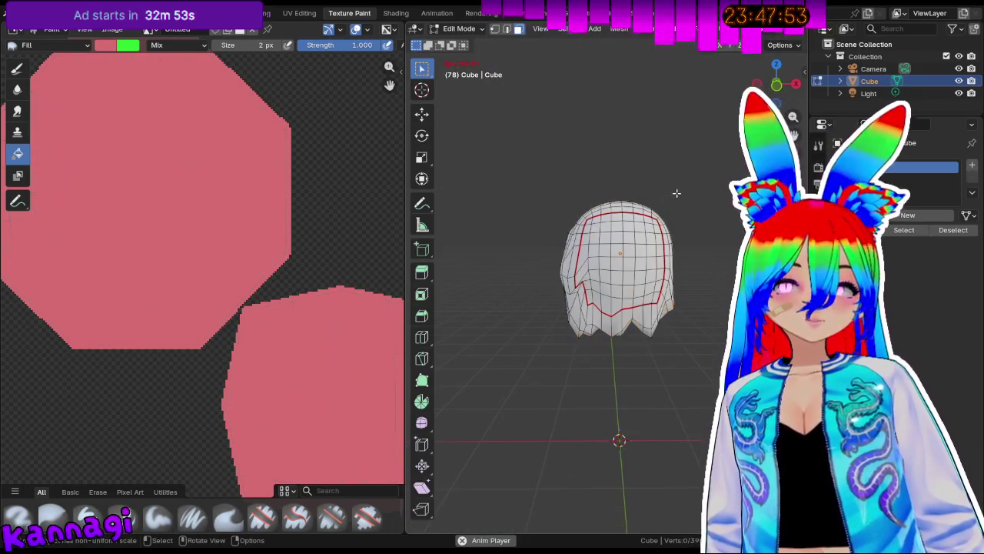
key("alt+a")
scroll(561, 28, "right", 5)
key("alt+z")
key("alt+z")
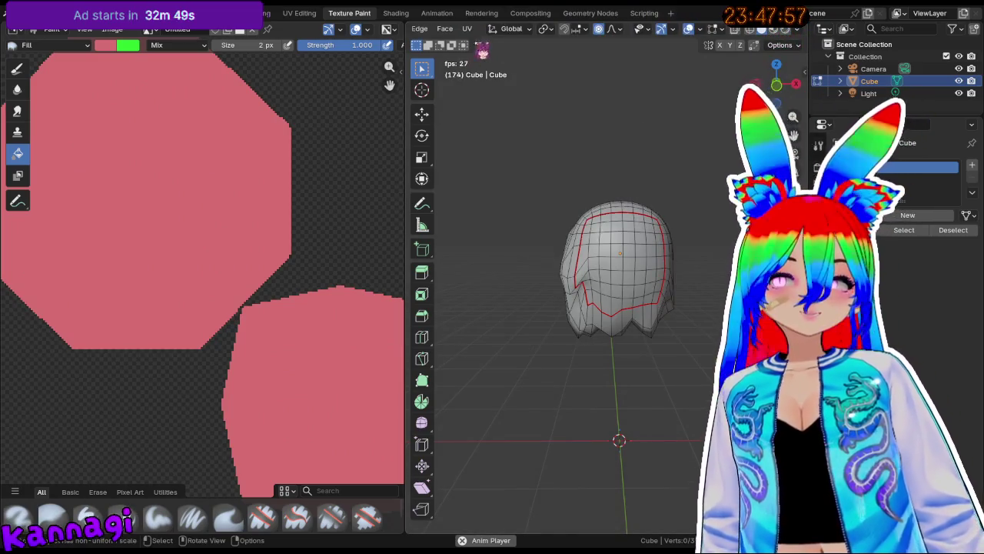
scroll(474, 26, "left", 5)
left_click(466, 29)
left_click(470, 41)
Switch the mesh back into Texture Paint mode from the mode dropdown.
scroll(765, 35, "right", 5)
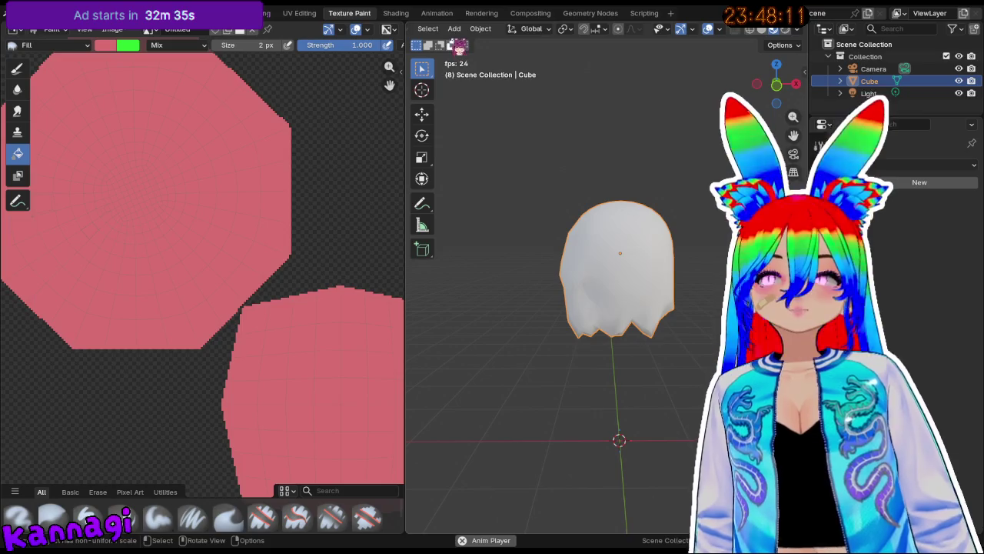
scroll(461, 31, "up", 3)
left_click(466, 29)
left_click(473, 110)
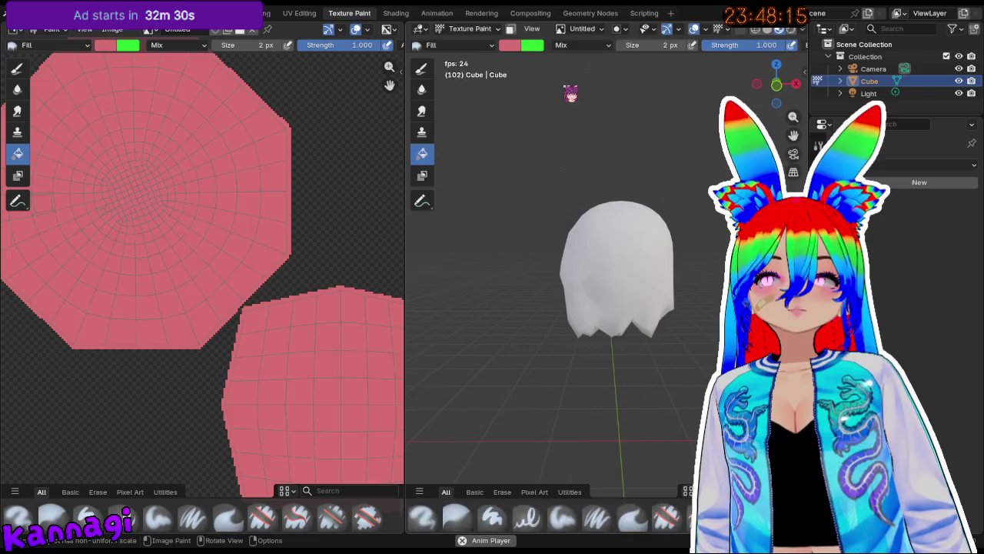
key("Tab")
key("Tab")
left_click(470, 29)
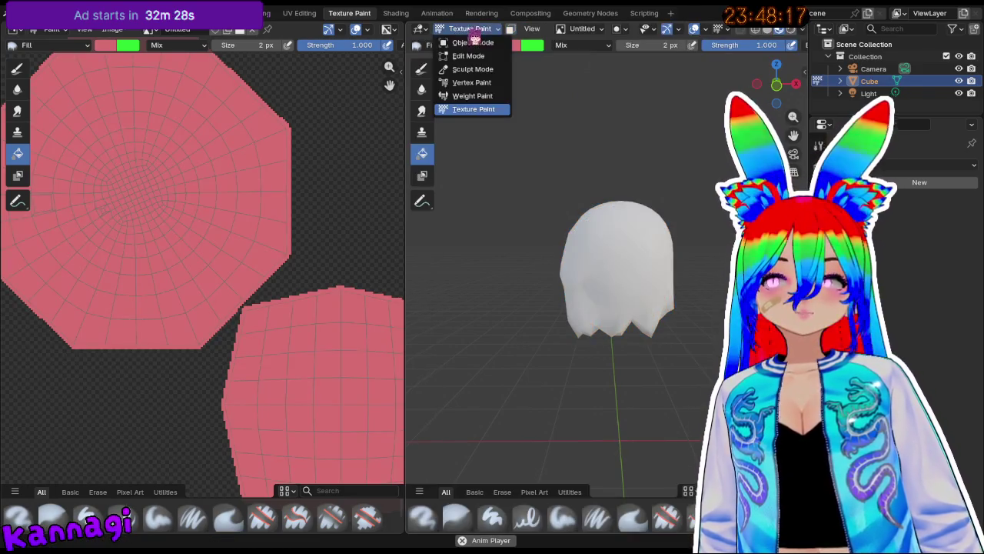
left_click(475, 110)
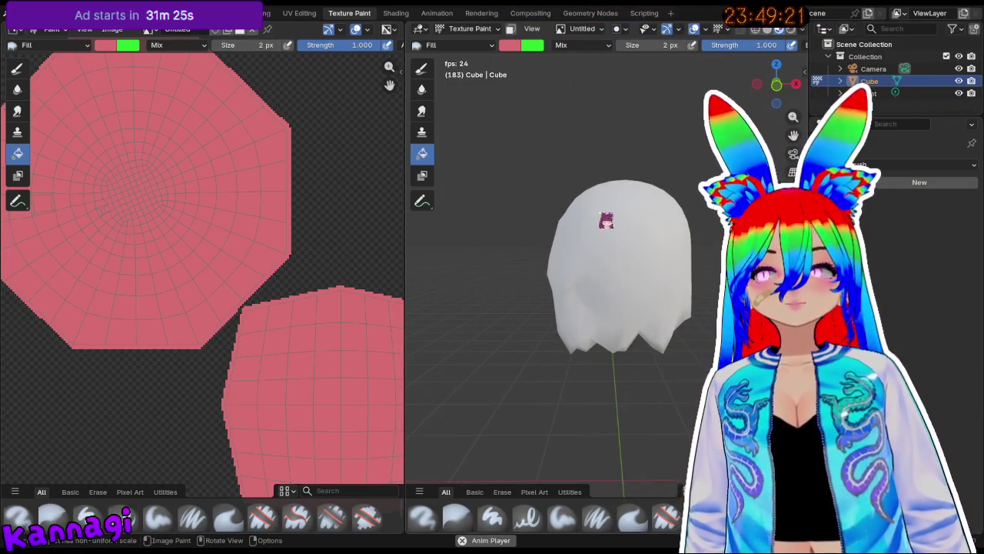
Stop playback, return the Cube to Object Mode, and remove its material slot in Material Properties.
left_click(604, 29)
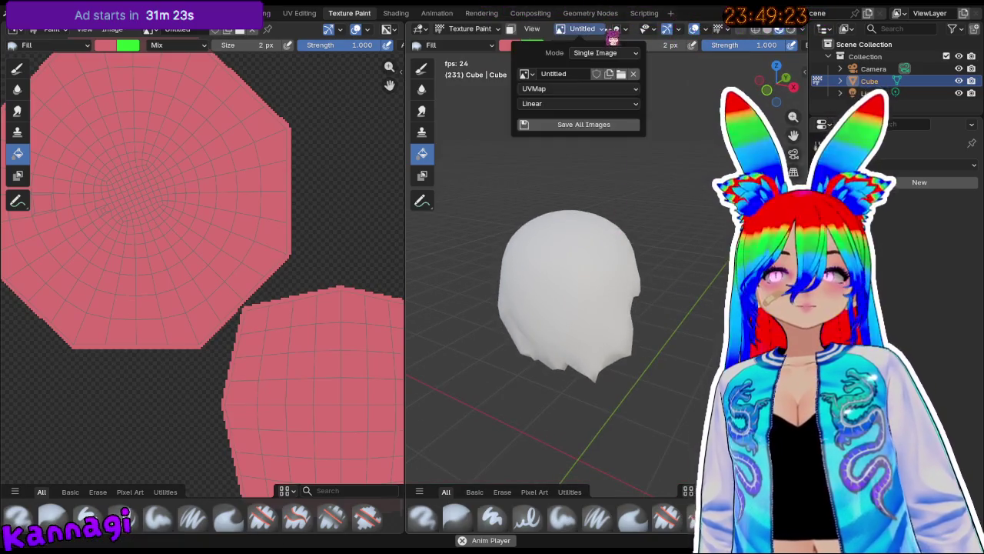
key("space")
key("Tab")
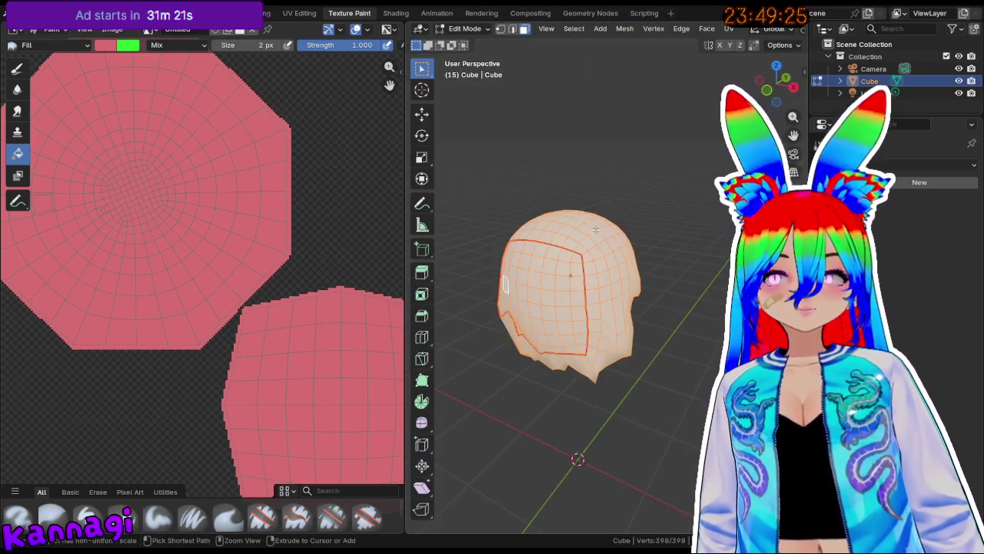
key("Tab")
key("ctrl+z")
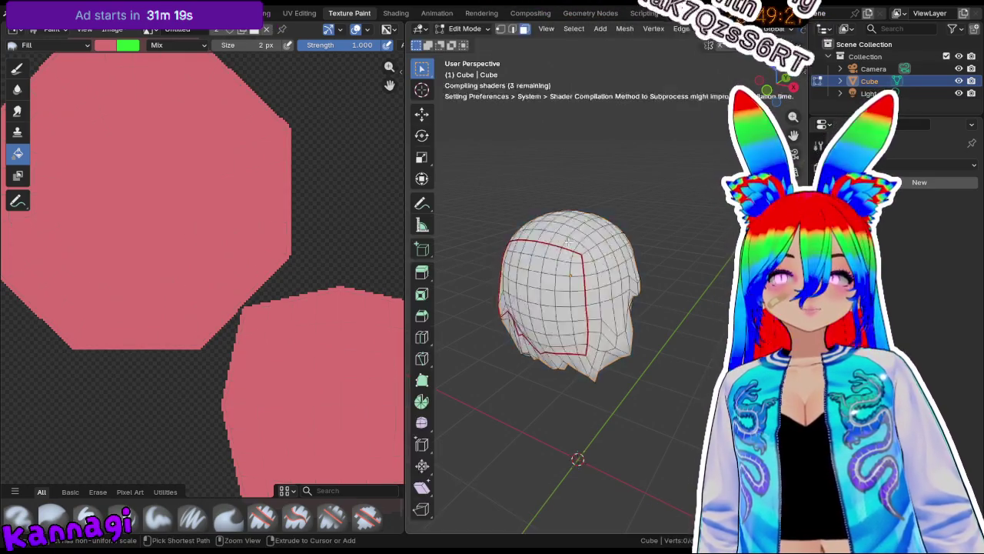
mouse_move(568, 242)
middle_mouse_down()
mouse_move(585, 277)
mouse_move(600, 261)
mouse_move(598, 244)
middle_mouse_up()
left_click(820, 361)
left_click(972, 178)
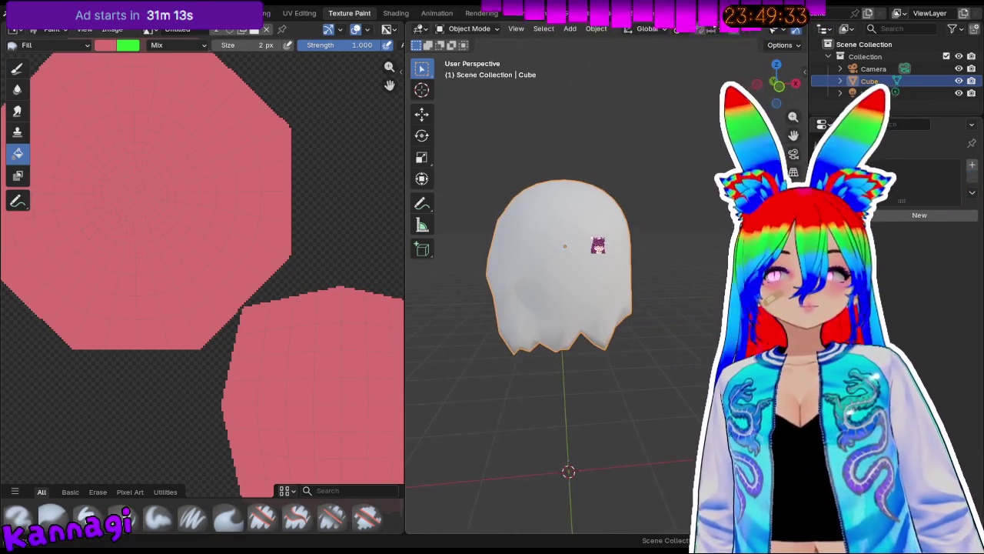
Rename the paint image from Untitled to Skin.
left_click(148, 29)
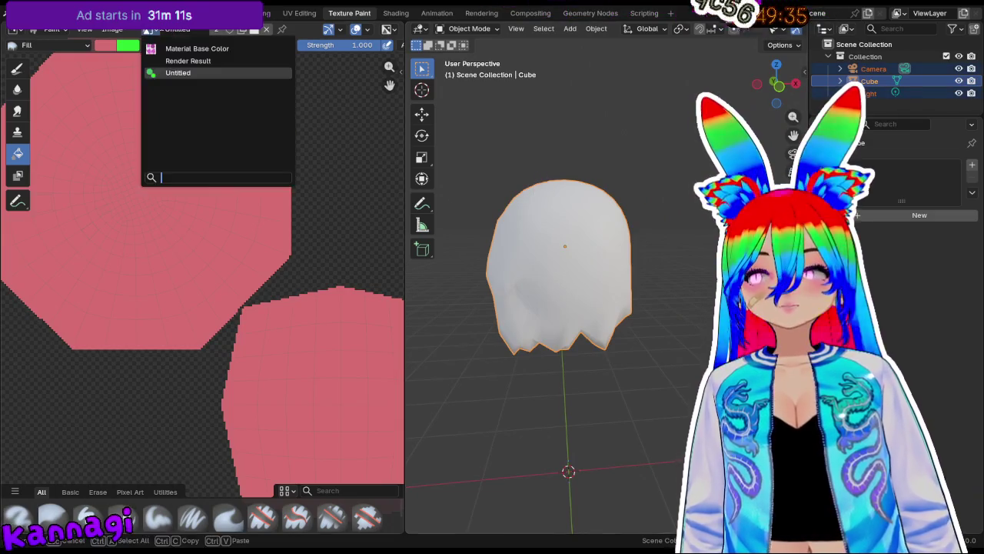
left_click(178, 30)
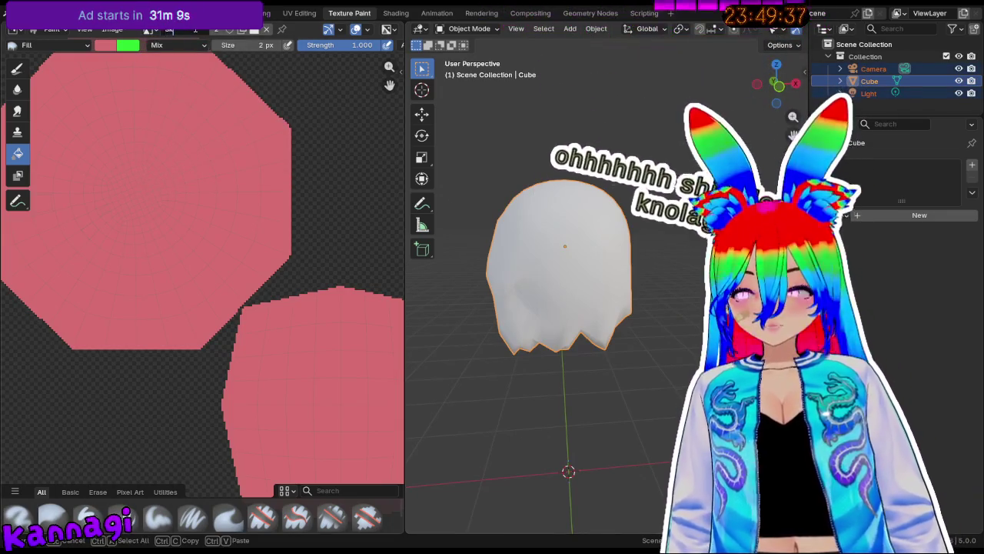
type("Skin")
key("Return")
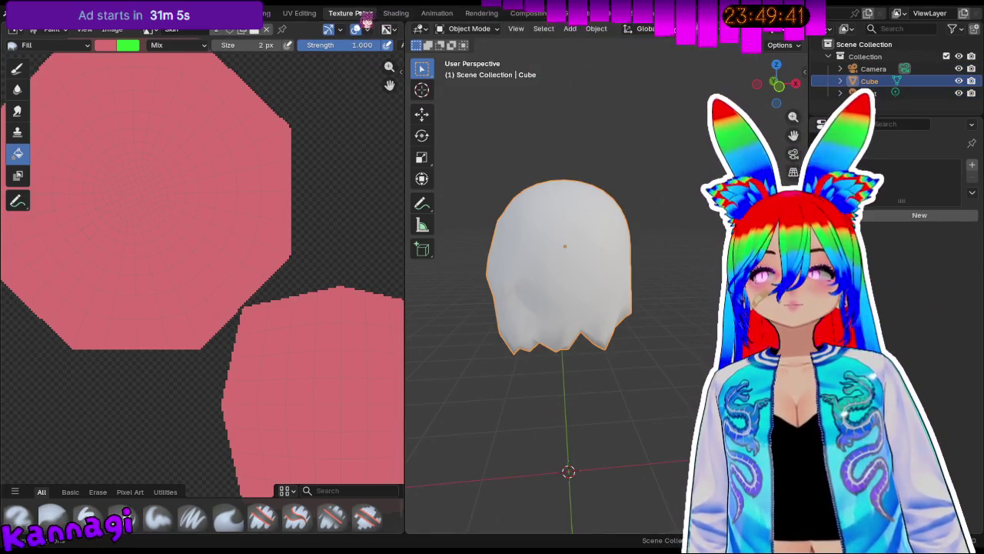
Put the Cube into Edit Mode and select a single face.
key("Tab")
left_click(574, 225)
left_click(466, 28)
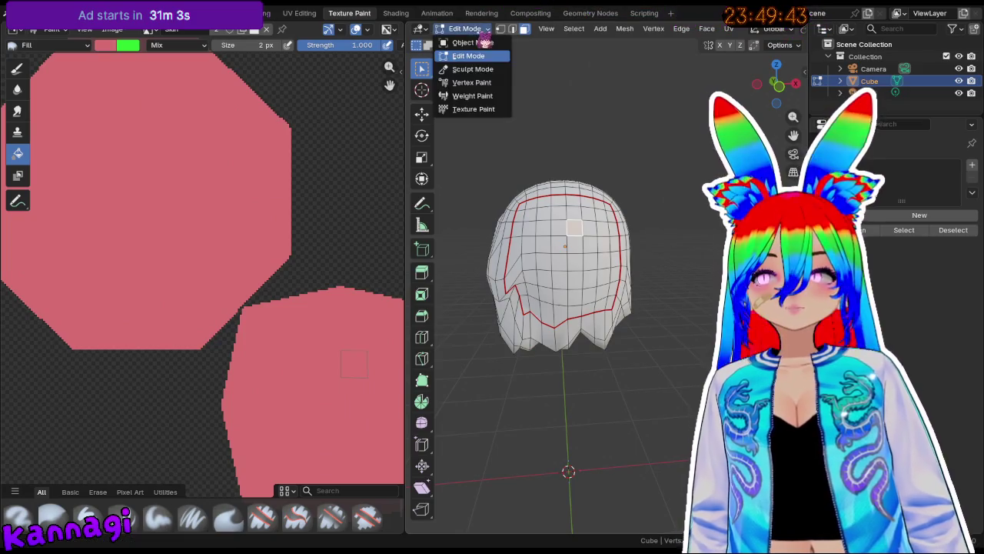
Switch the Cube to Texture Paint and review the paint slot's interpolation, UV map and Skin image.
left_click(473, 108)
left_click(607, 28)
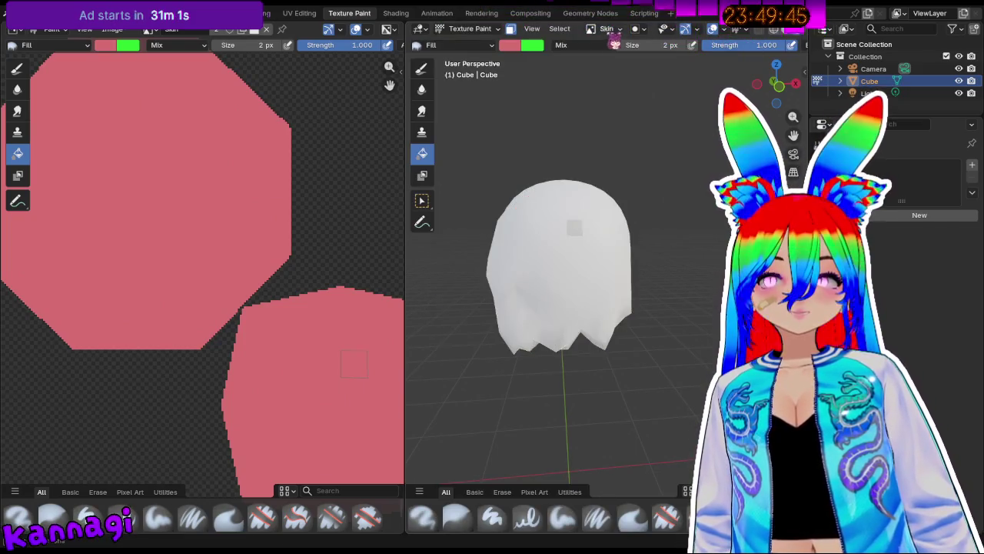
left_click(613, 33)
left_click(583, 104)
left_click(589, 89)
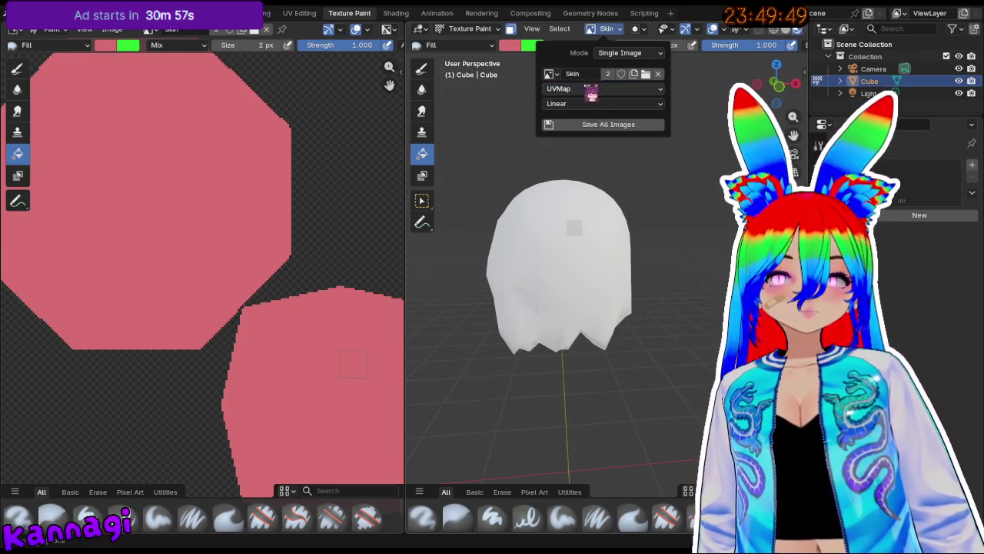
left_click(610, 98)
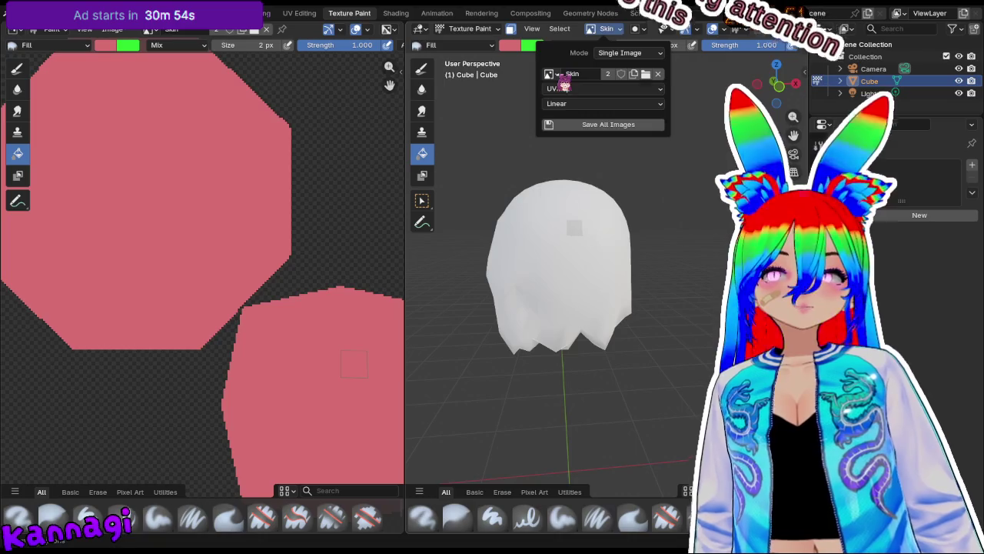
left_click(551, 73)
left_click(572, 105)
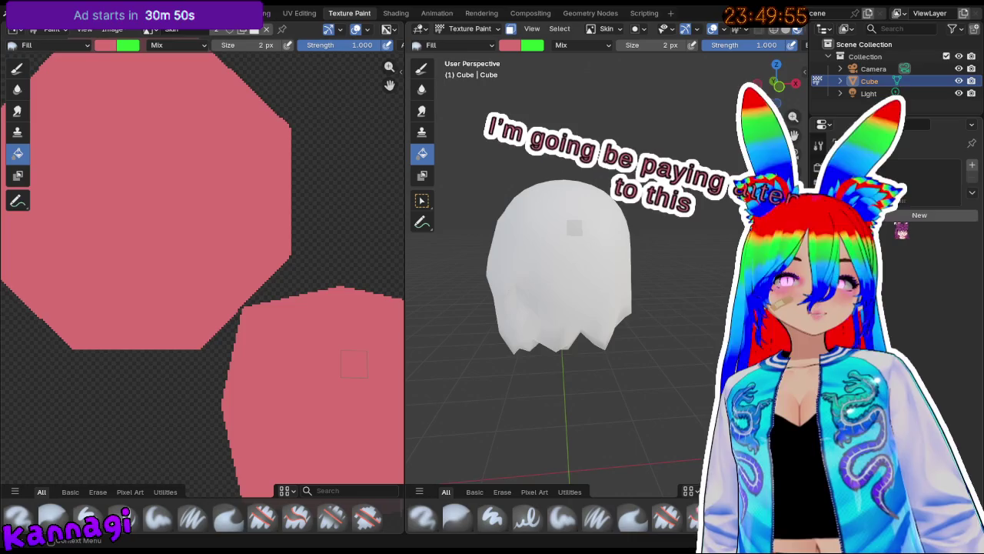
Add and undo a material, then select the whole mesh in Edit Mode before returning to Texture Paint.
left_click(908, 215)
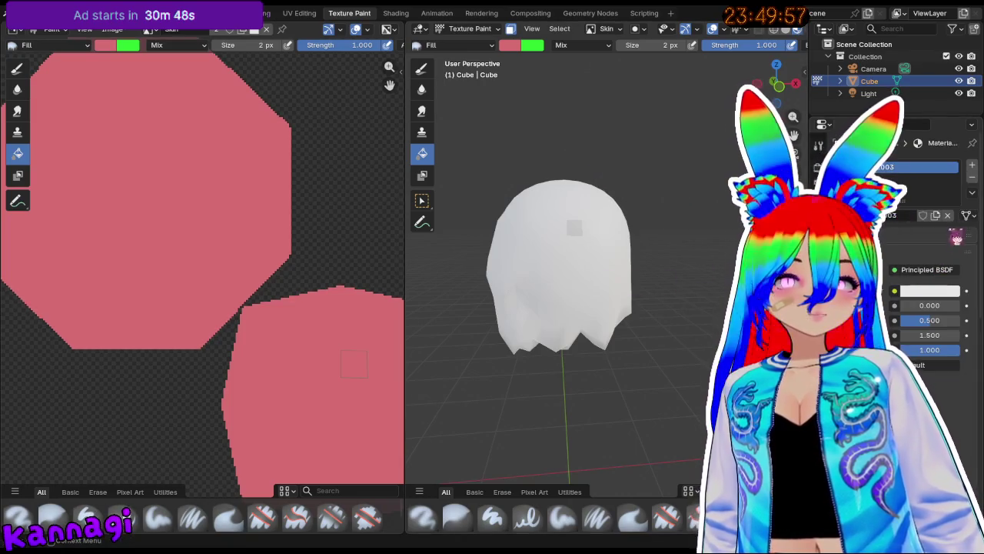
key("ctrl+z")
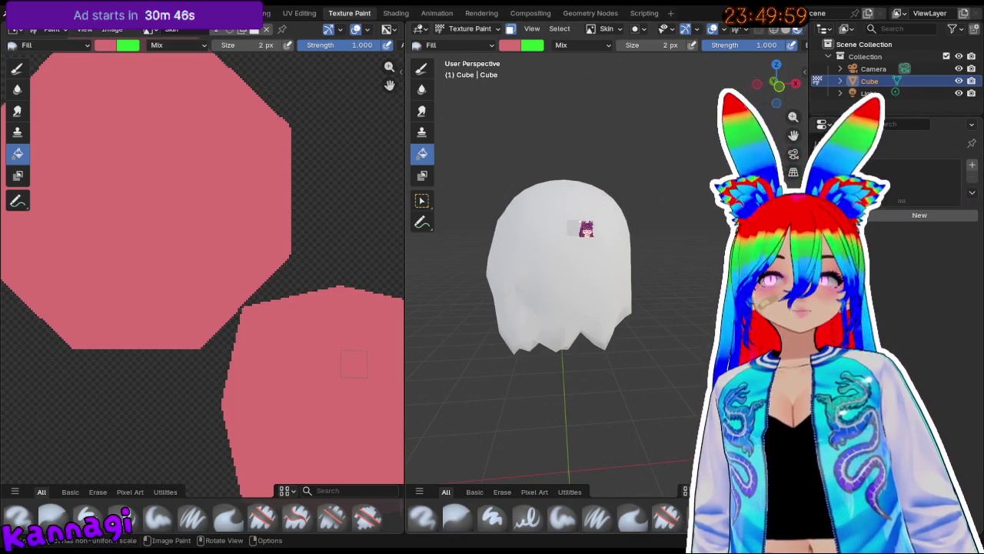
key("Tab")
key("Tab")
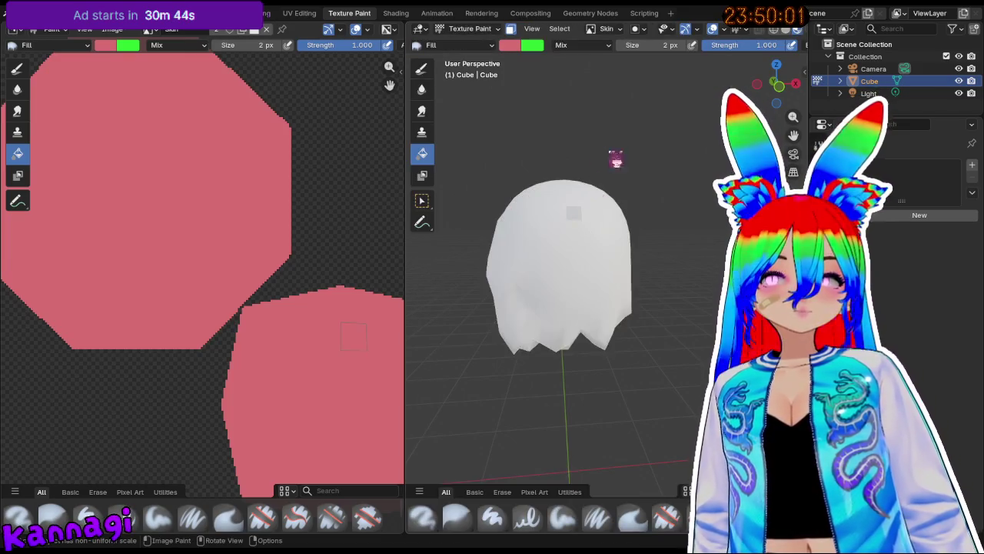
key("Tab")
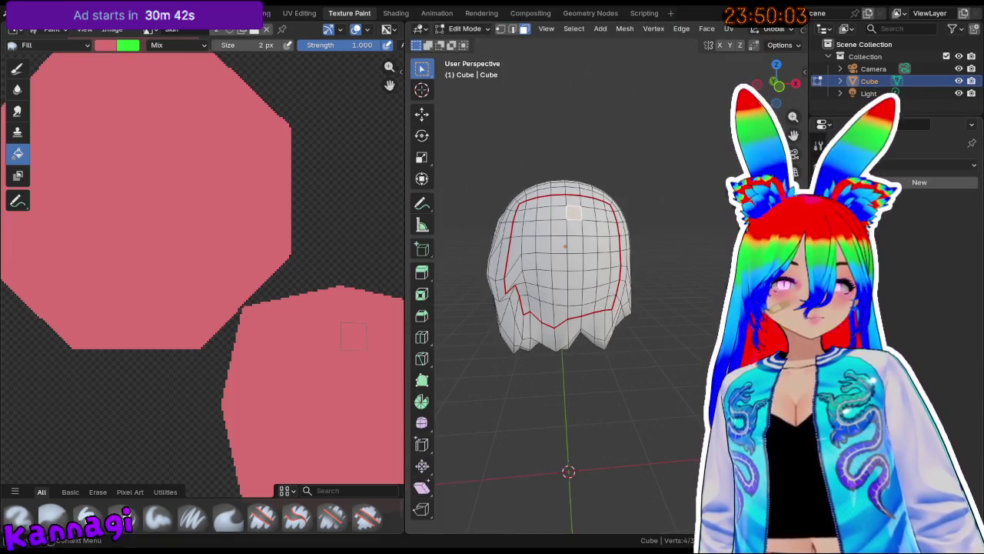
key("a")
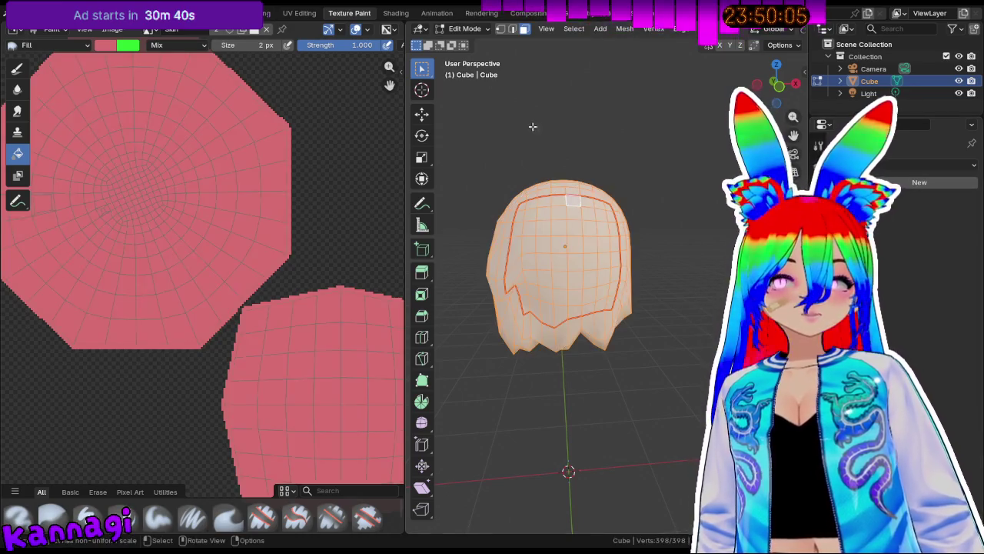
key("Tab")
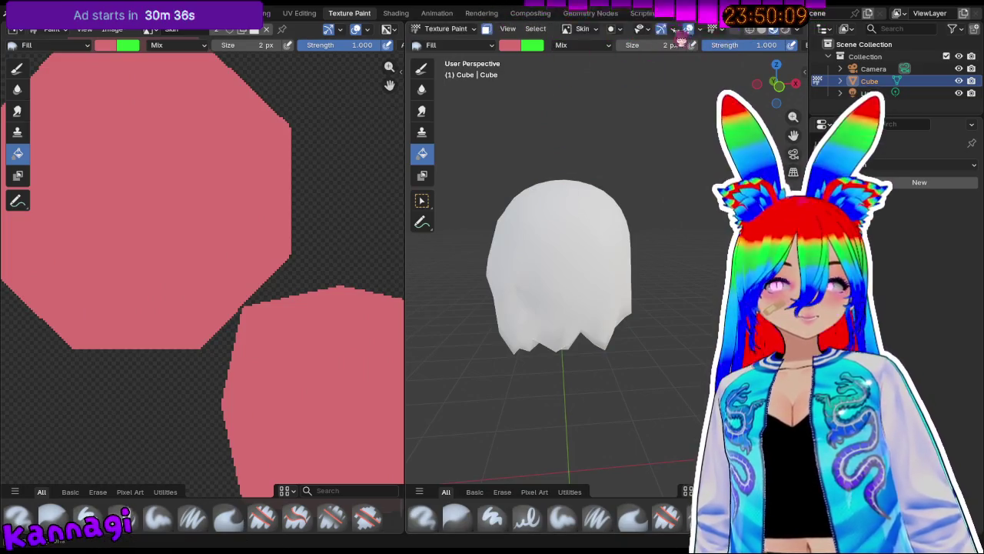
Keep the Skin image shown in the image editor, toggling Edit Mode and back.
left_click(446, 28)
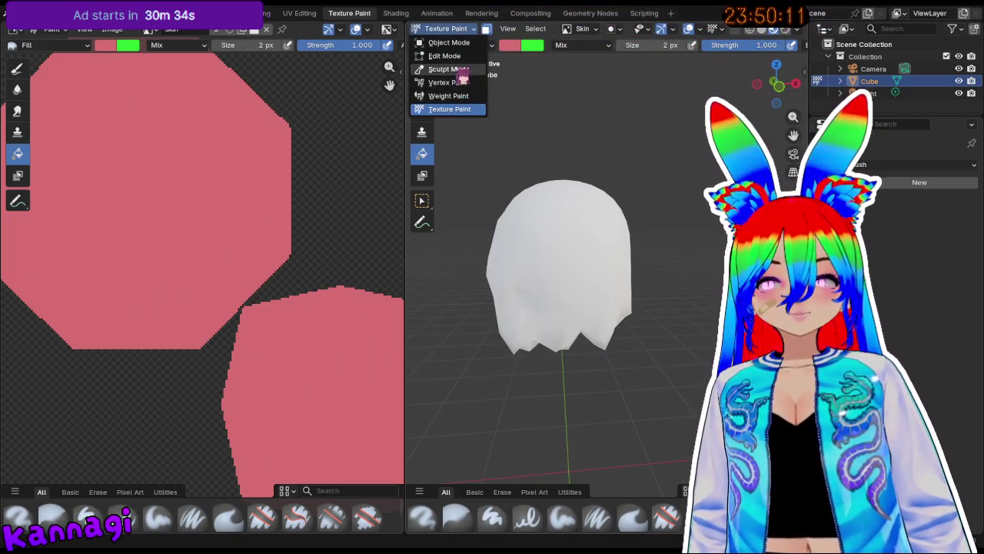
left_click(148, 30)
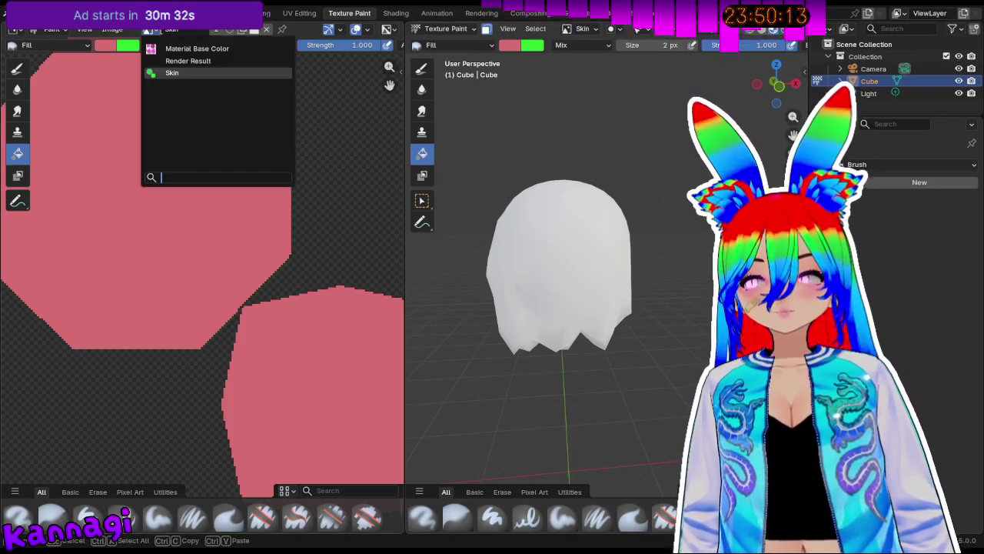
left_click(175, 73)
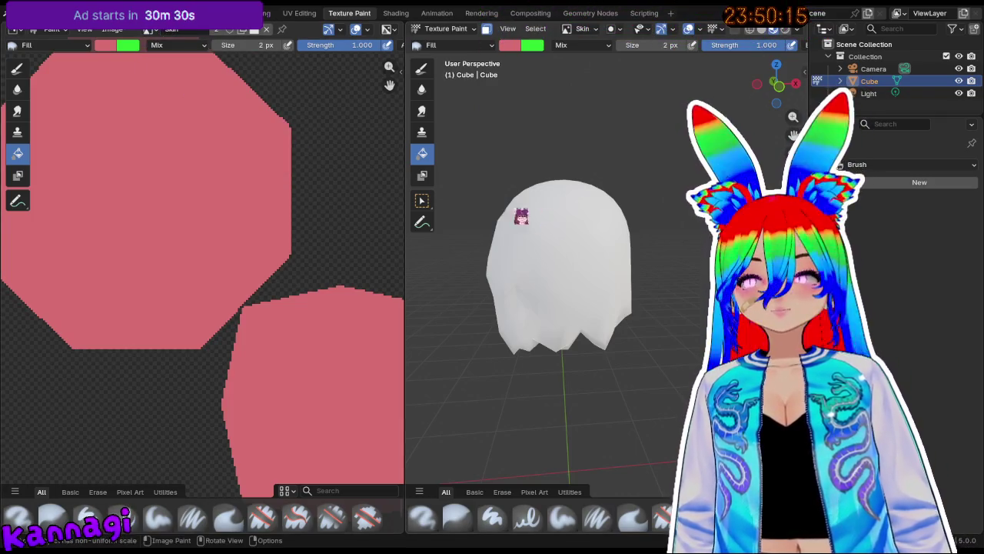
key("Tab")
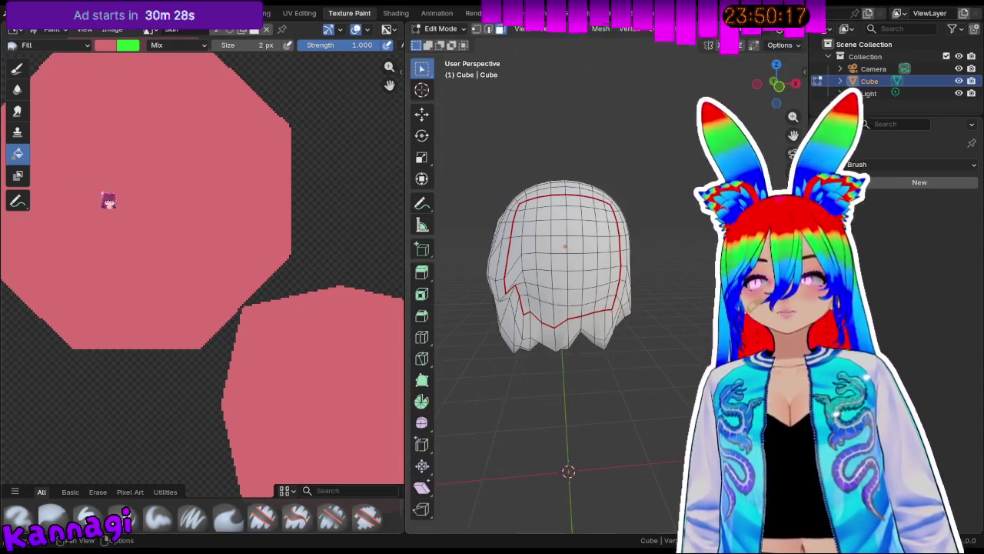
key("Tab")
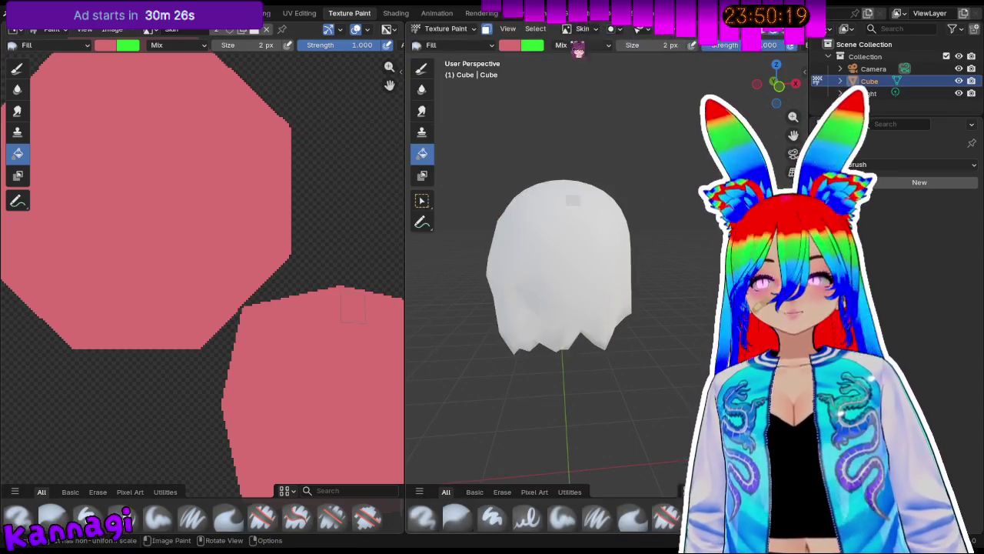
Unlink Skin from the paint slot, re-assign Skin as the paint texture, and keep UVMap.
left_click(584, 29)
left_click(633, 74)
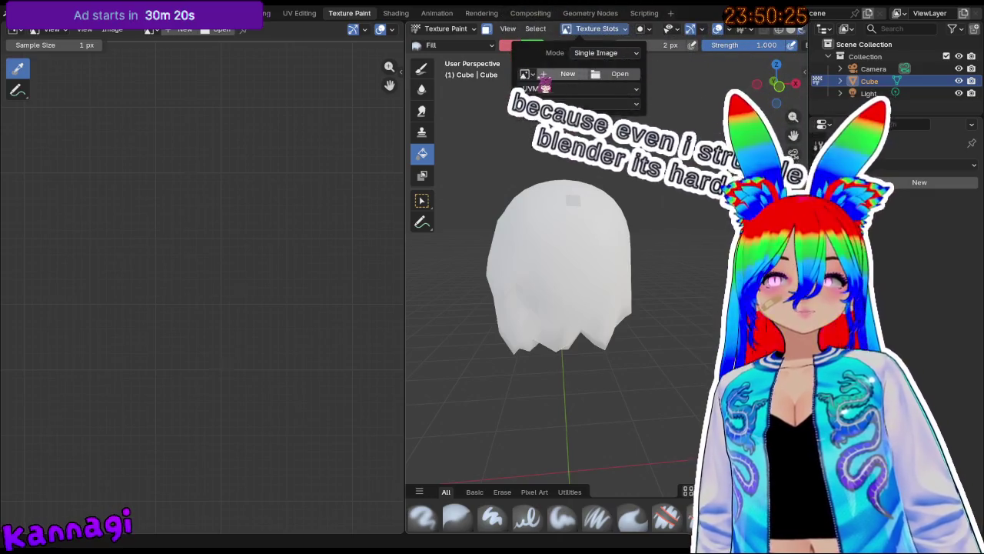
left_click(568, 74)
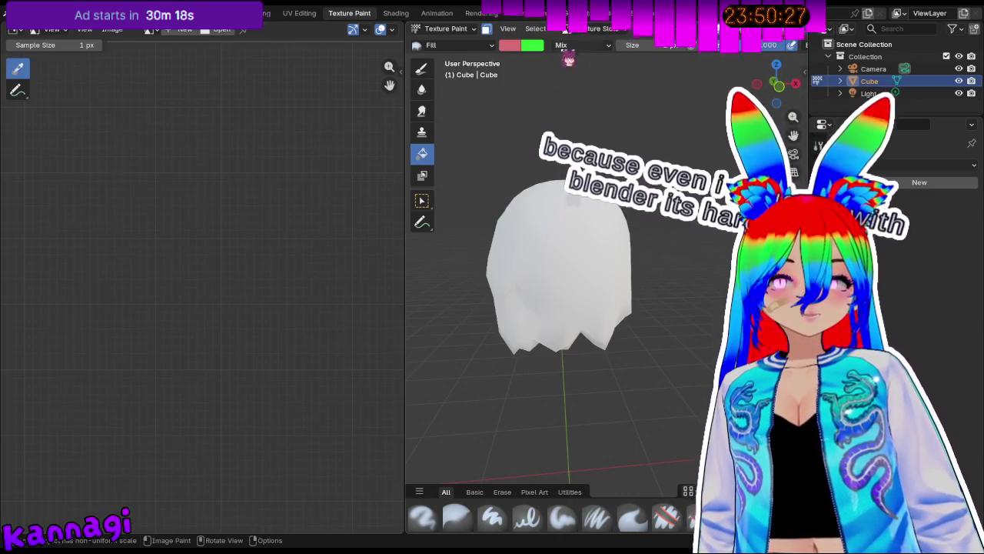
left_click(542, 74)
left_click(567, 107)
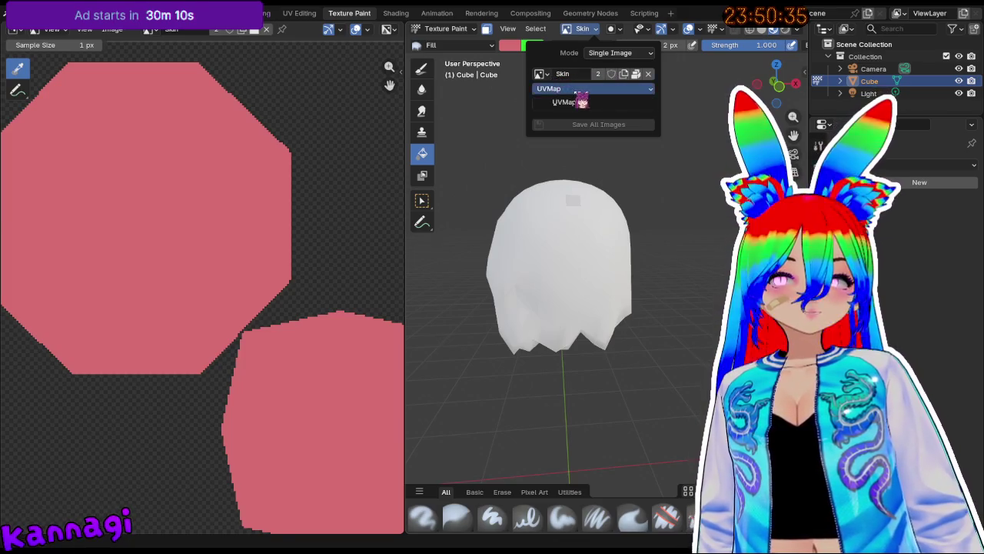
left_click(570, 102)
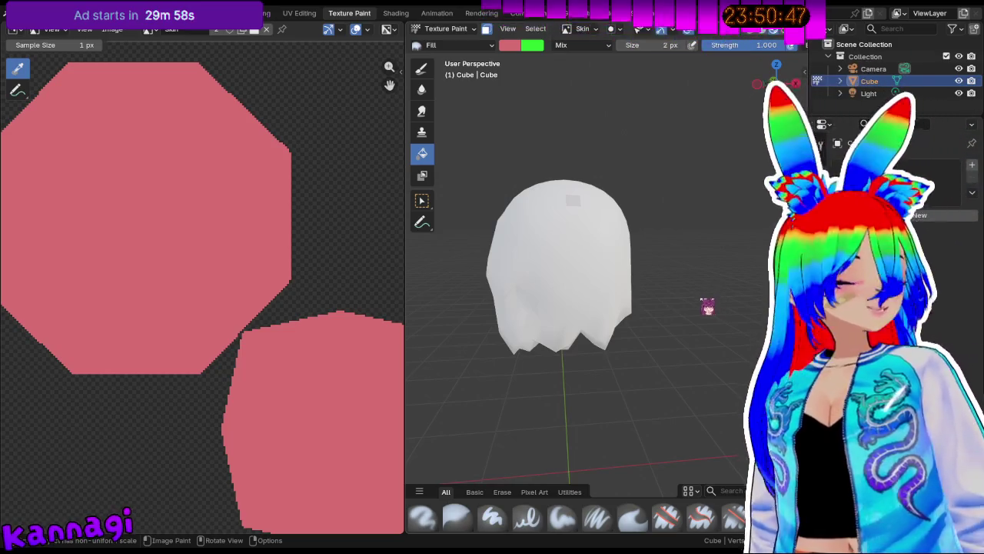
Select the whole head mesh in Edit Mode, orbit around it, and open the UV Editing workspace.
key("Tab")
key("a")
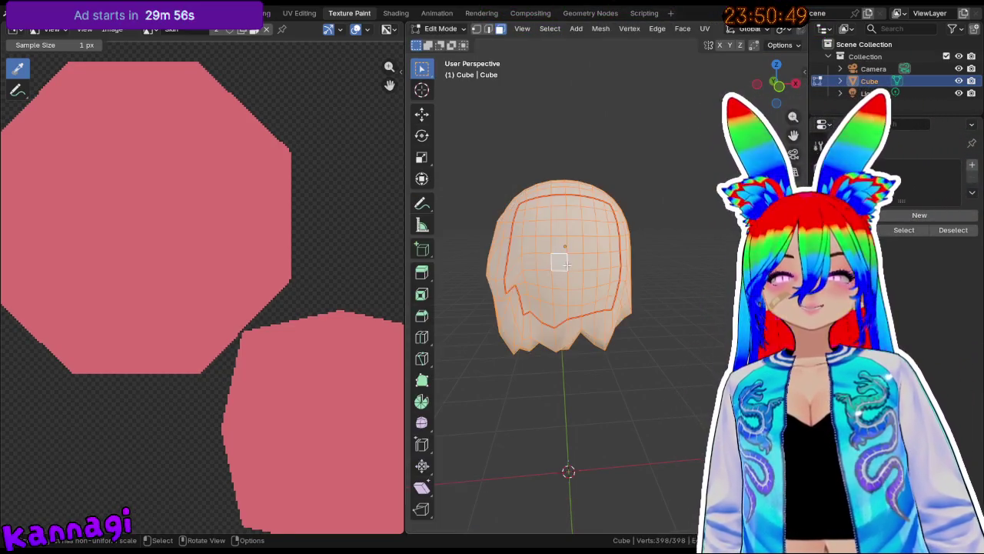
scroll(521, 188, "up", 2)
middle_click_drag(522, 188, 650, 159)
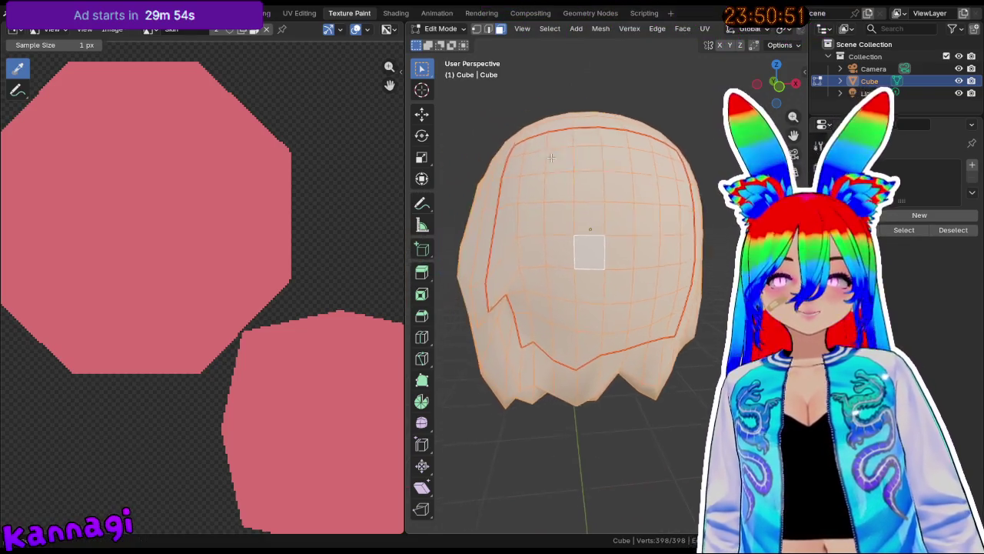
left_click(891, 215)
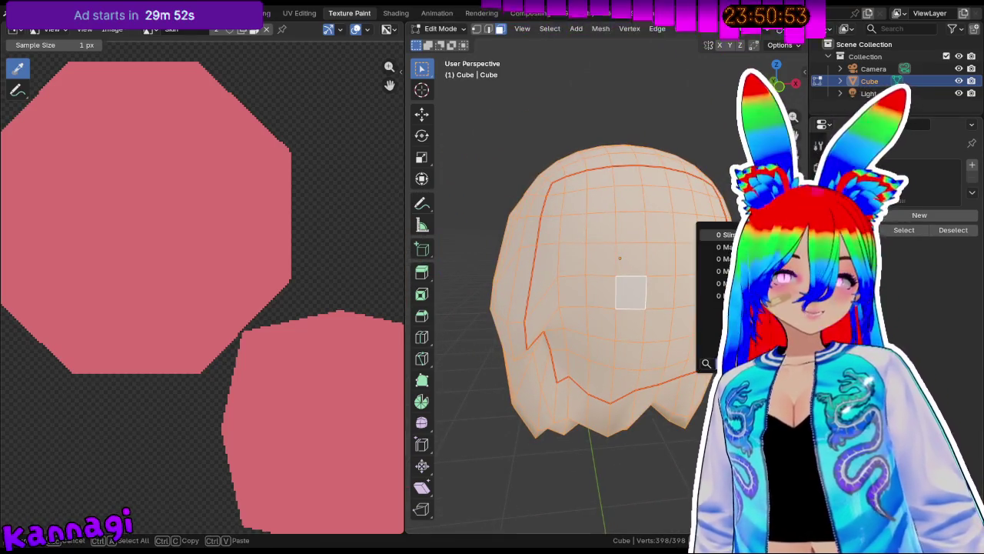
key("Escape")
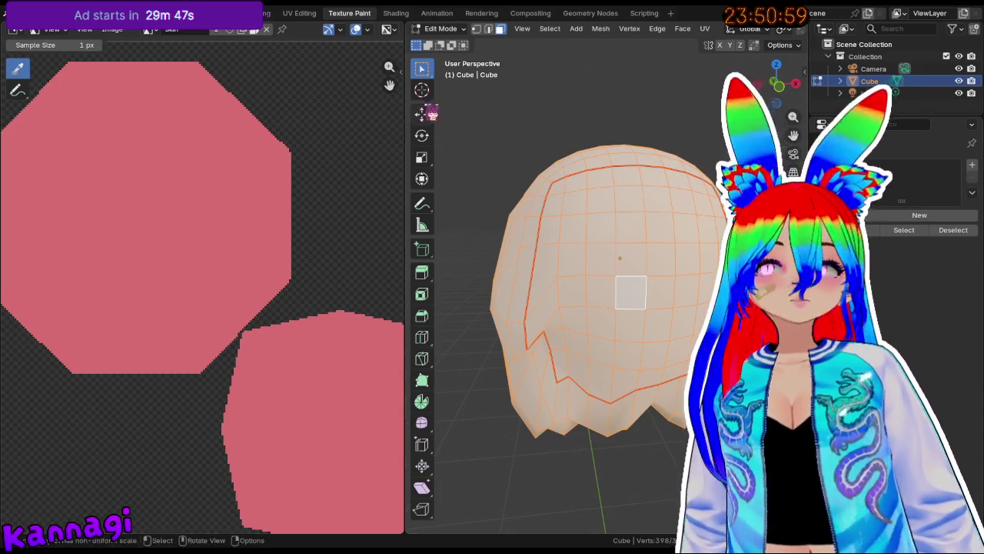
left_click(299, 13)
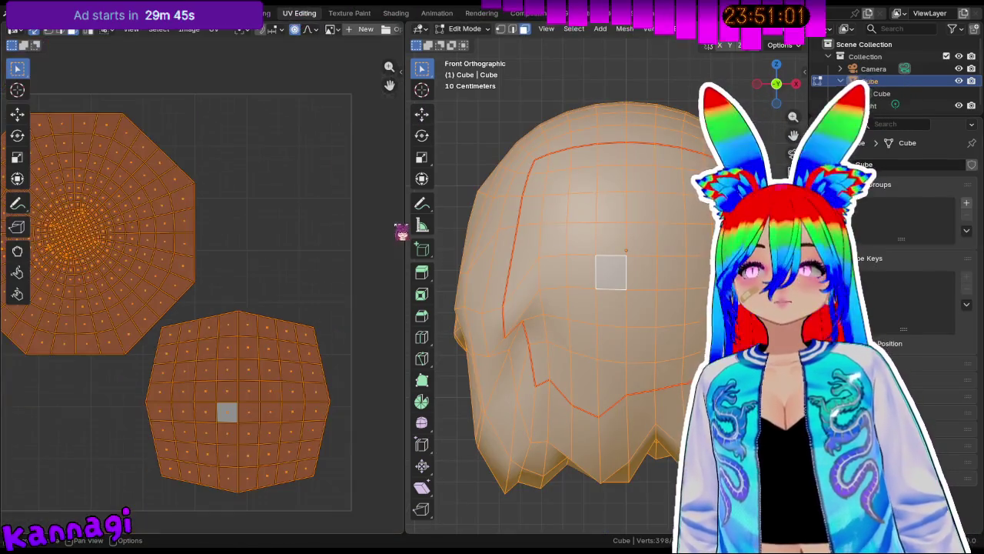
Select a UV face, then switch into Texture Paint and orbit to check the head mesh.
left_click(161, 259)
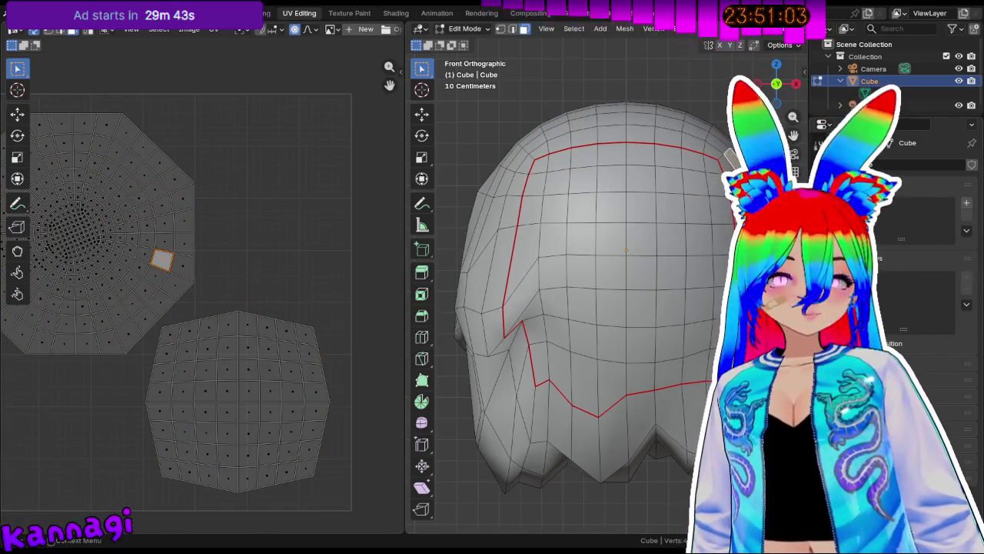
key("ctrl+Page_Down")
key("Tab")
key("Tab")
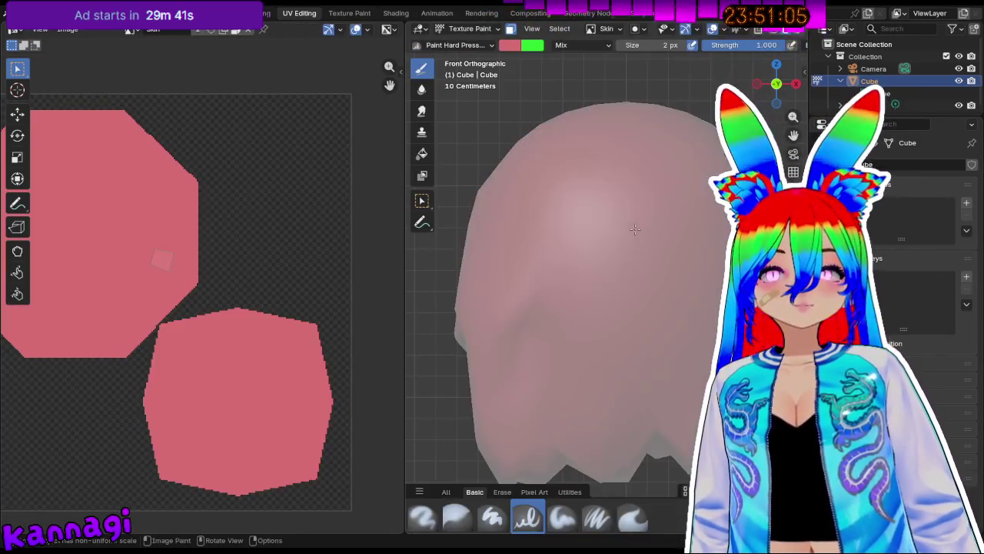
scroll(530, 157, "down", 3)
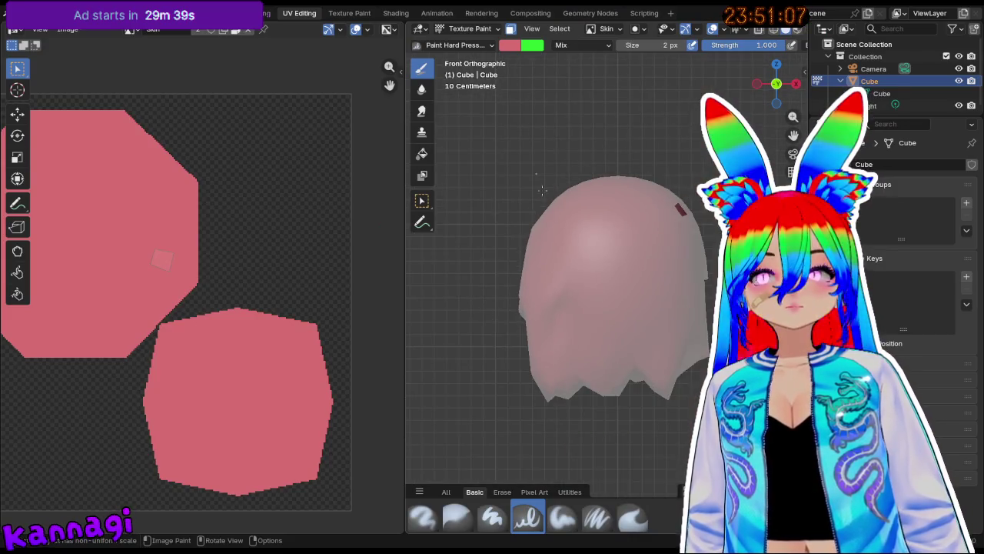
middle_click_drag(636, 210, 588, 213)
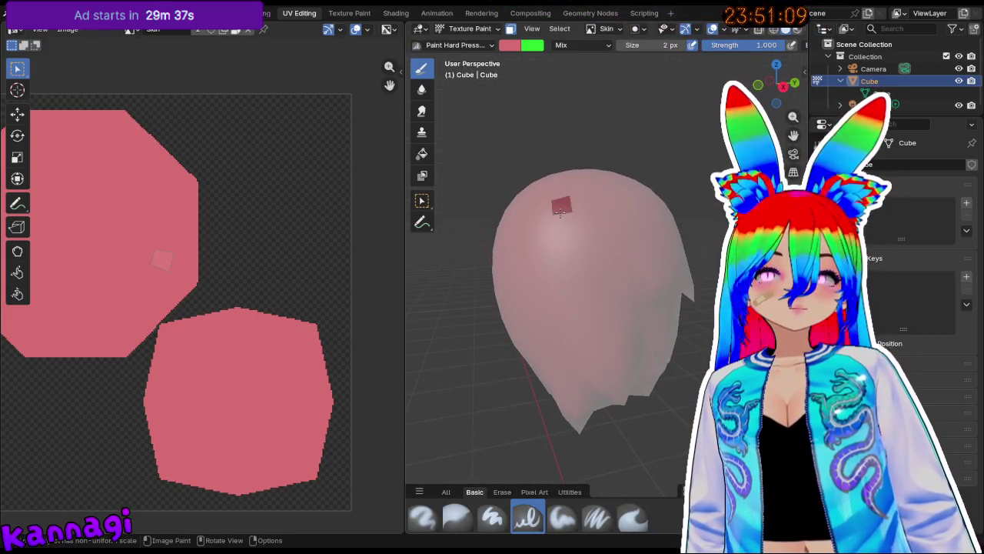
Select all in Edit Mode, recalculate normals outward, deselect, and go to the Texture Paint workspace.
key("Tab")
key("a")
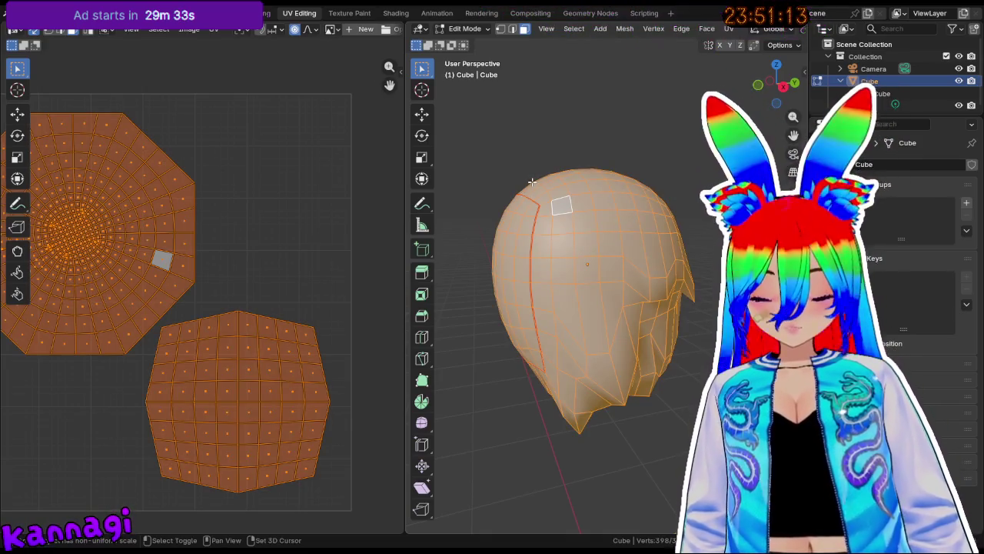
key("shift+n")
key("alt+a")
mouse_move(510, 152)
middle_mouse_down()
mouse_move(662, 154)
mouse_move(608, 146)
middle_mouse_up()
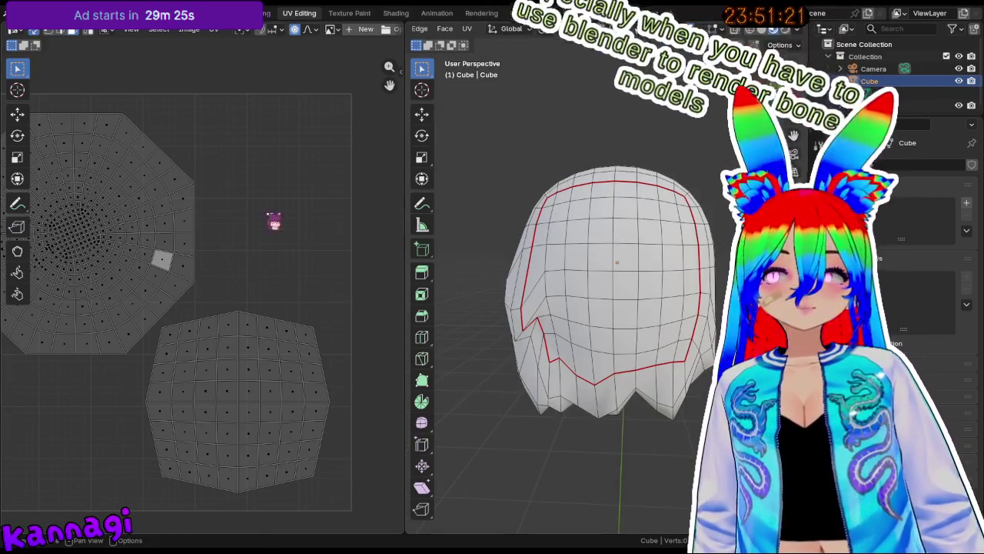
left_click(349, 14)
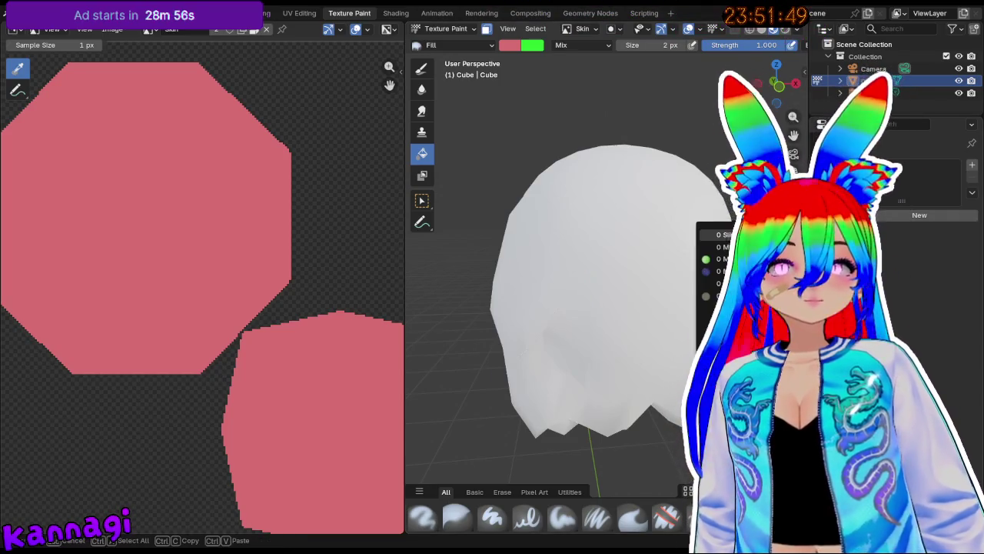
In the Shading workspace, create a new material named Beholder.
left_click(919, 215)
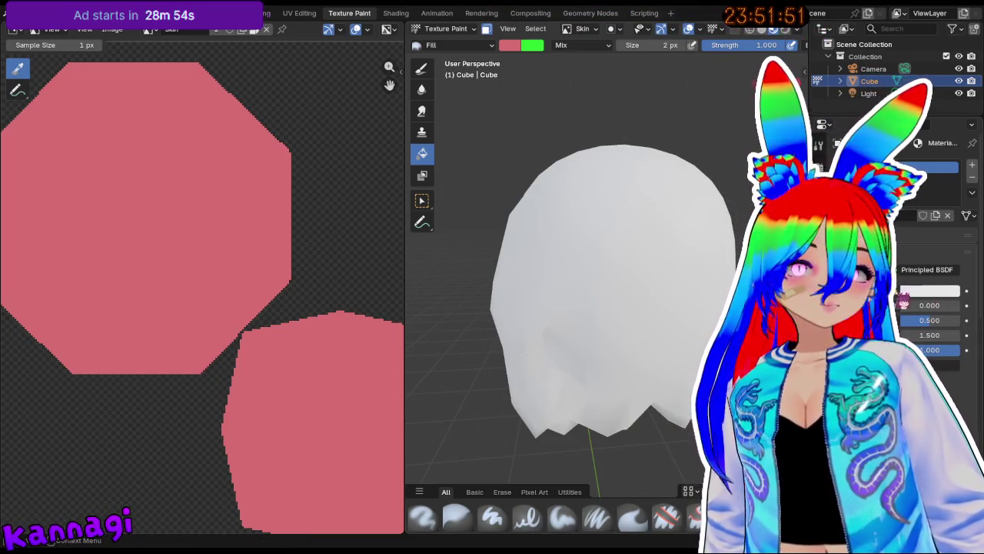
left_click(972, 177)
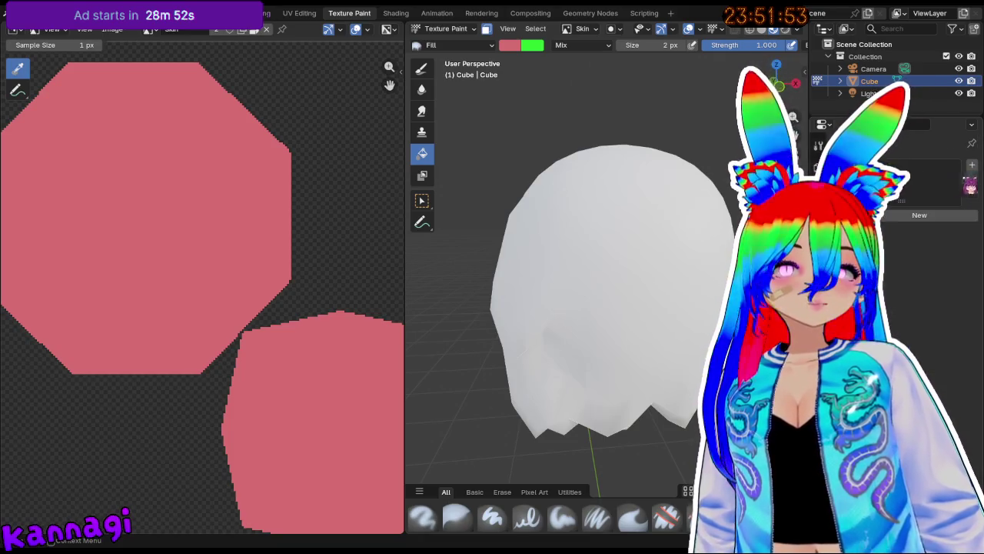
left_click(396, 13)
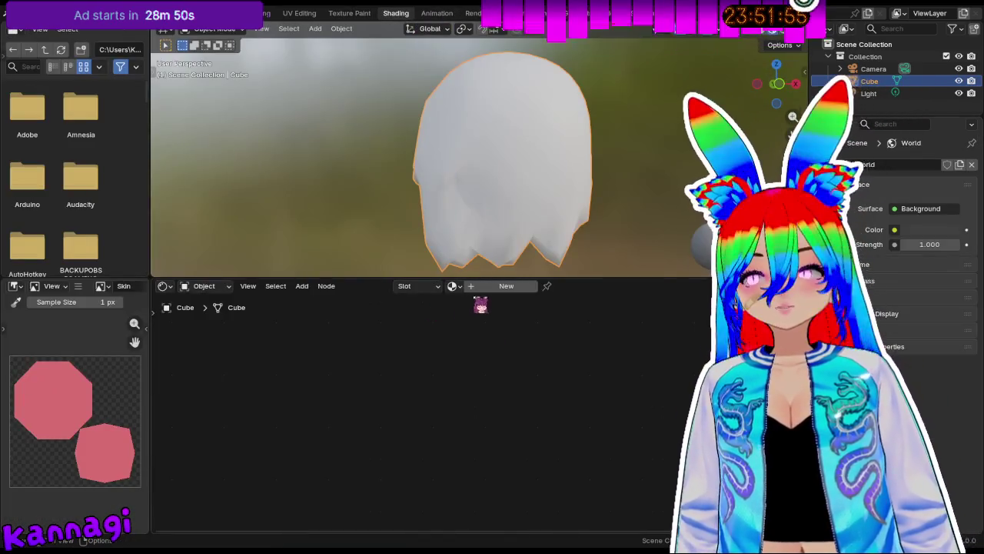
left_click(452, 285)
left_click(492, 286)
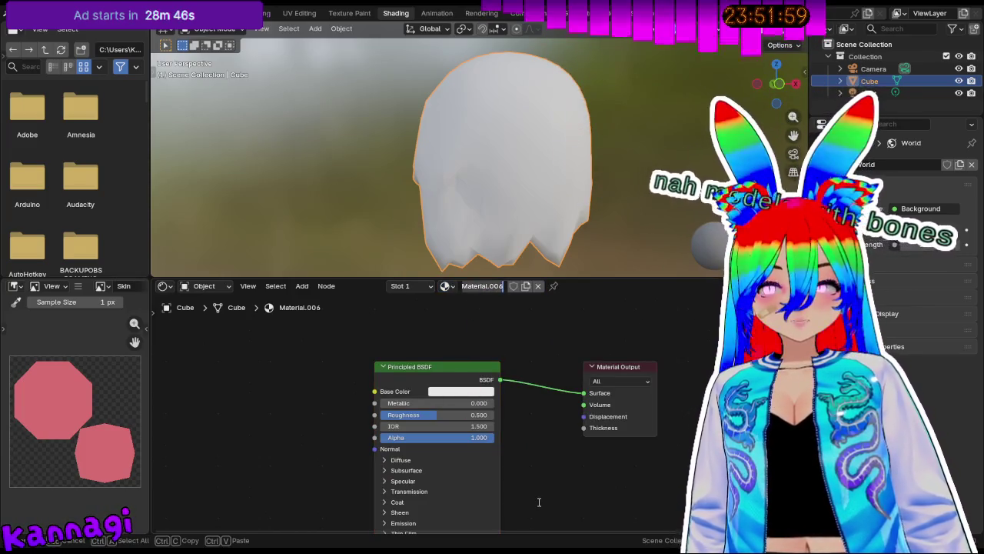
type("Behold")
key("BackSpace")
key("BackSpace")
key("BackSpace")
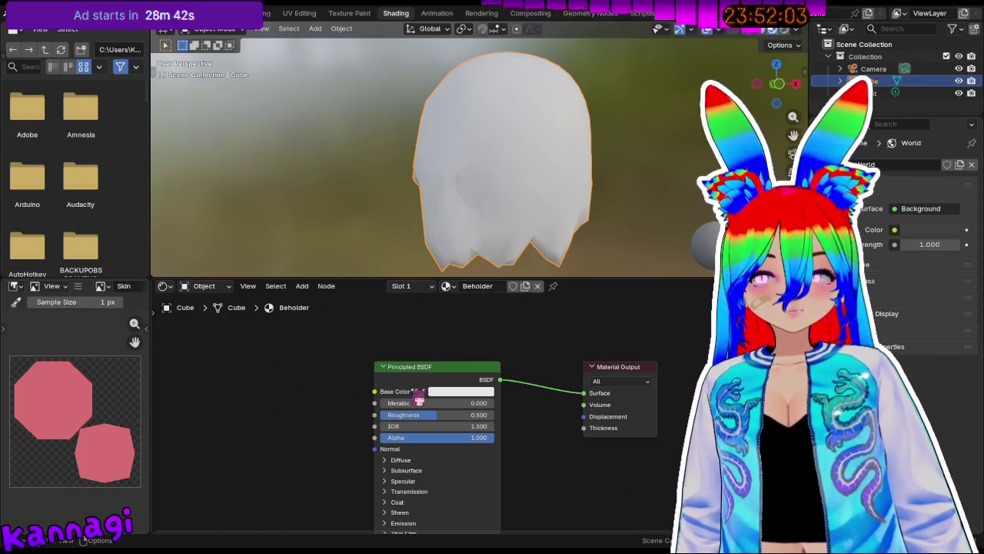
Add an Image Texture node by searching the Shift+A menu, beside the Principled BSDF.
left_click_drag(417, 370, 474, 355)
key("shift+a")
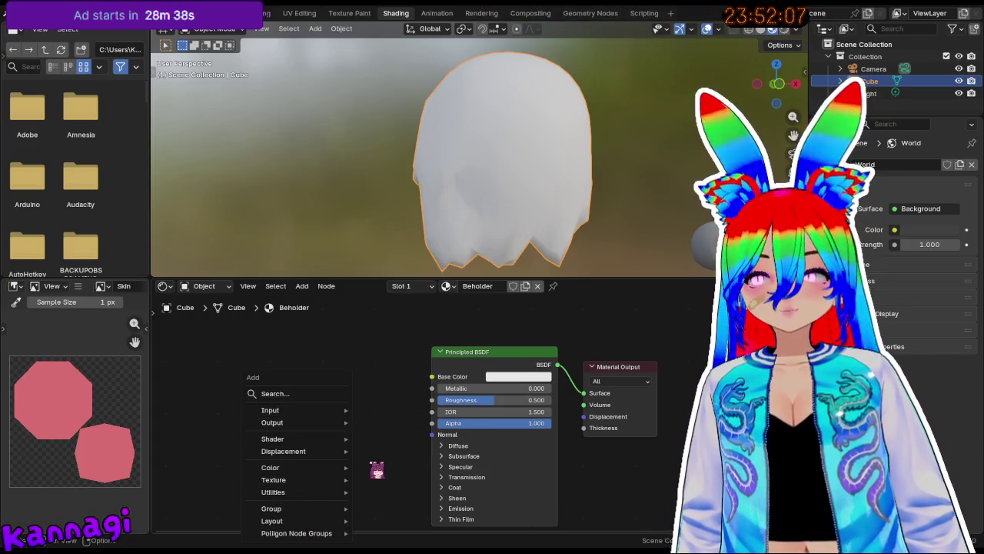
key("Escape")
key("shift+a")
type("imager")
key("Return")
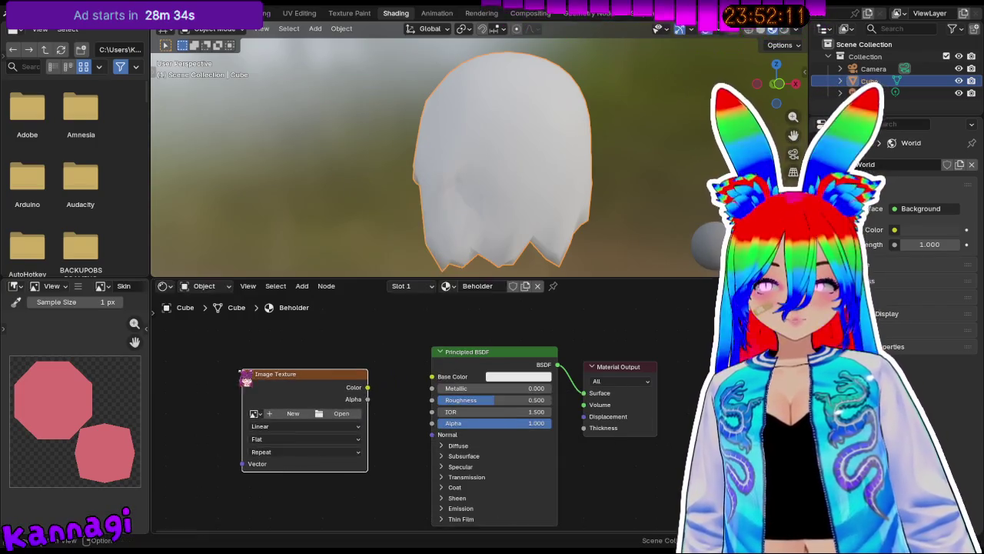
Place the Image Texture node, load the Skin image into it, and return to UV Editing.
left_click(430, 386)
left_click(256, 413)
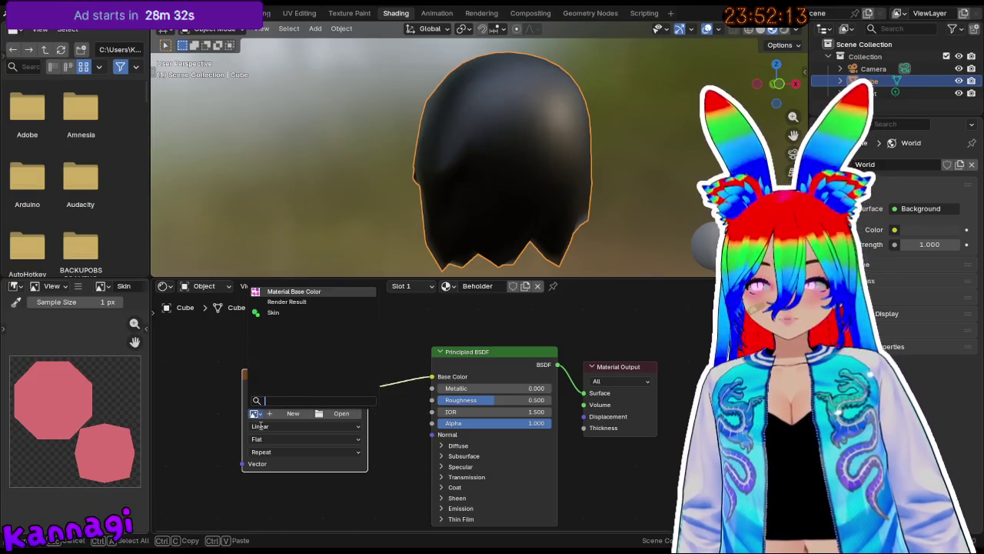
left_click(288, 313)
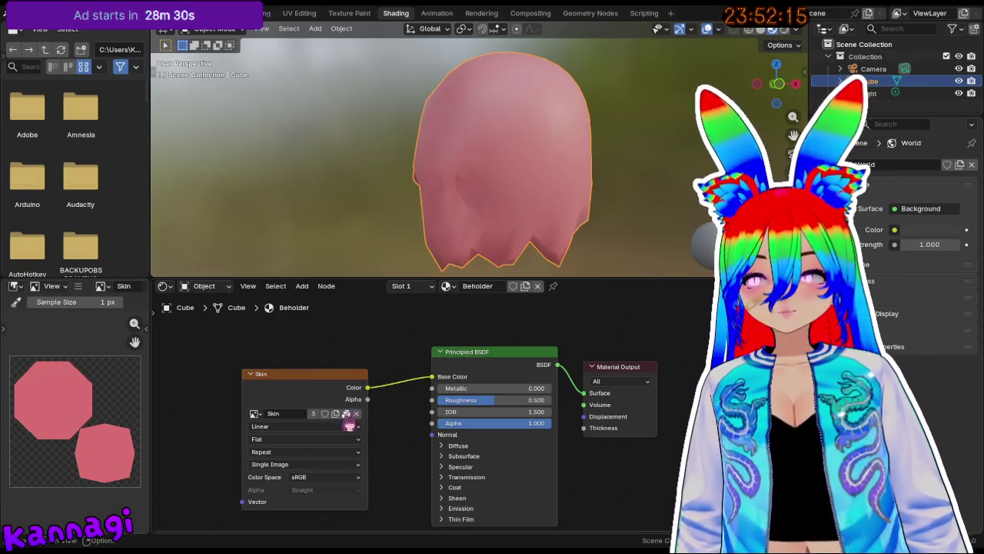
middle_click_drag(364, 372, 340, 377)
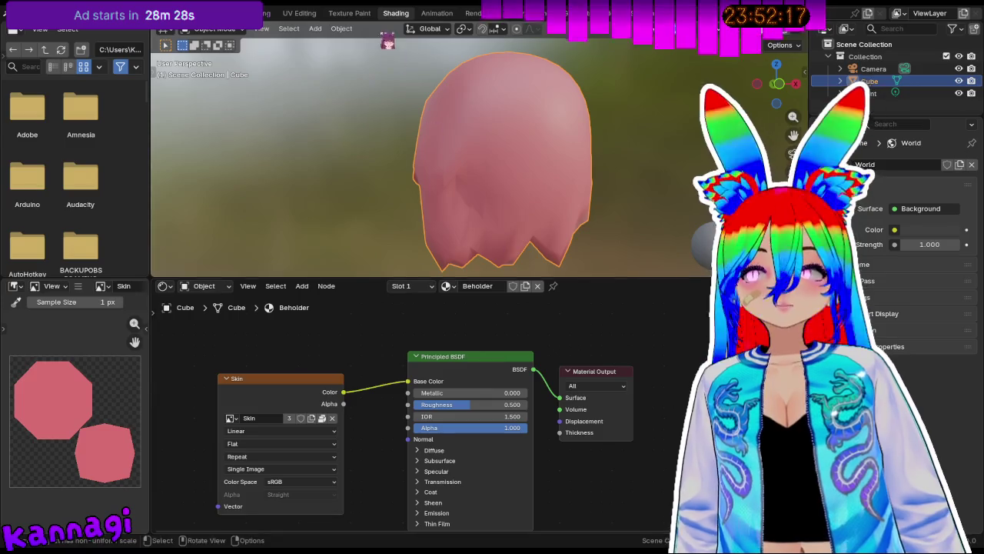
left_click(301, 14)
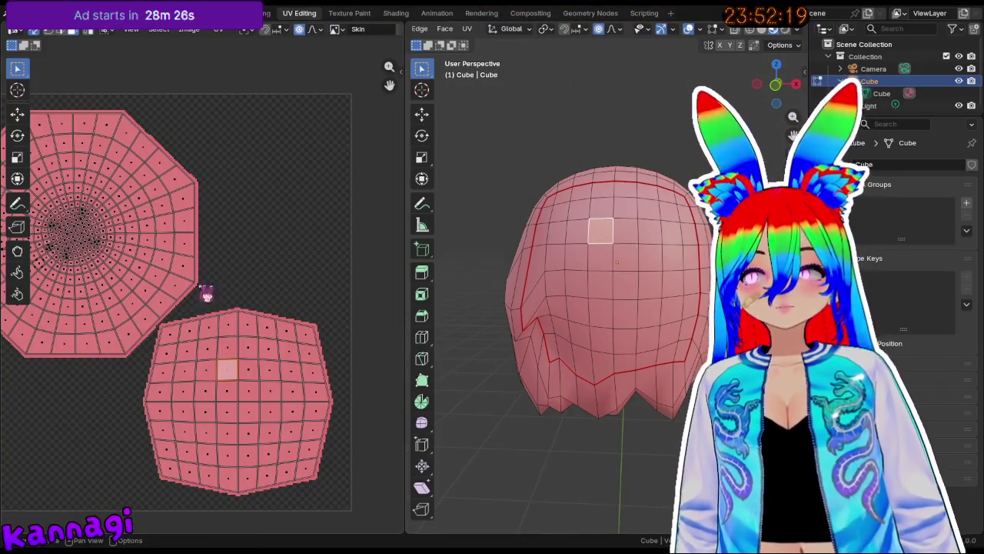
Select one seam-bounded island of the head with linked selection (L).
key("Tab")
key("Tab")
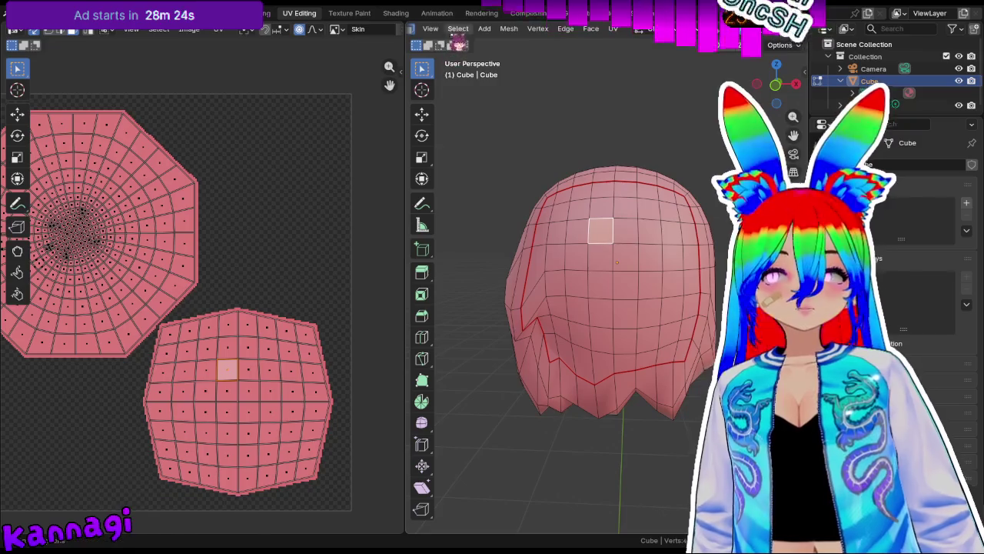
key("l")
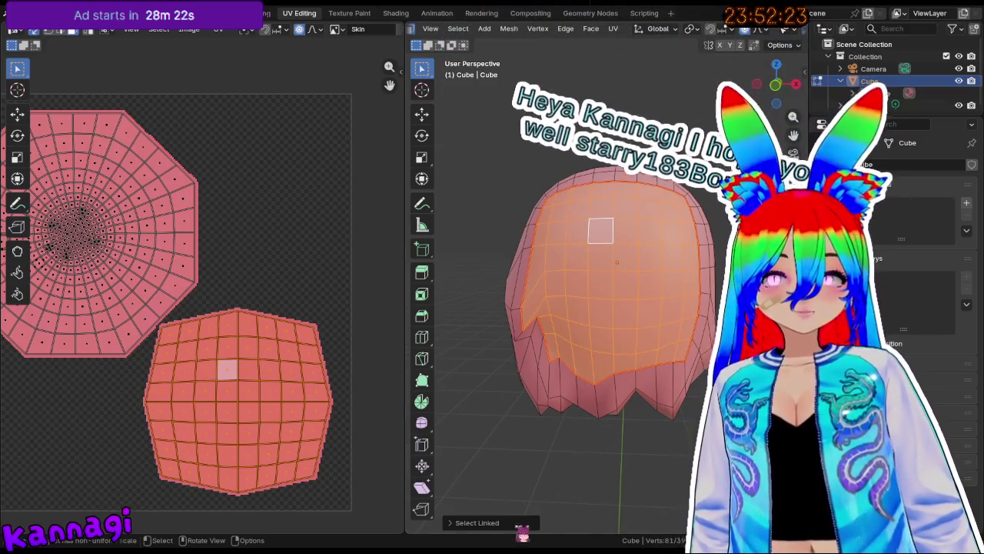
left_click(469, 521)
left_click(625, 279)
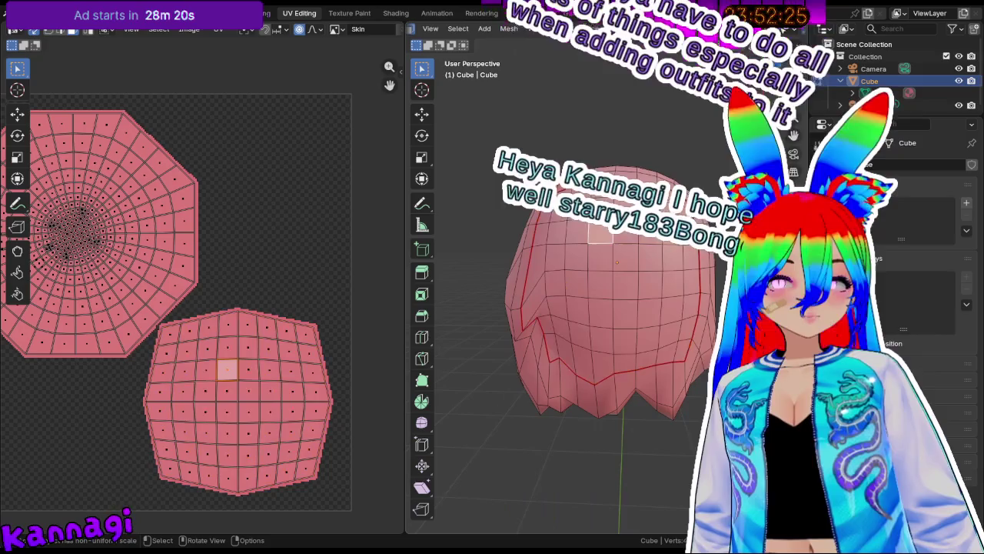
key("l")
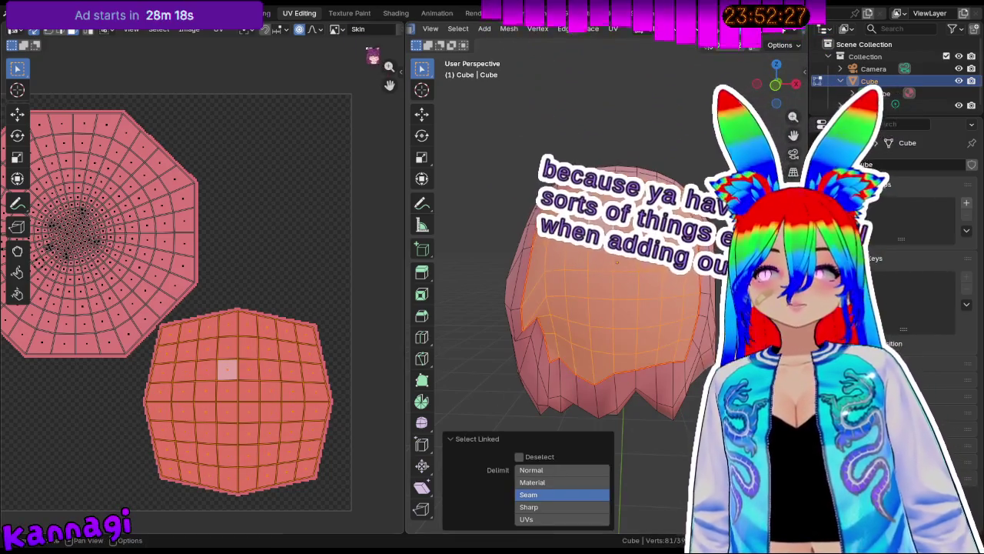
In Texture Paint, darken the brush colour and paint a dark patch inside the head.
left_click(349, 13)
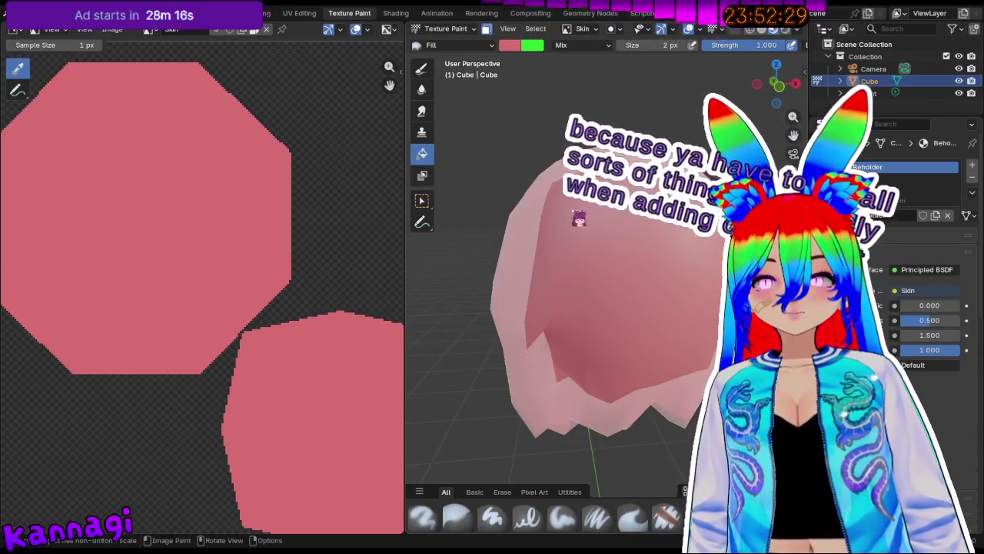
middle_click_drag(582, 238, 584, 235)
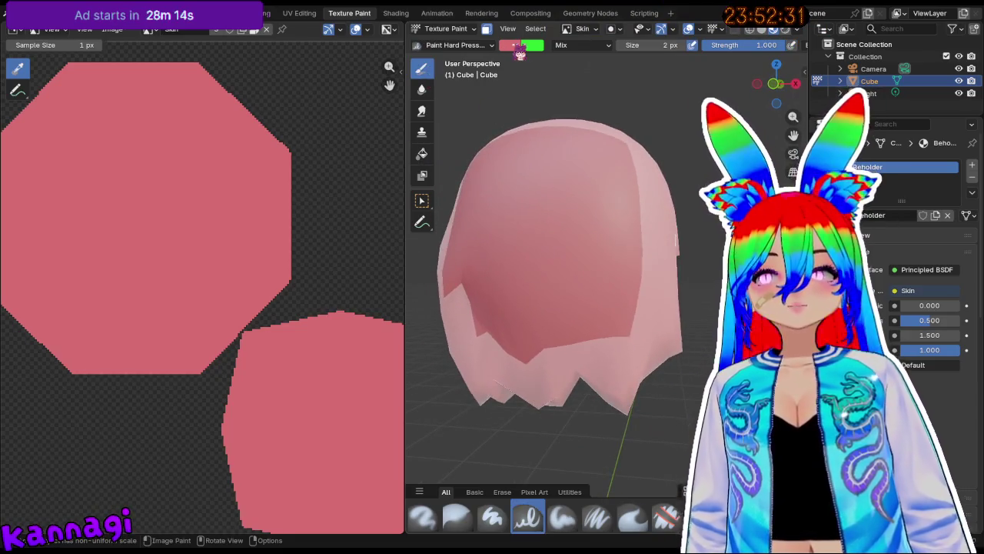
left_click(518, 47)
left_click_drag(612, 108, 611, 95)
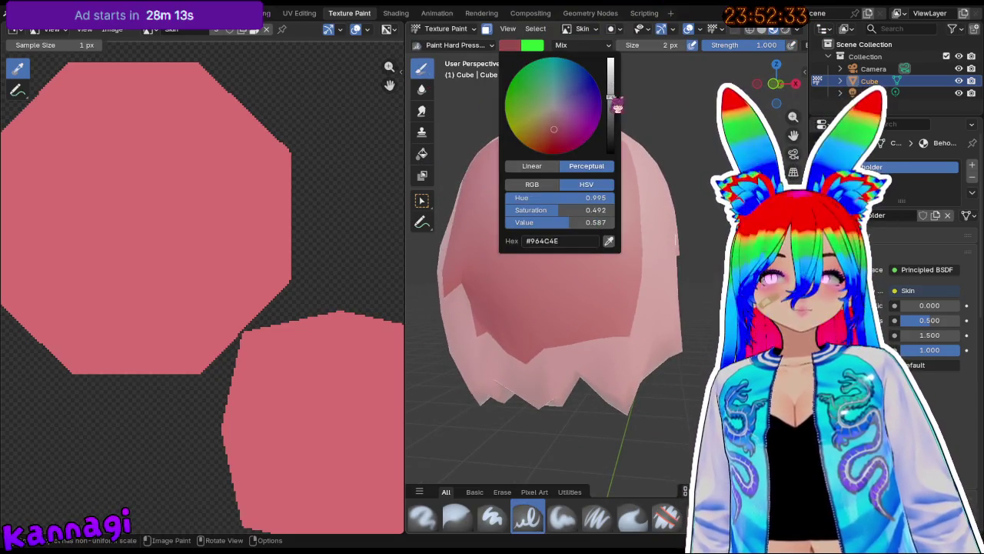
middle_click_drag(585, 276, 615, 293)
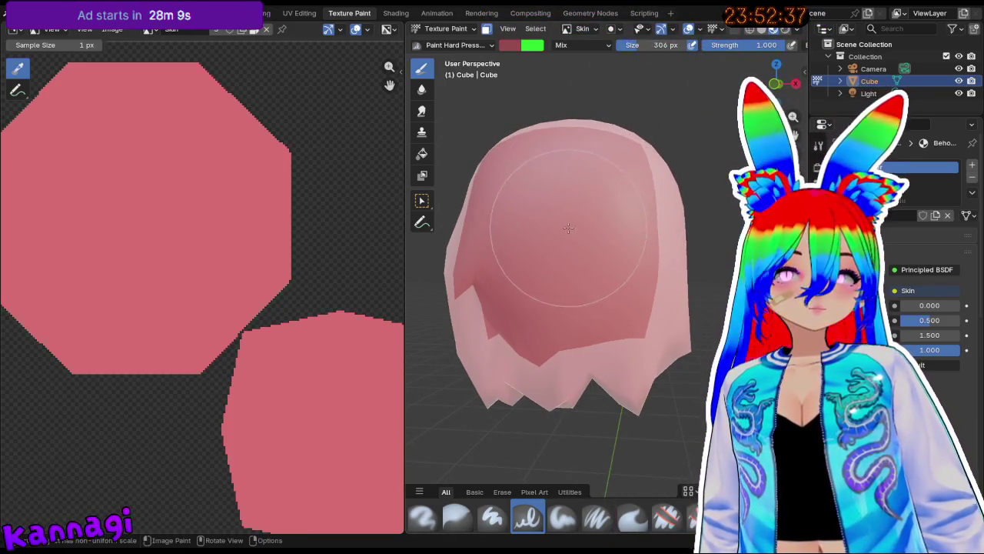
left_click_drag(568, 227, 565, 226)
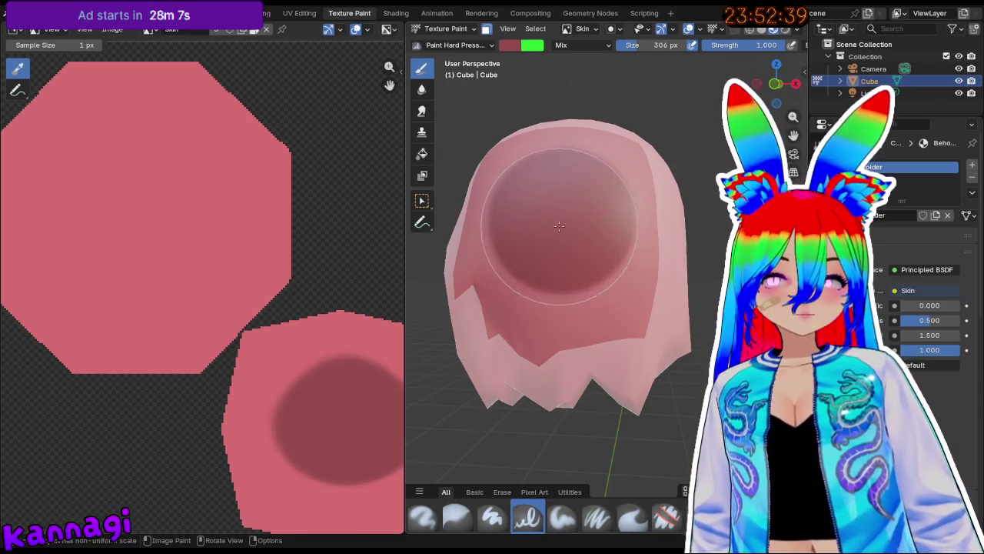
Lighten the brush colour and paint a lighter pink centre inside the dark spot.
middle_click_drag(630, 419, 577, 308)
scroll(569, 269, "up", 3)
left_click(514, 46)
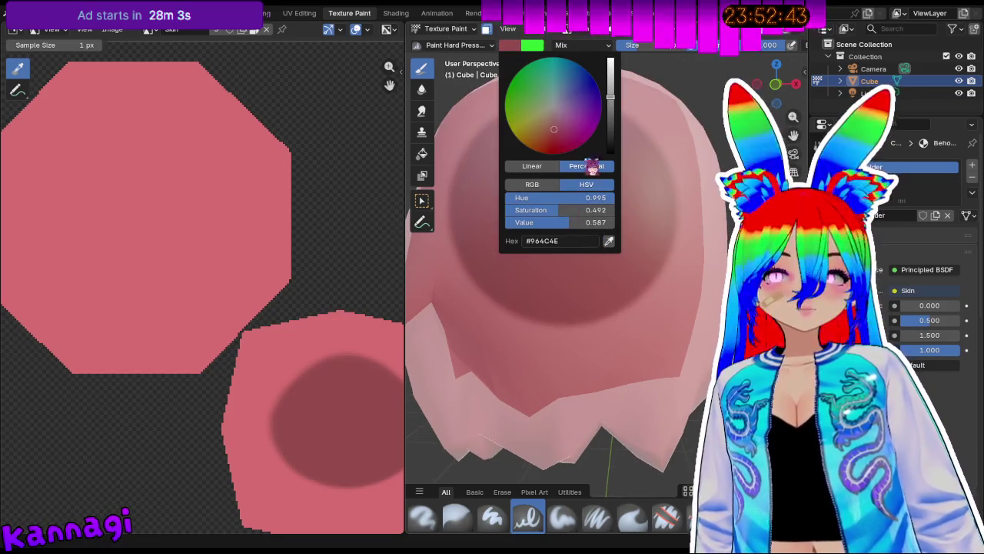
left_click_drag(611, 97, 611, 77)
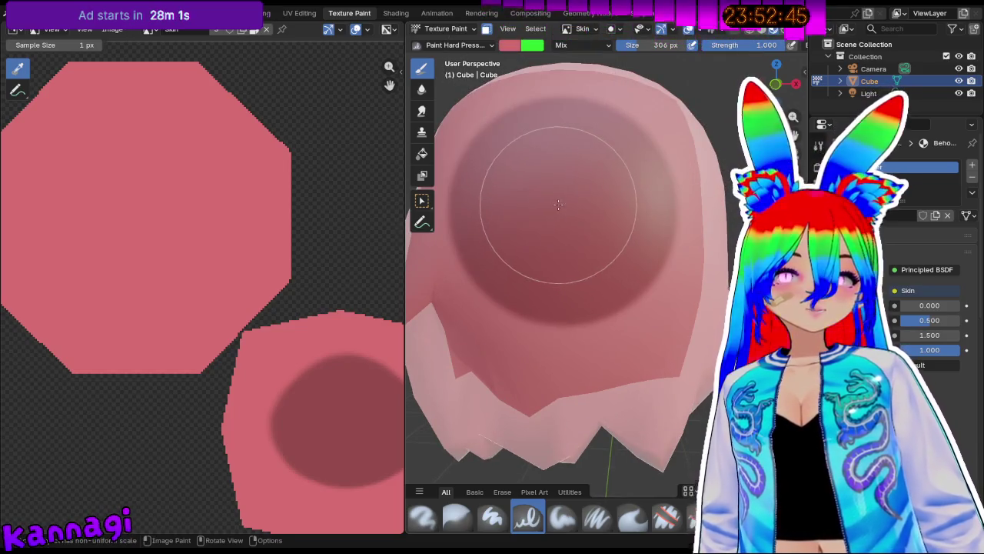
left_click(561, 202)
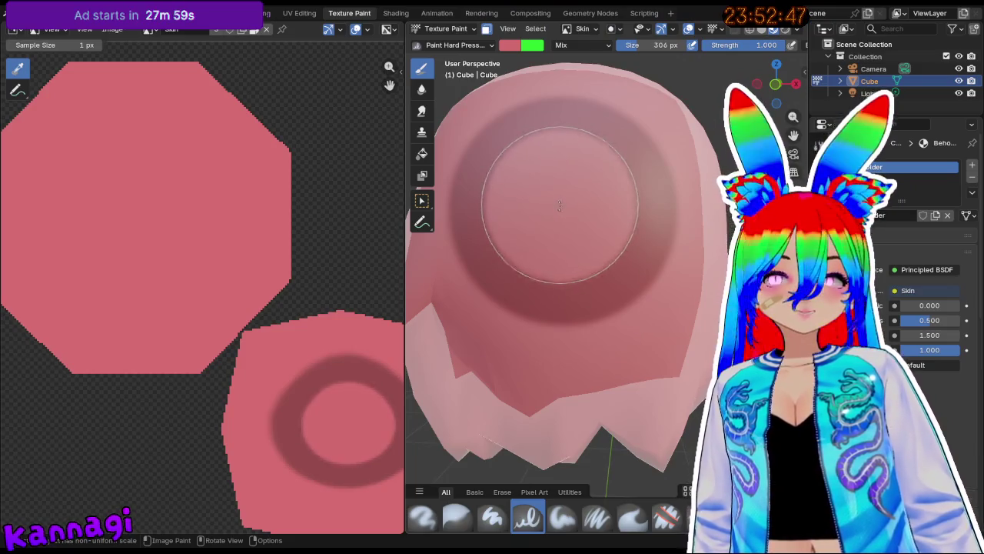
Lower the brush Value to 0.196 and paint a dark brown pupil in the centre.
left_click(510, 45)
left_click_drag(611, 77, 611, 136)
scroll(564, 200, "up", 5)
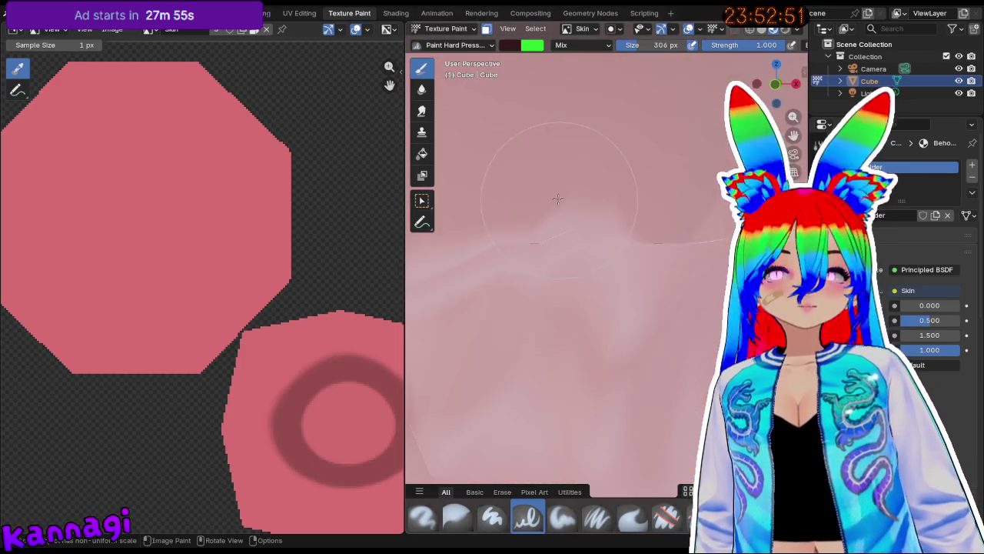
scroll(568, 211, "up", 2)
scroll(570, 223, "up", 2)
scroll(573, 228, "up", 2)
scroll(574, 233, "down", 3)
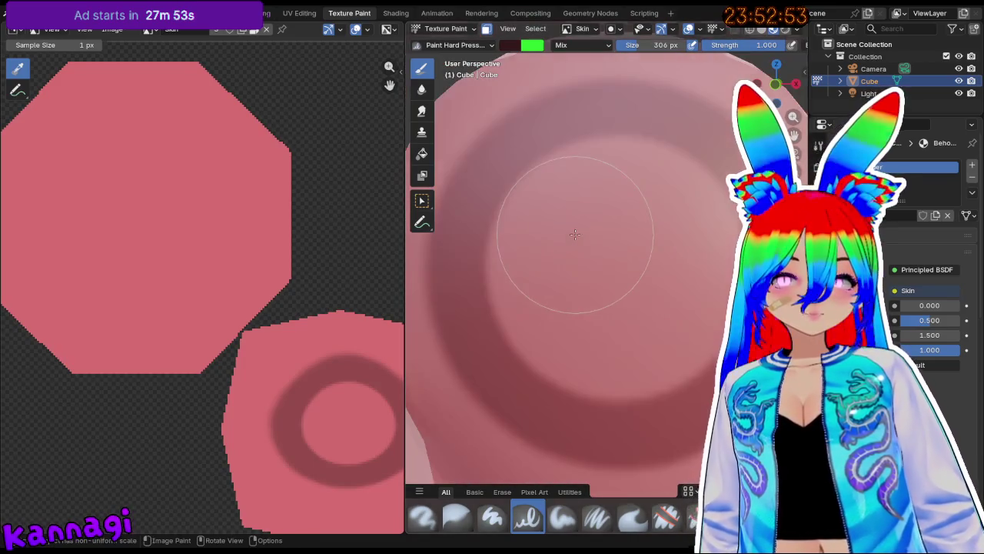
left_click(615, 271)
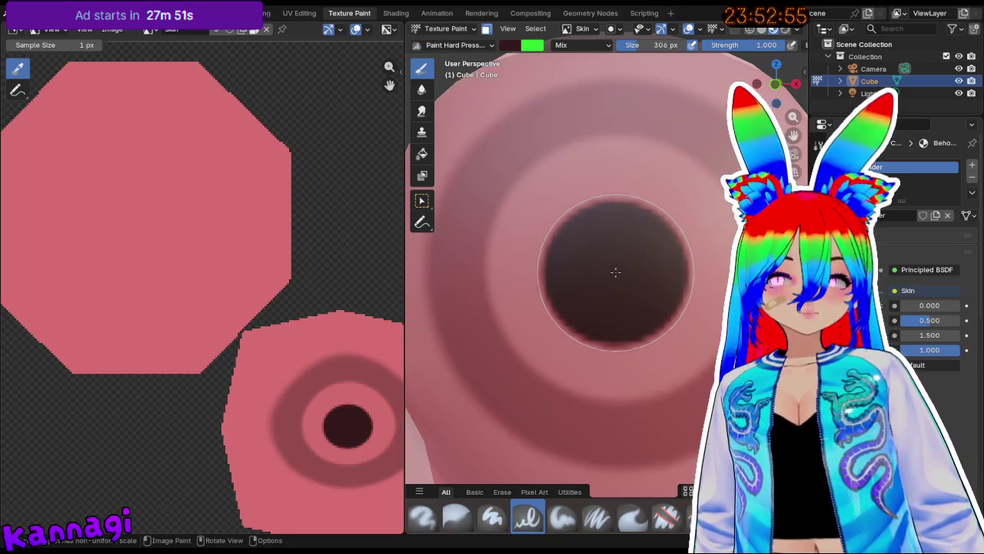
scroll(636, 311, "down", 6)
mouse_move(643, 350)
middle_mouse_down()
mouse_move(598, 339)
mouse_move(682, 336)
mouse_move(584, 342)
middle_mouse_up()
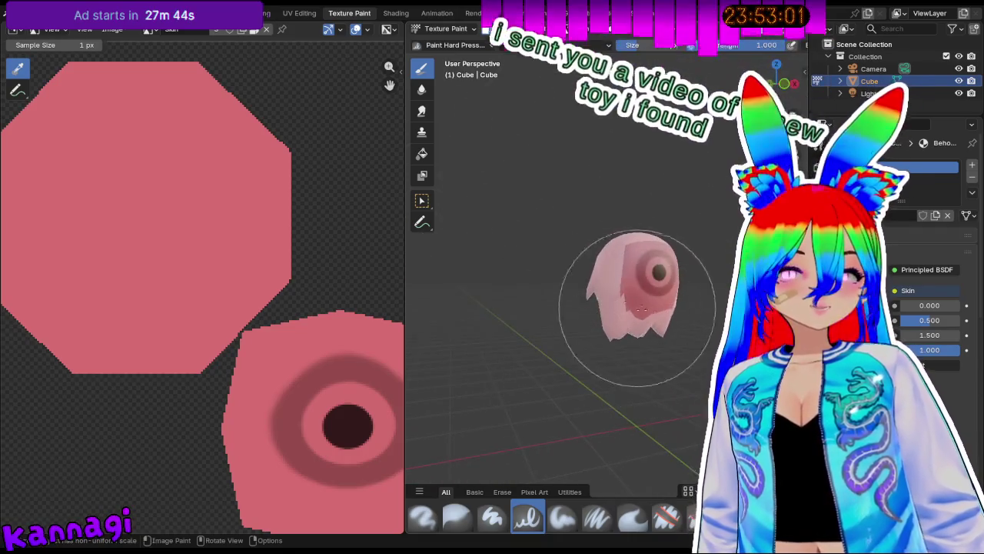
Delete the old painted Cube object and switch to front orthographic view.
key("Tab")
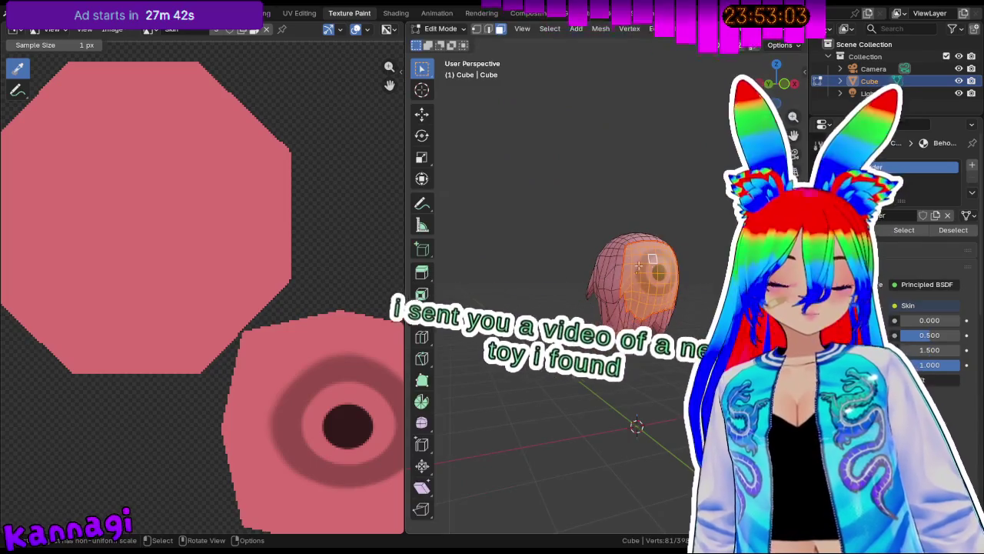
key("a")
key("x")
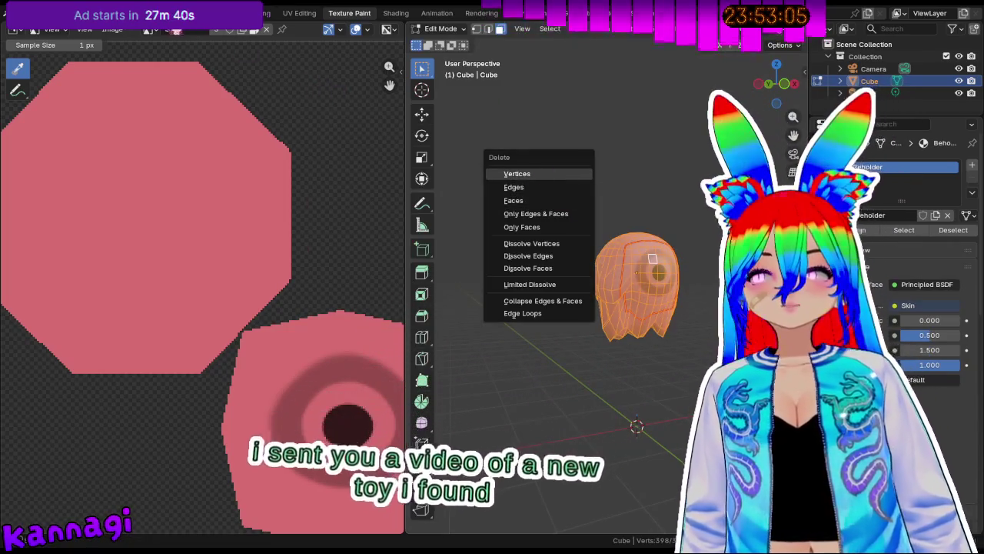
left_click(208, 13)
key("x")
left_click(500, 207)
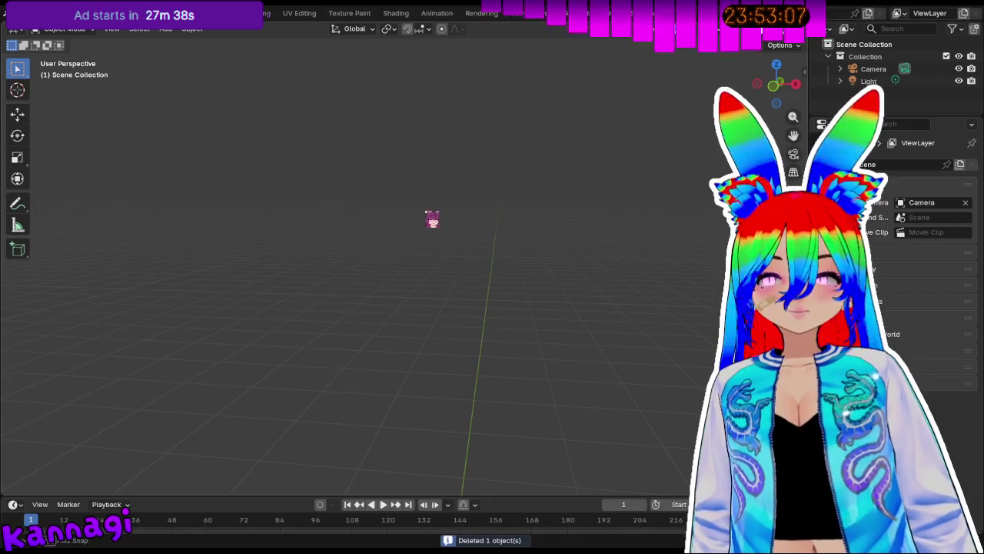
key("KP_1")
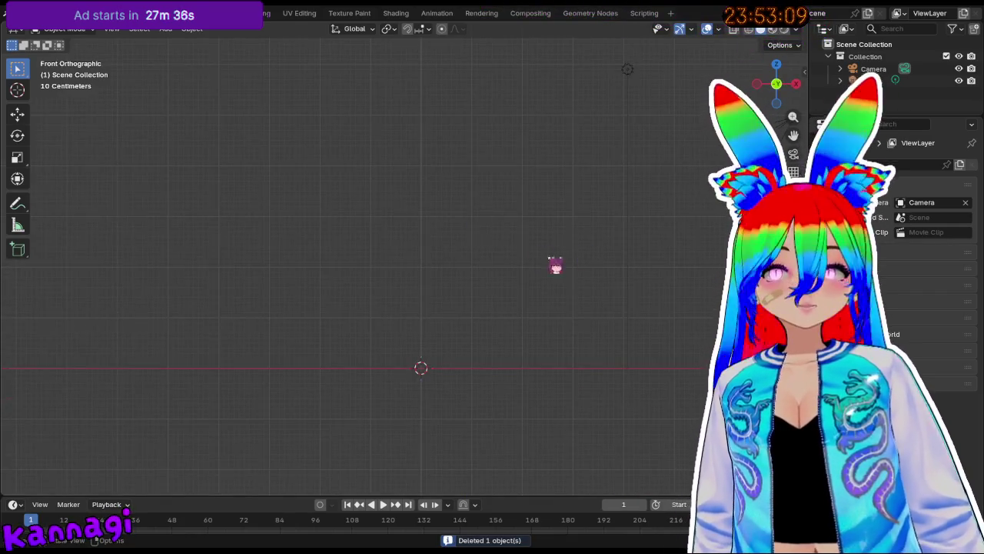
Add a new cube and subdivide it into a sphere with Ctrl+2.
key("shift+a")
mouse_move(454, 292)
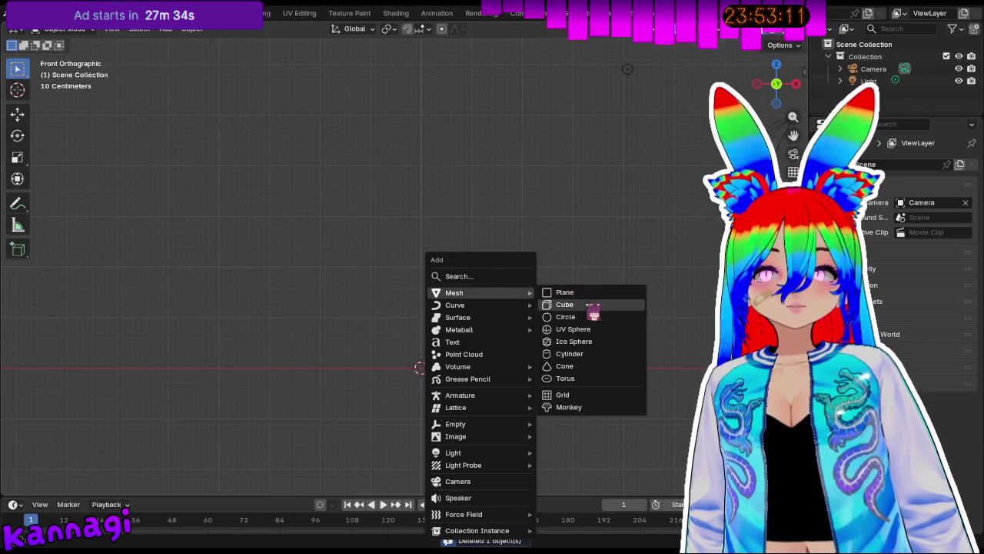
left_click(583, 307)
key("ctrl+2")
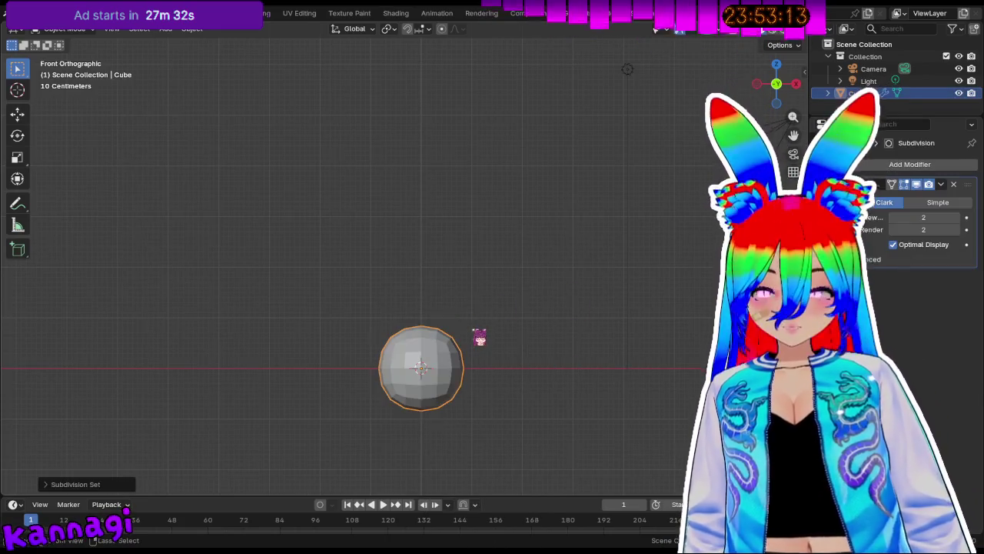
middle_click_drag(422, 396, 494, 325, "shift")
scroll(561, 387, "up", 3)
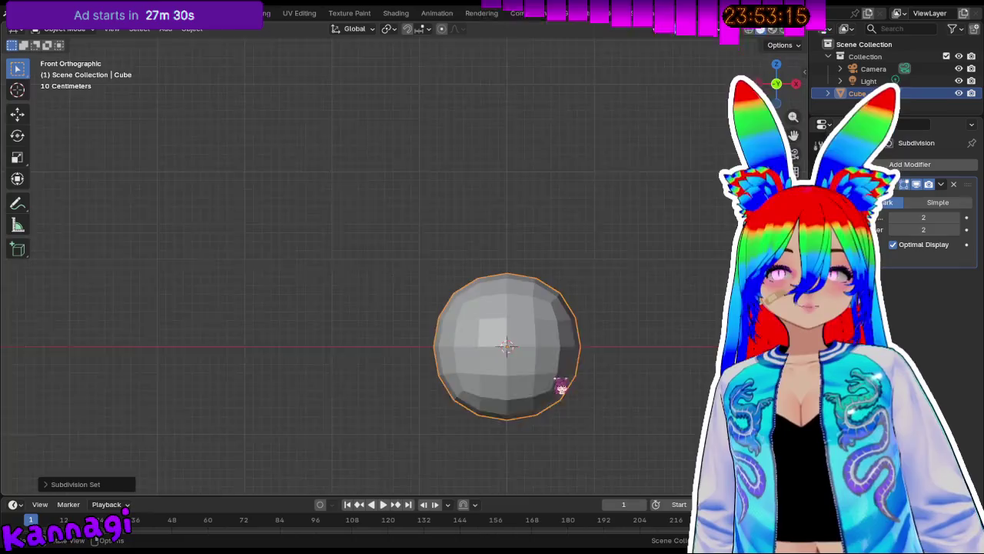
Compare subdivision levels 1 and 2, settling on level 2.
key("ctrl+1")
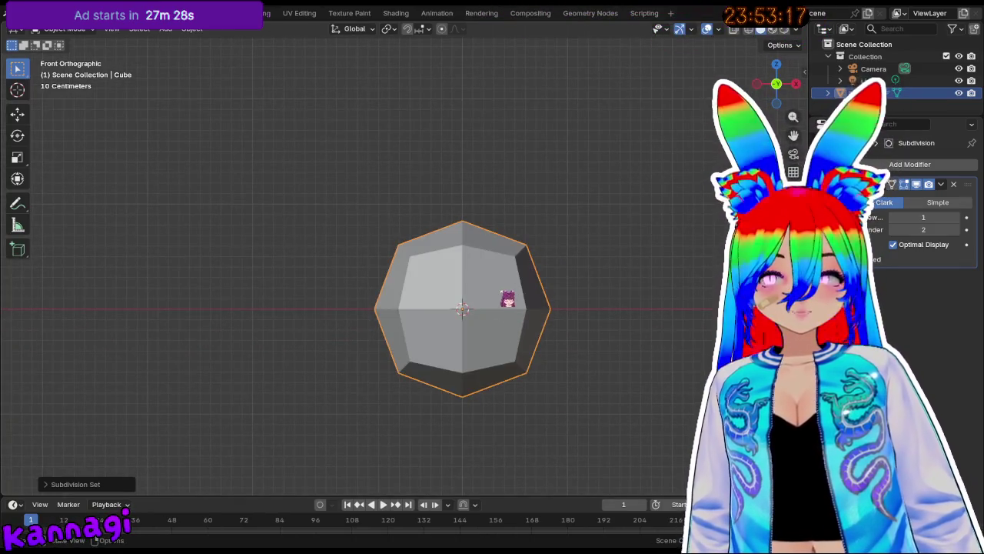
key("ctrl+2")
key("ctrl+1")
scroll(401, 319, "down", 1)
mouse_move(400, 319)
middle_mouse_down()
mouse_move(466, 297)
mouse_move(377, 297)
middle_mouse_up()
key("ctrl+2")
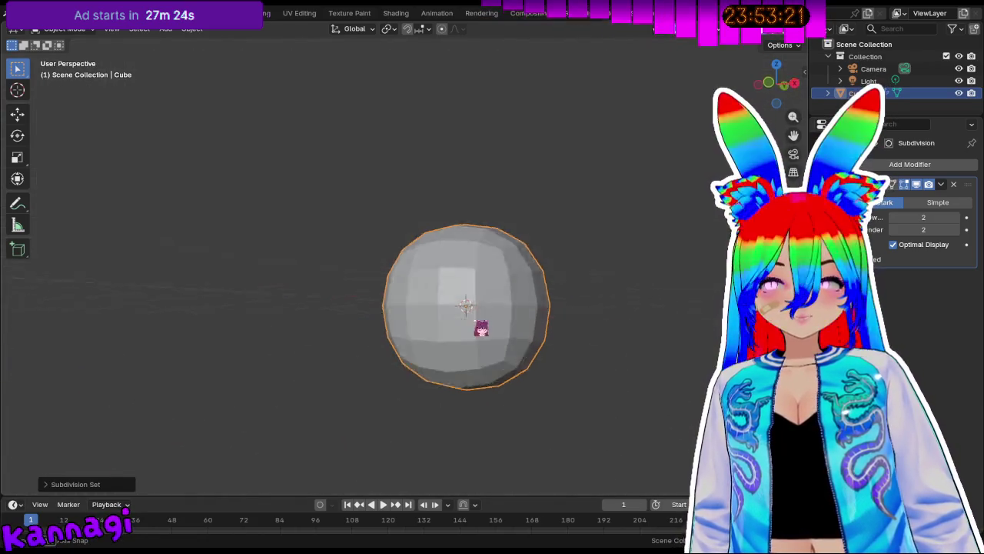
middle_click_drag(475, 331, 538, 342)
key("KP_1")
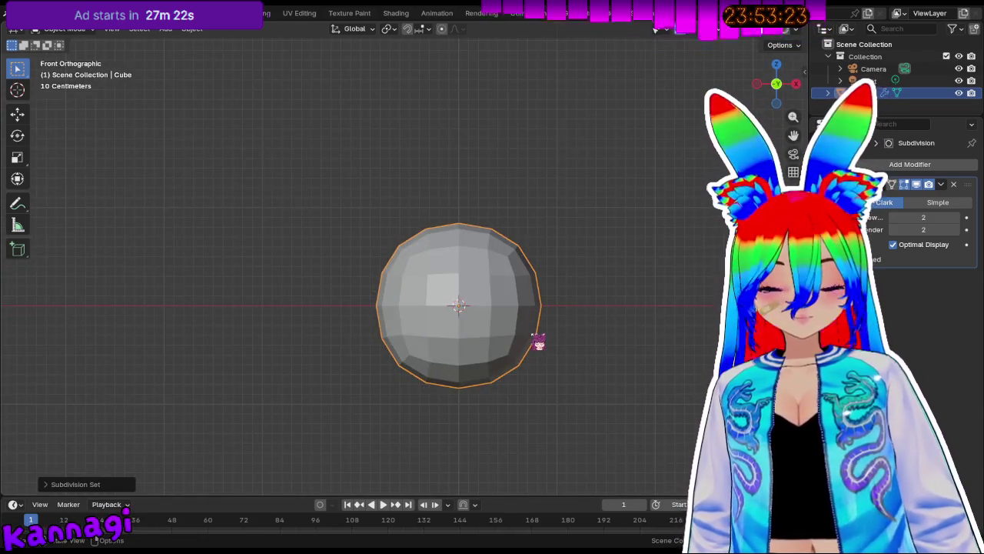
Move the sphere straight up along Z to about 1.905 m above the origin.
key("g")
key("x")
key("z")
key("Escape")
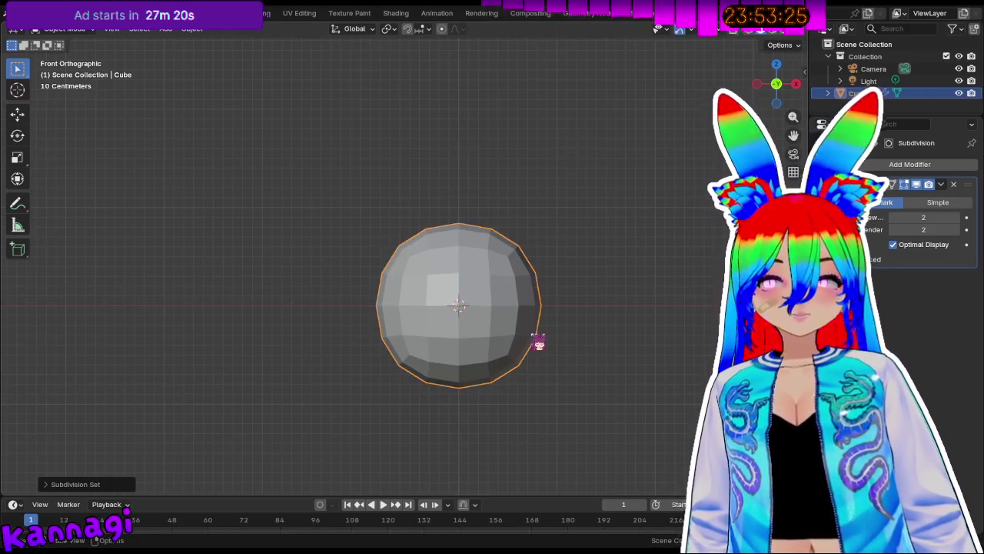
key("g")
key("z")
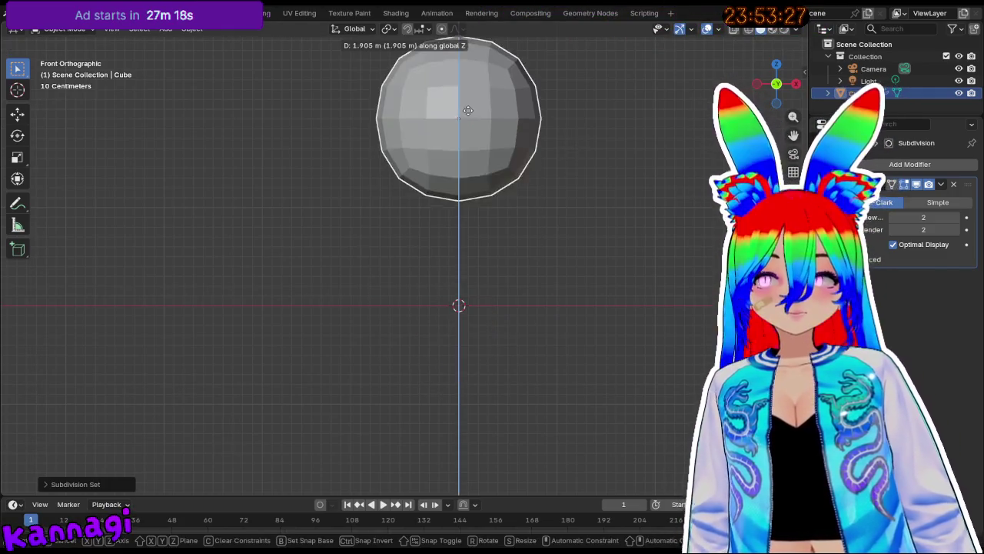
left_click(495, 144)
mouse_move(495, 144)
middle_mouse_down("shift")
mouse_move(540, 246)
mouse_move(608, 244)
mouse_move(692, 265)
middle_mouse_up("shift")
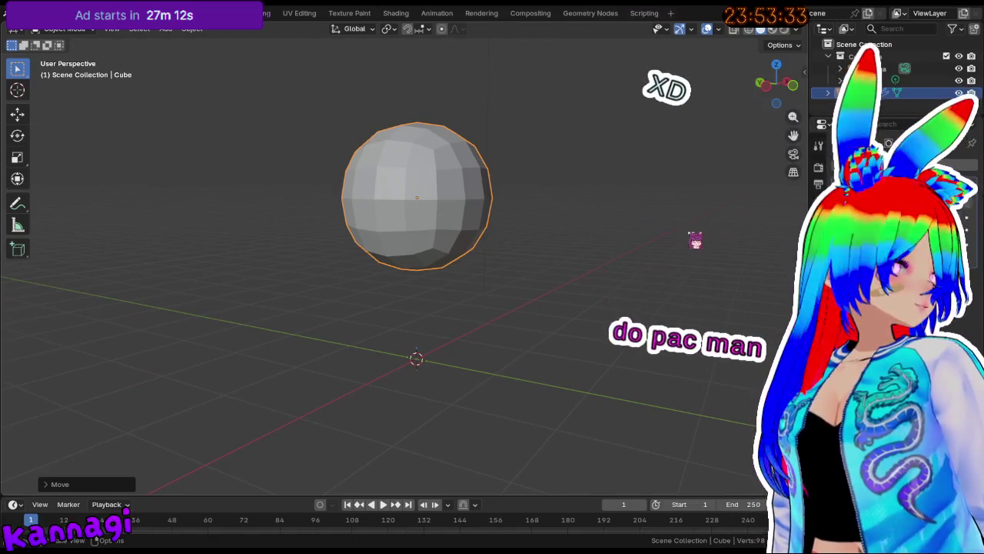
Deselect the first sphere and add a second cube beneath it.
middle_click_drag(527, 220, 607, 215)
left_click(487, 236)
scroll(608, 261, "down", 4)
scroll(654, 300, "down", 2)
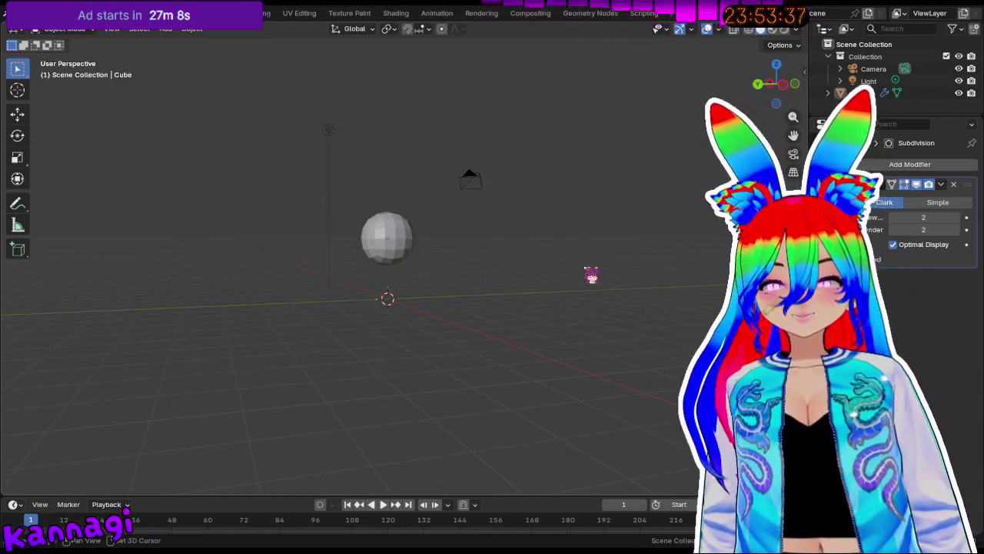
key("shift+a")
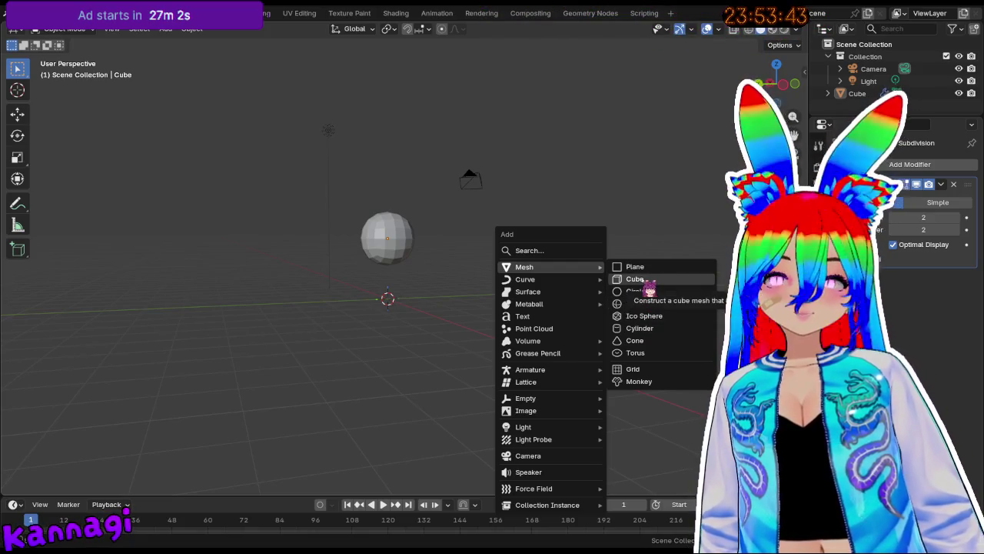
left_click(648, 288)
mouse_move(430, 249)
middle_mouse_down()
mouse_move(392, 269)
mouse_move(543, 325)
mouse_move(607, 310)
middle_mouse_up()
Subdivide the new cube with Ctrl+2 and inspect its geometry in Edit Mode.
key("ctrl+2")
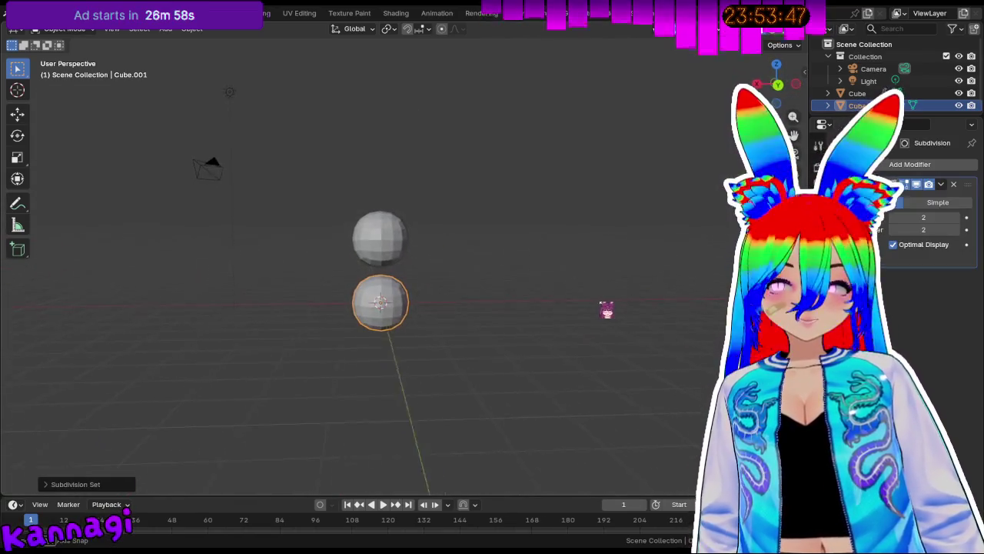
key("Tab")
middle_click_drag(468, 303, 539, 292)
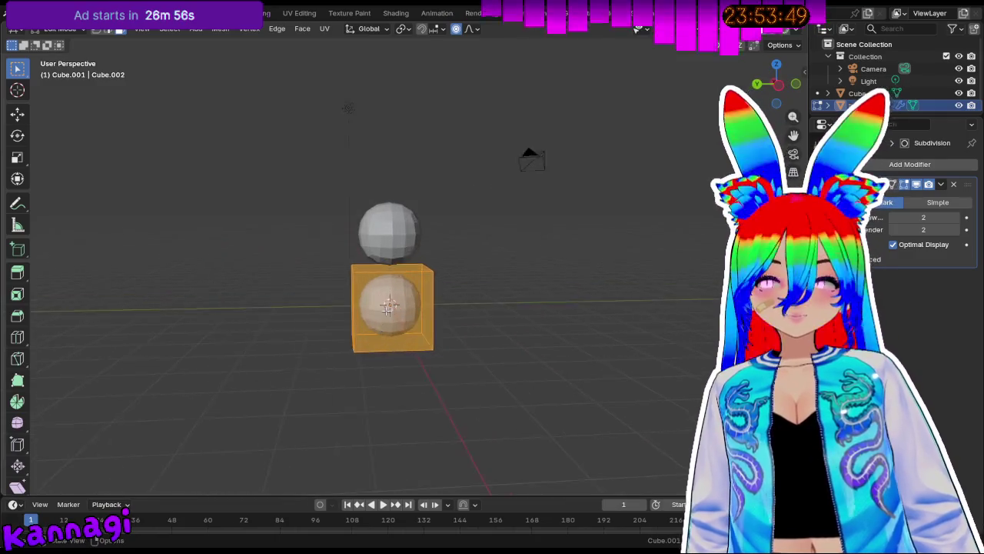
scroll(623, 285, "up", 3)
middle_click_drag(466, 319, 429, 315)
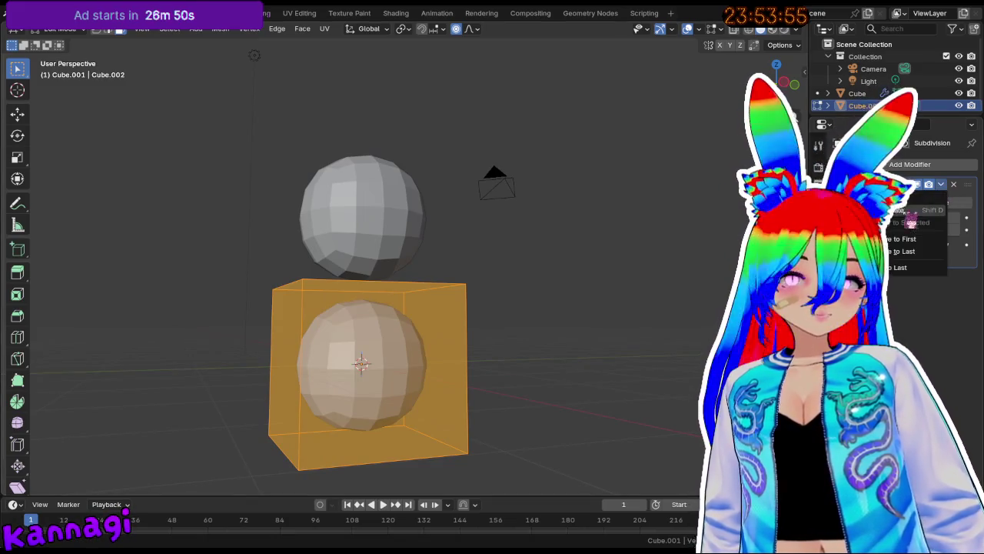
key("Tab")
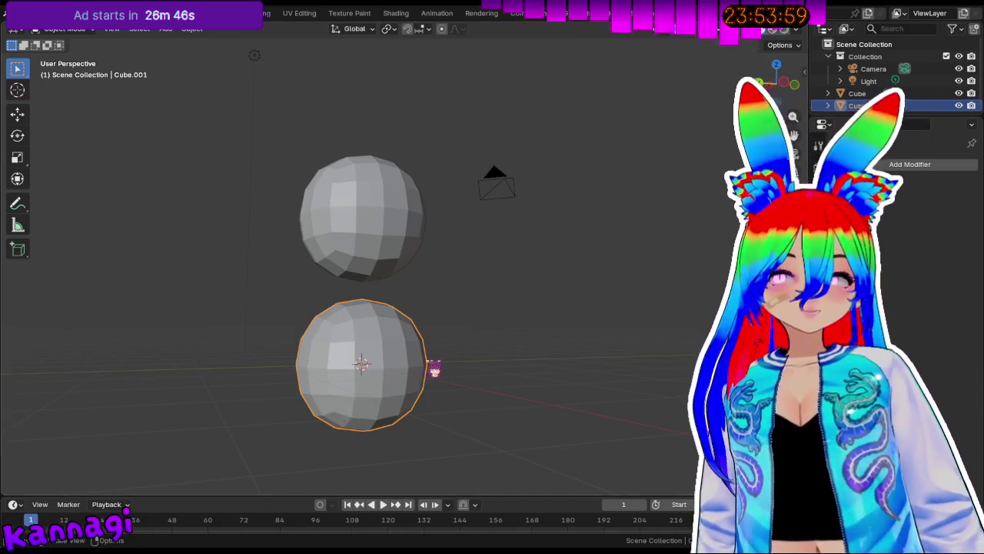
key("Tab")
Flatten the whole lower sphere to zero height twice, undoing each attempt.
middle_click_drag(373, 356, 281, 352)
key("KP_1")
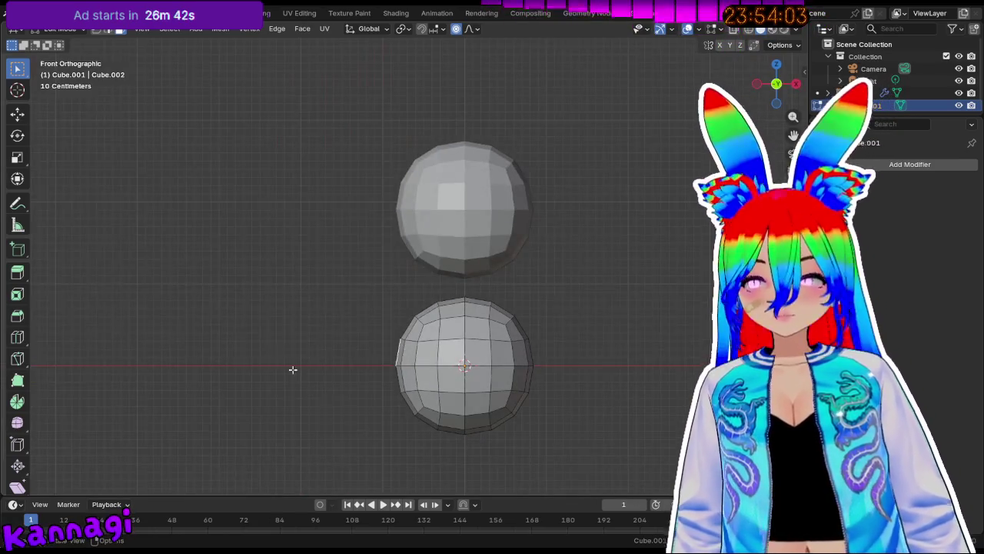
left_click_drag(383, 302, 580, 446)
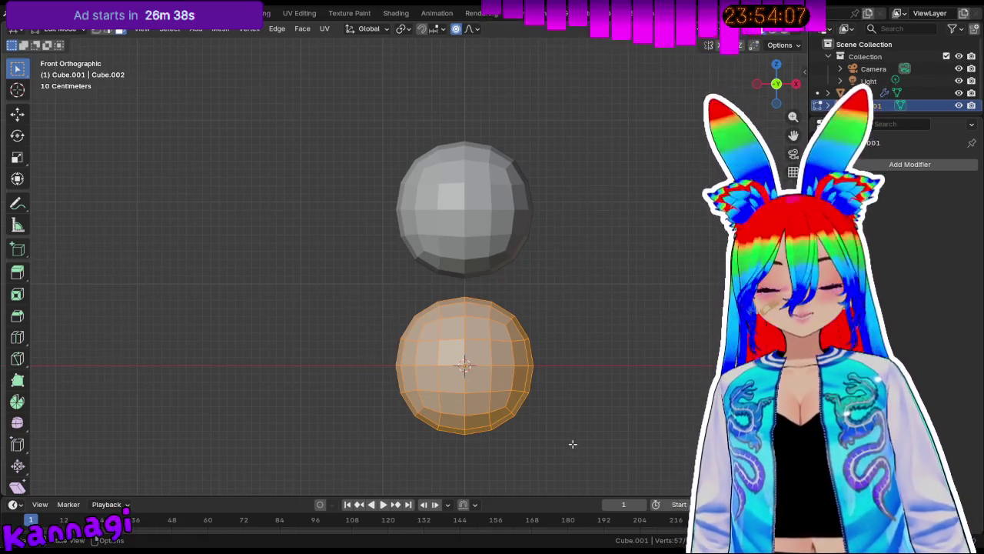
type("sz")
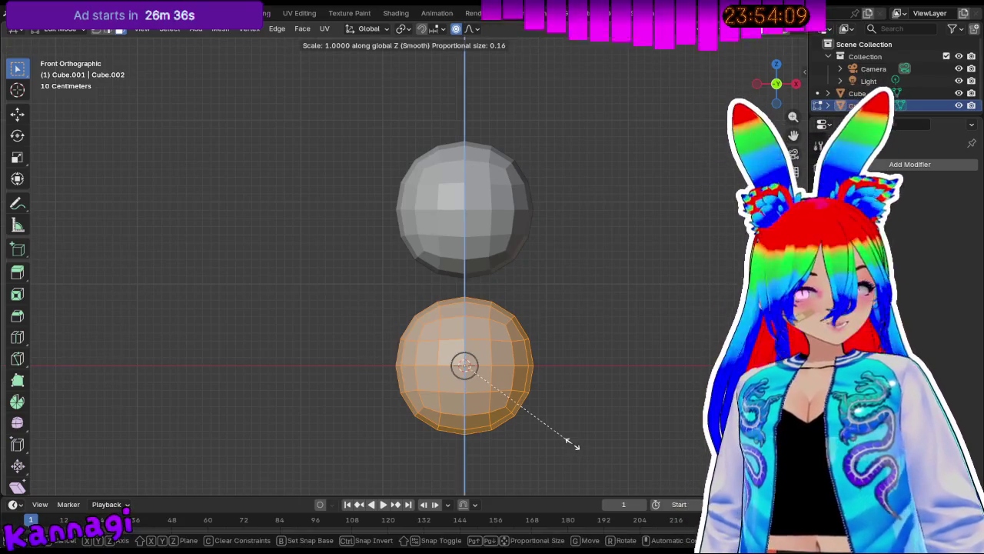
type("0")
key("Return")
middle_click_drag(440, 415, 431, 401)
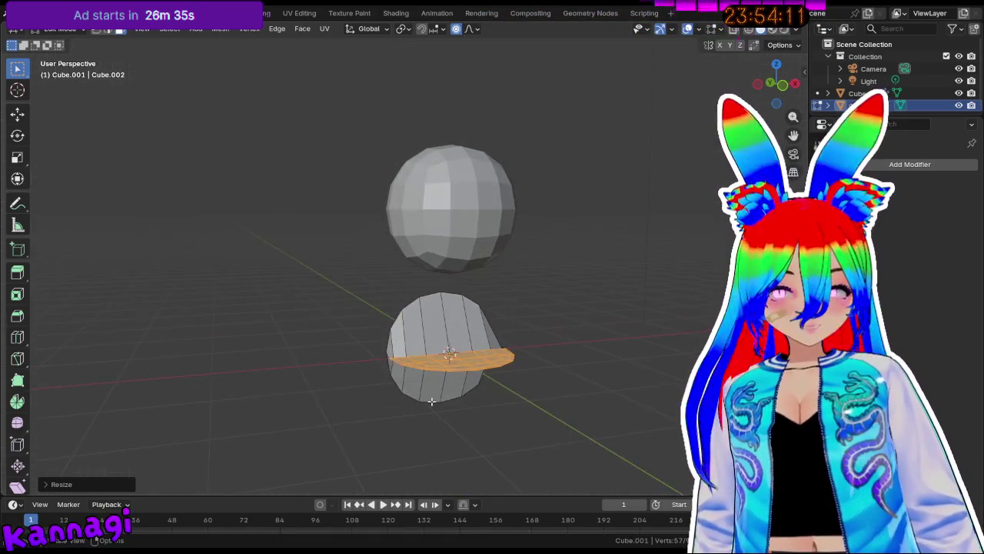
key("ctrl+z")
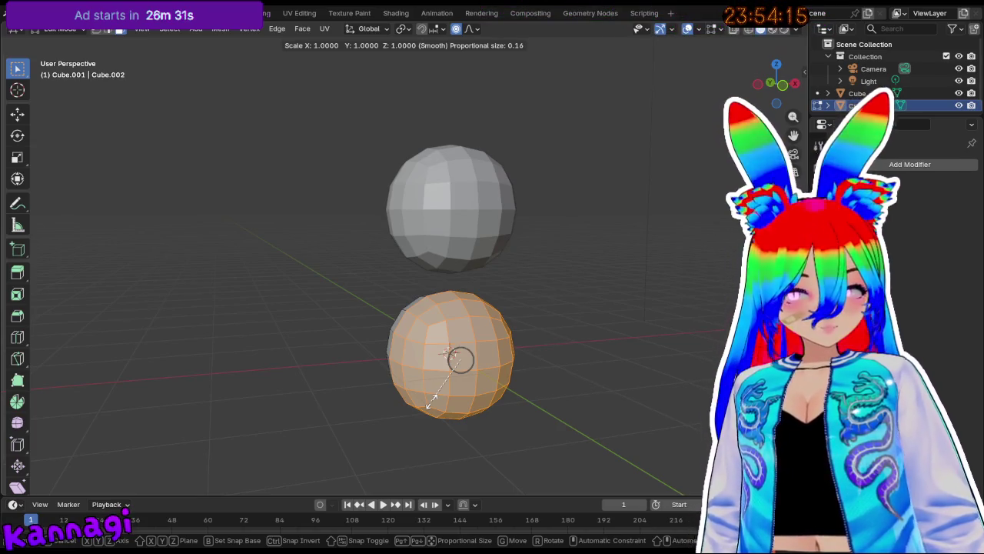
type("0")
key("Return")
key("ctrl+z")
Box-select the whole lower sphere in front view and scale it to zero.
mouse_move(413, 339)
middle_mouse_down()
mouse_move(556, 341)
mouse_move(479, 359)
mouse_move(566, 339)
mouse_move(588, 267)
mouse_move(304, 356)
middle_mouse_up()
key("KP_1")
left_click_drag(283, 315, 486, 461)
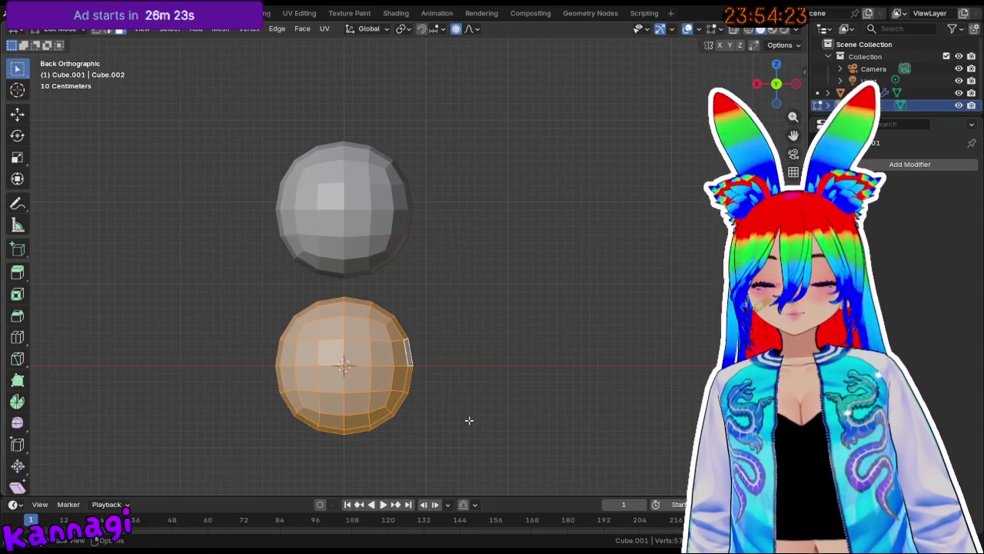
key("s")
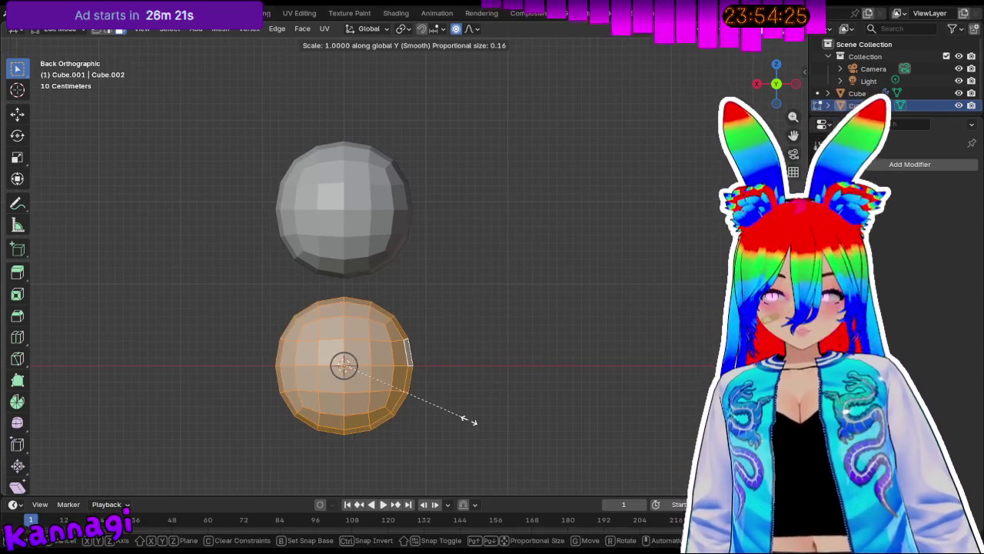
key("0")
key("Return")
mouse_move(400, 424)
middle_mouse_down()
mouse_move(538, 429)
mouse_move(512, 414)
mouse_move(611, 376)
mouse_move(36, 394)
middle_mouse_up()
mouse_move(142, 392)
middle_mouse_down()
mouse_move(442, 375)
mouse_move(459, 358)
middle_mouse_up()
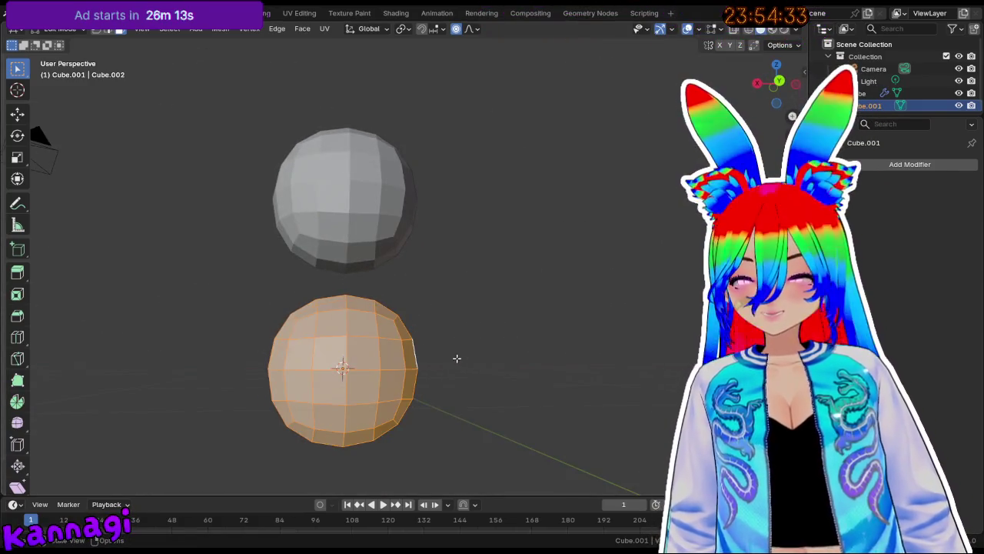
Flatten the sphere's central faces to zero along Y, undo it, and deselect all.
left_click_drag(387, 413, 386, 413)
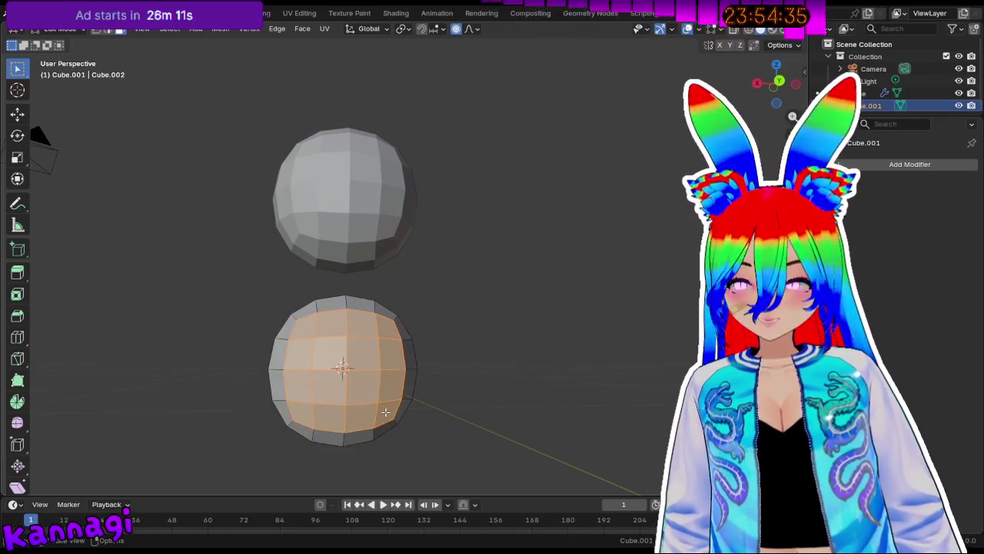
key("s")
key("y")
key("0")
key("Return")
mouse_move(386, 412)
middle_mouse_down()
mouse_move(359, 356)
mouse_move(454, 366)
middle_mouse_up()
key("ctrl+z")
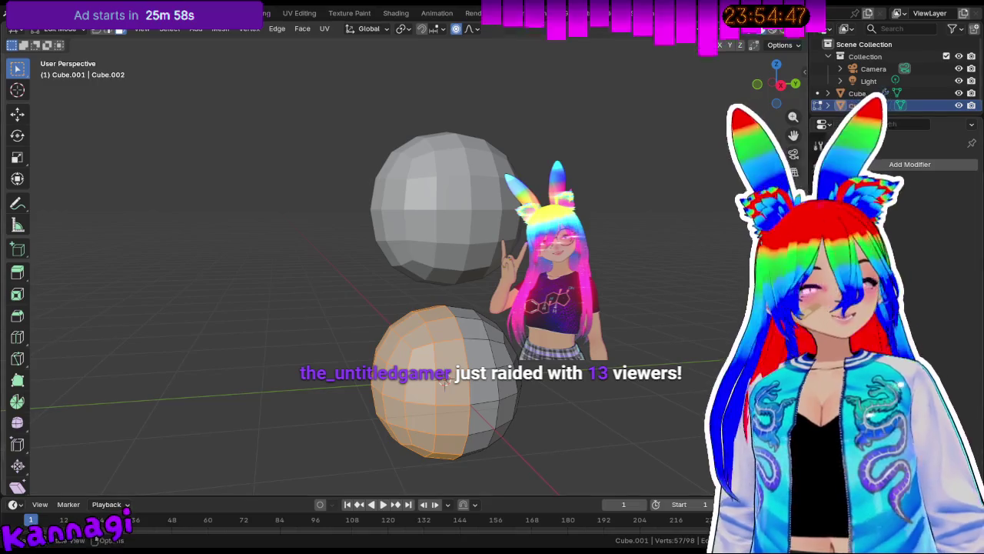
key("alt+a")
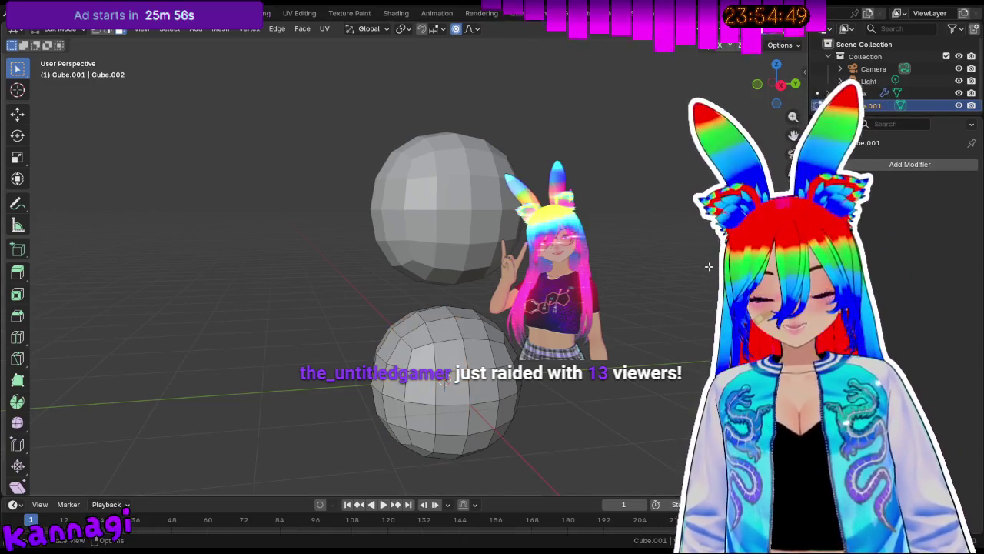
key("KP_1")
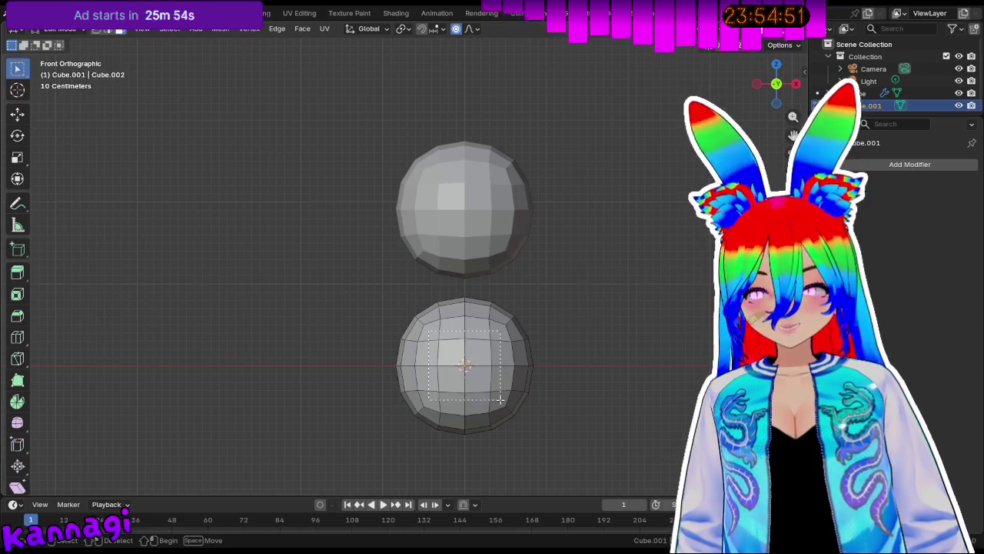
Scale the selected central front faces to zero along Y, then clear the selection.
key("s")
key("y")
key("0")
key("Return")
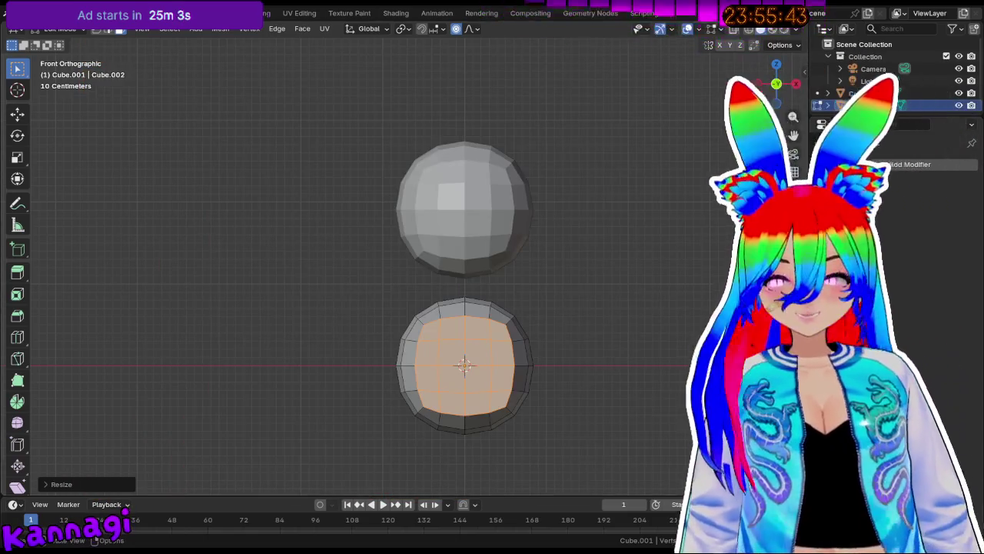
left_click(595, 200)
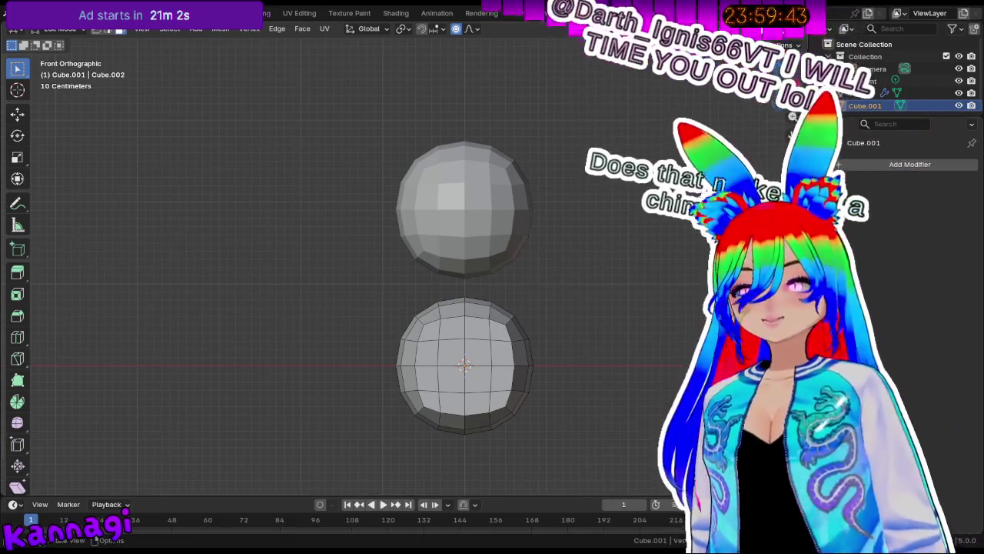
middle_click_drag(448, 289, 415, 293)
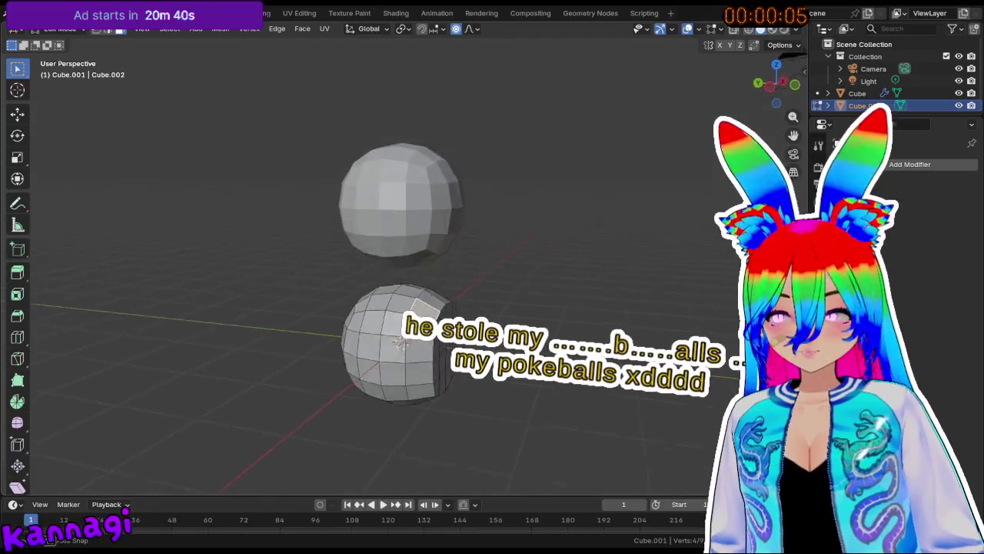
Move a vertical face loop of the lower sphere along the Y axis.
middle_click_drag(472, 326, 435, 327)
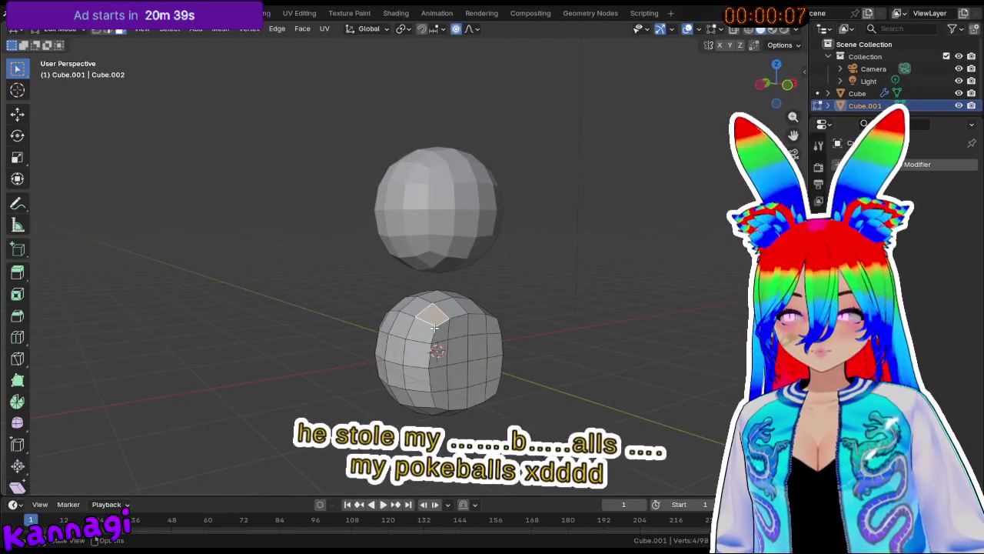
left_click(431, 320, "alt")
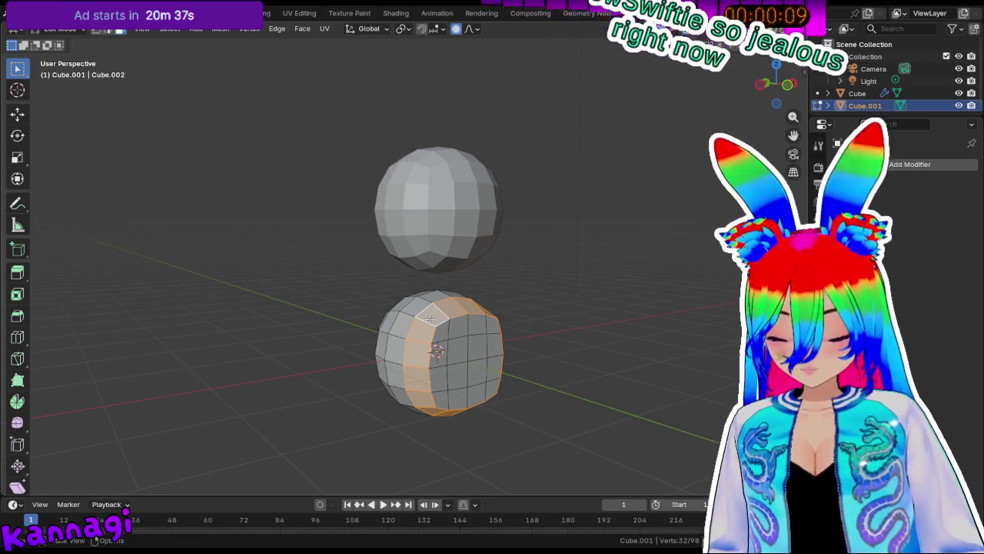
key("g")
key("y")
left_click(546, 342)
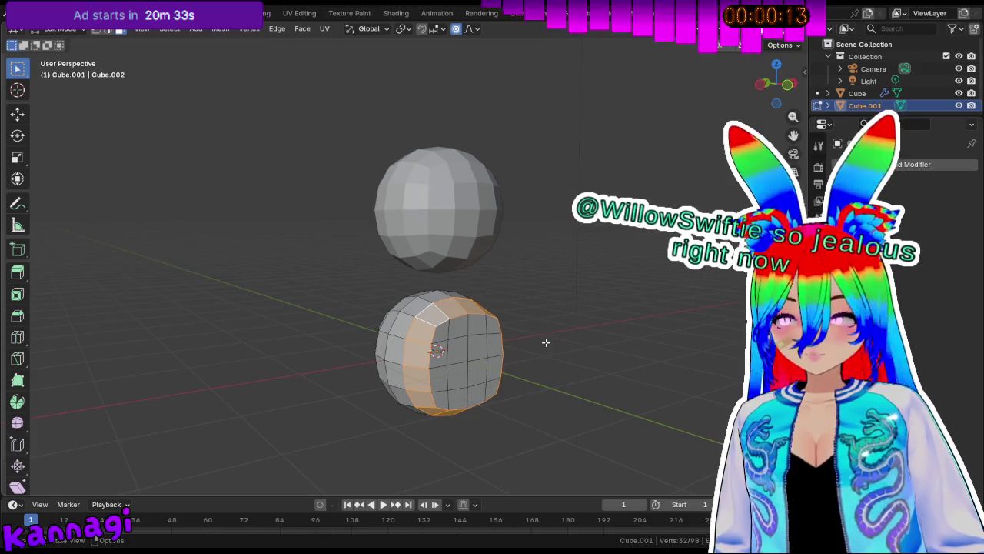
middle_click_drag(545, 342, 531, 349)
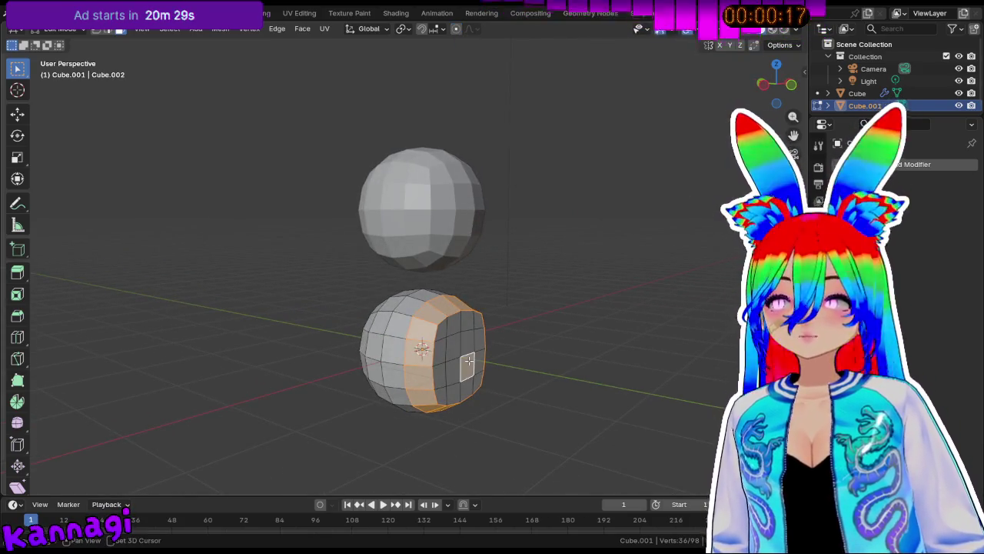
Select the right-side face columns and flatten them to zero along Y.
left_click(453, 326)
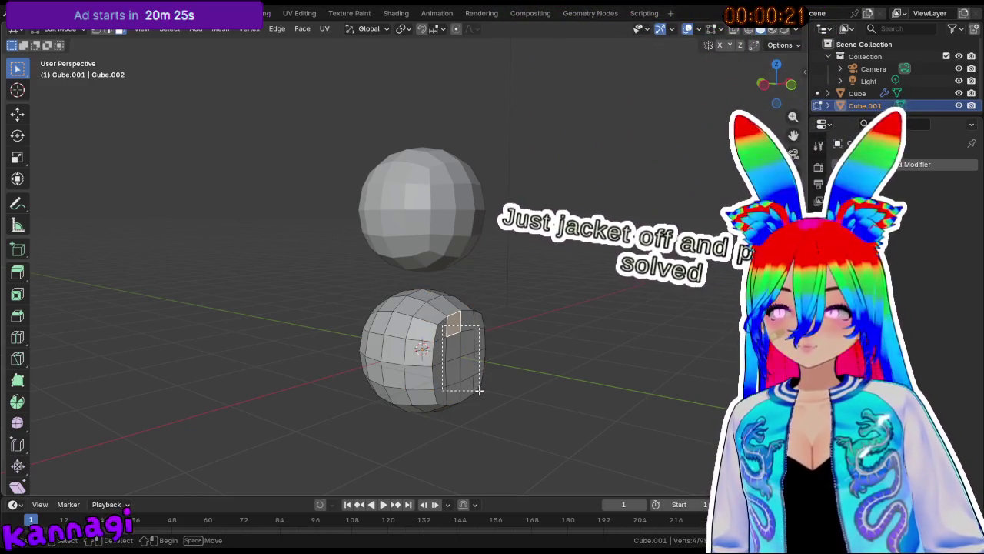
left_click(434, 330, "alt")
key("ctrl+KP_Add")
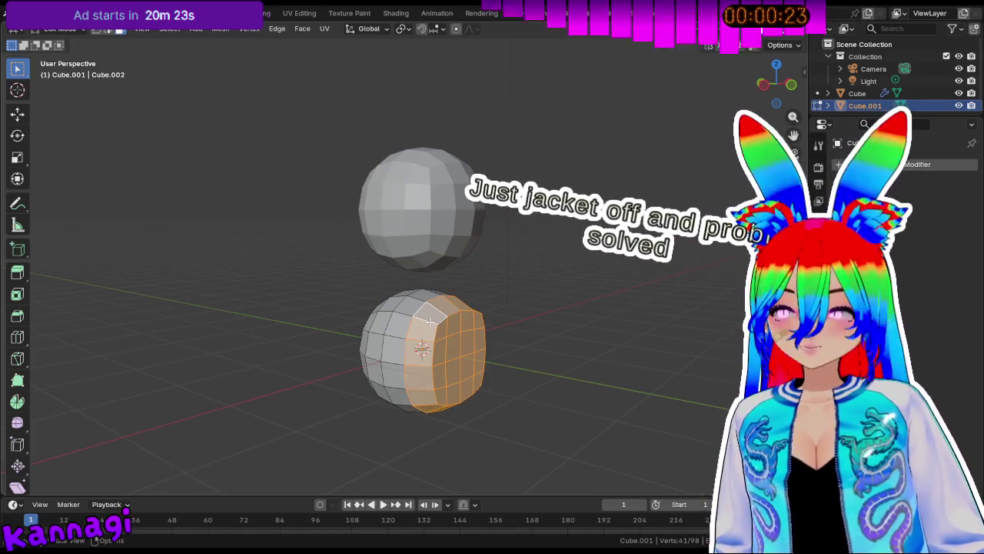
type("sy0")
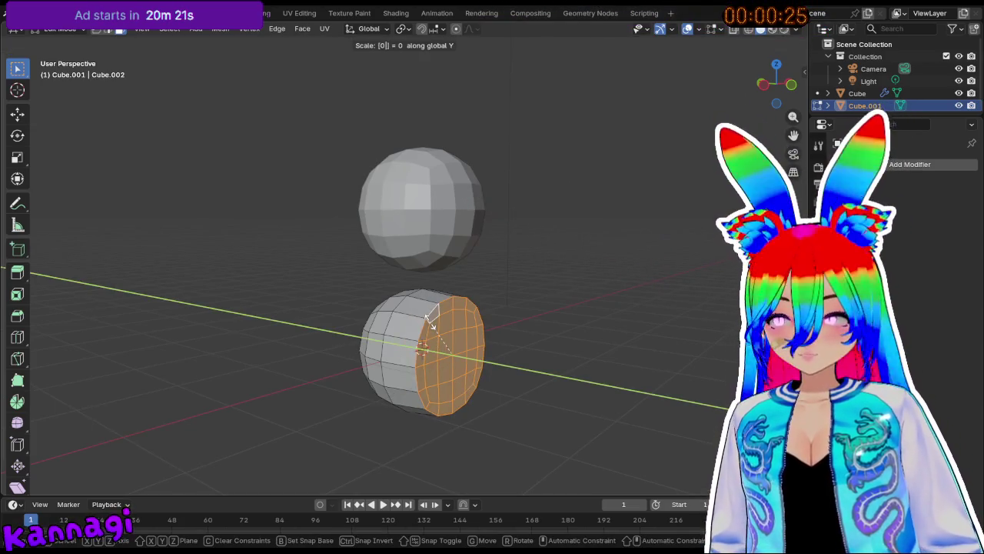
key("Return")
middle_click_drag(432, 319, 493, 325)
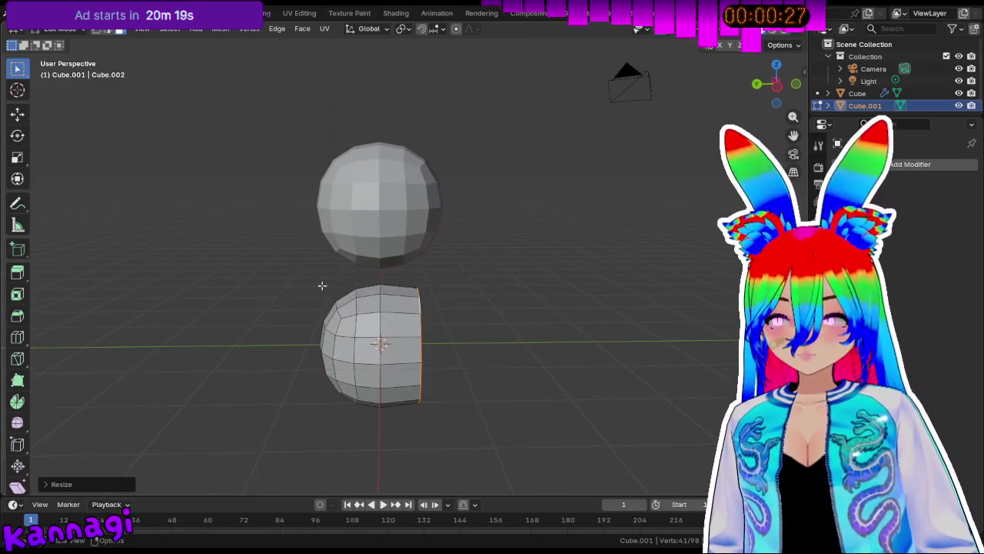
Select one half of the lower sphere and flatten it to zero along Y.
left_click_drag(362, 416, 363, 416)
mouse_move(299, 369)
middle_mouse_down()
mouse_move(520, 359)
mouse_move(492, 397)
middle_mouse_up()
left_click_drag(446, 316, 583, 462)
middle_click_drag(500, 418, 279, 387)
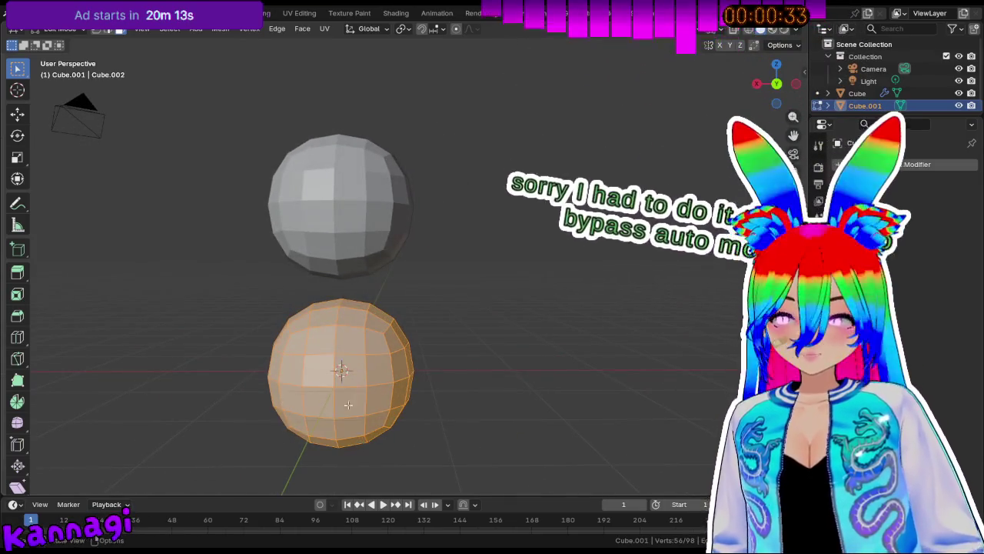
middle_click_drag(361, 442, 448, 394)
key("s")
key("y")
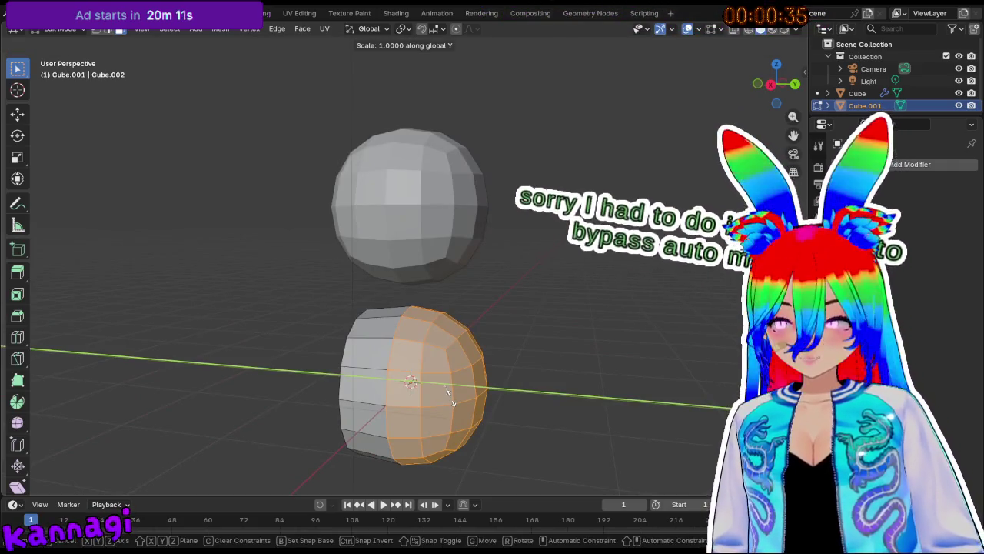
key("0")
key("Return")
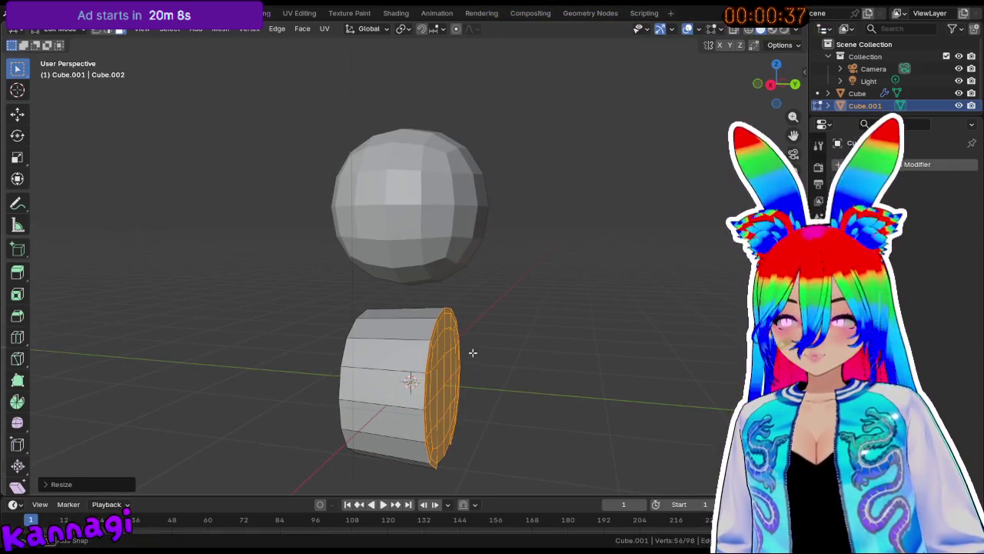
middle_click_drag(473, 353, 429, 267)
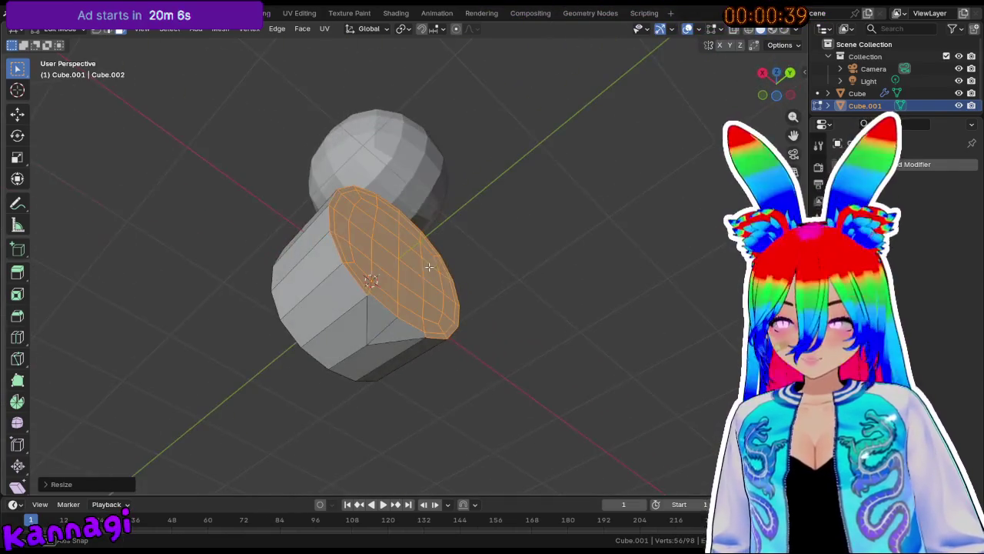
Collapse the stray triangular face and the lower faces flat along Y.
left_click(378, 320)
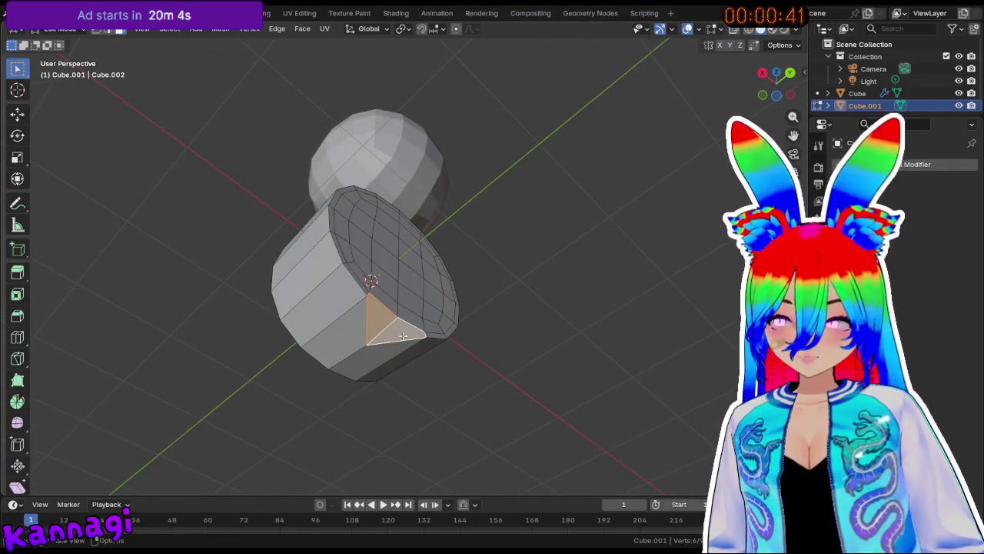
key("s")
key("y")
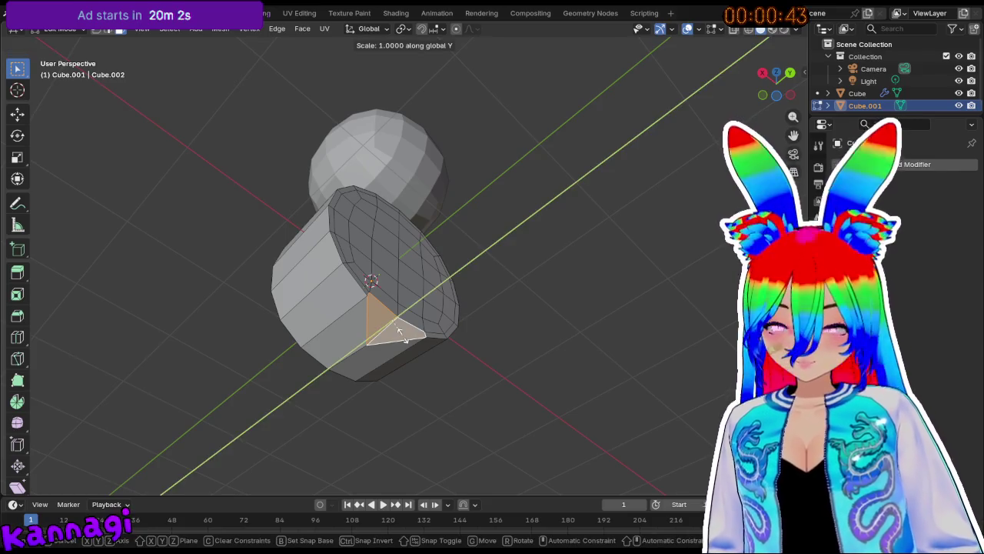
key("0")
key("Return")
middle_click_drag(324, 256, 263, 360)
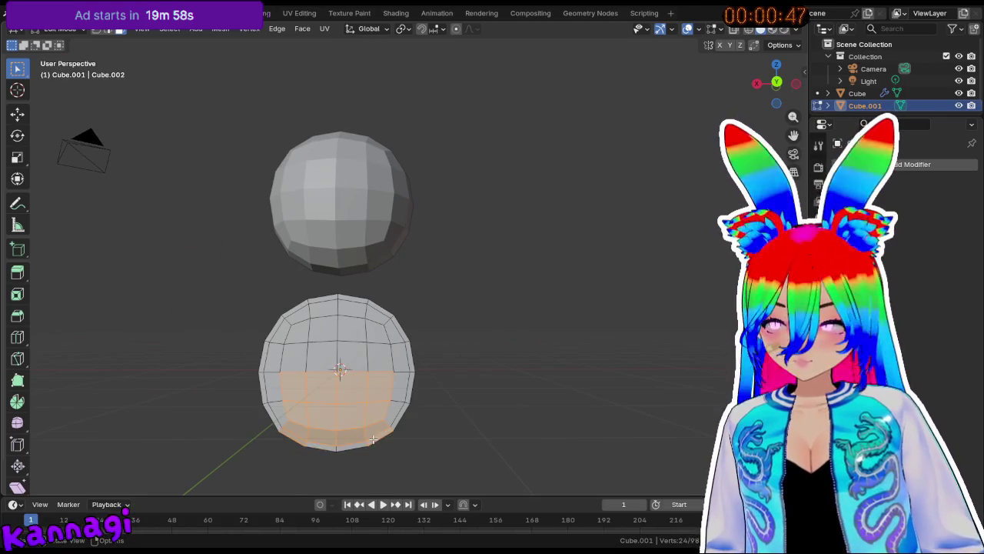
key("s")
key("y")
key("Return")
mouse_move(435, 449)
middle_mouse_down()
mouse_move(378, 356)
mouse_move(501, 356)
mouse_move(466, 193)
mouse_move(377, 332)
mouse_move(373, 349)
mouse_move(392, 346)
middle_mouse_up()
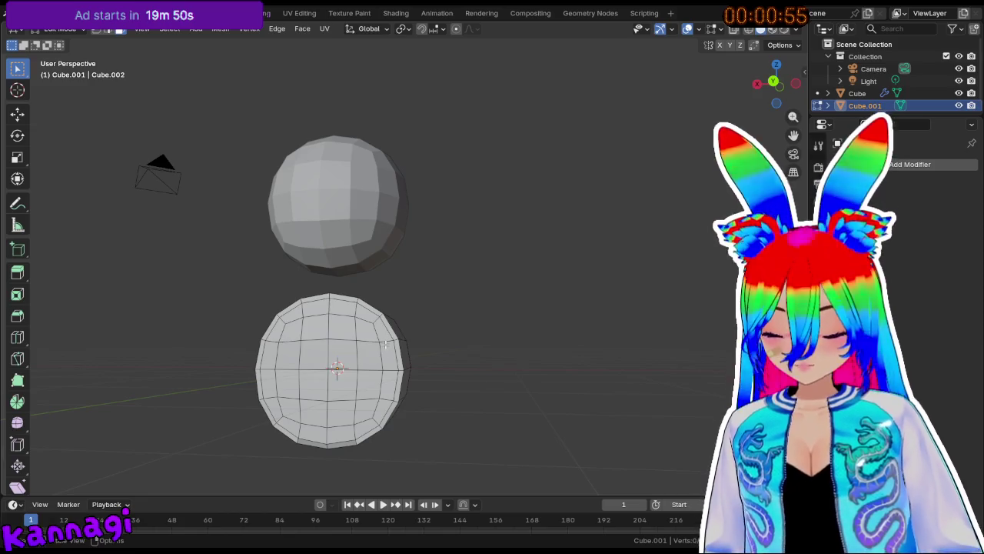
Cancel the unfinished knife cut and frame the disc in front view.
key("Escape")
key("KP_1")
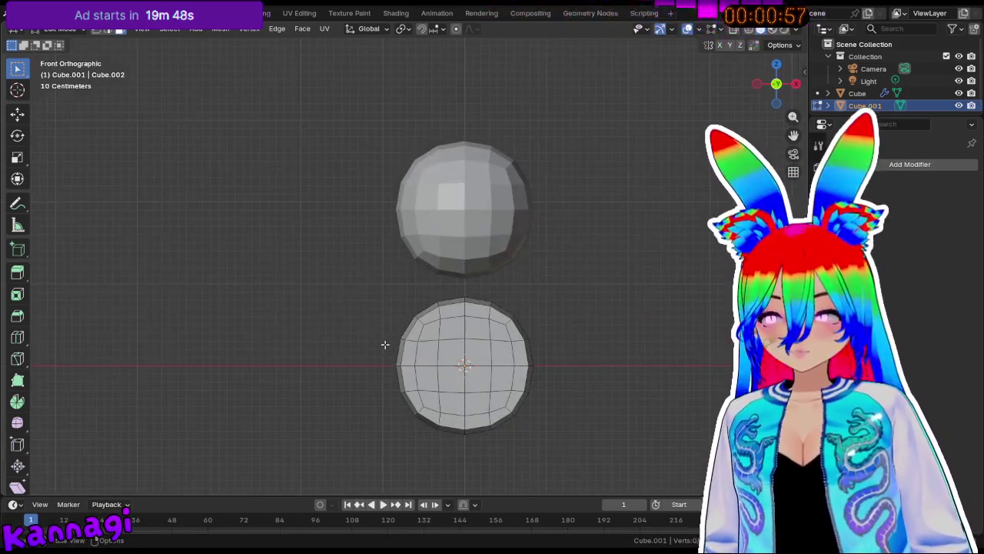
middle_click_drag(524, 393, 468, 378, "shift")
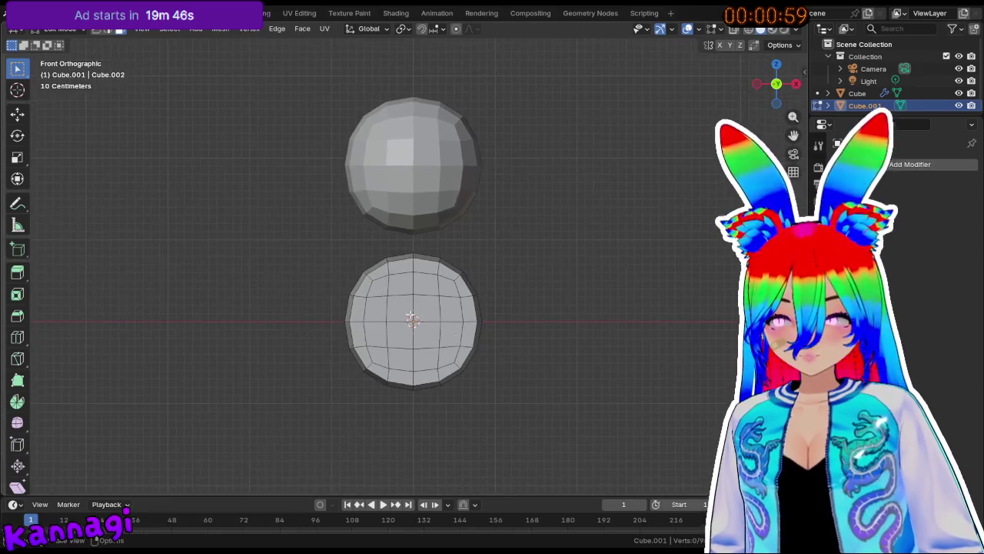
scroll(430, 339, "up", 3)
scroll(399, 316, "up", 1)
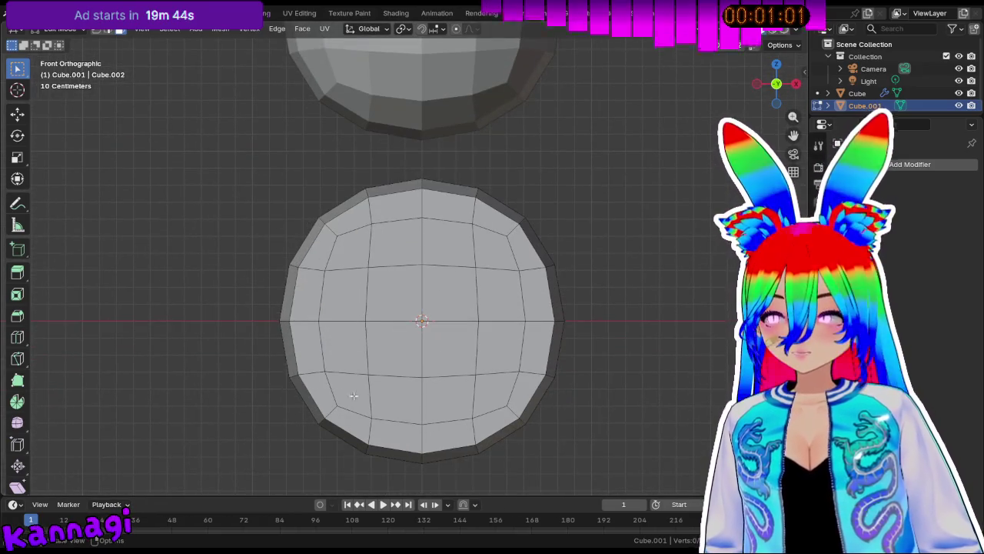
Knife-cut lines from the disc's centre out to the rim on front and back.
key("k")
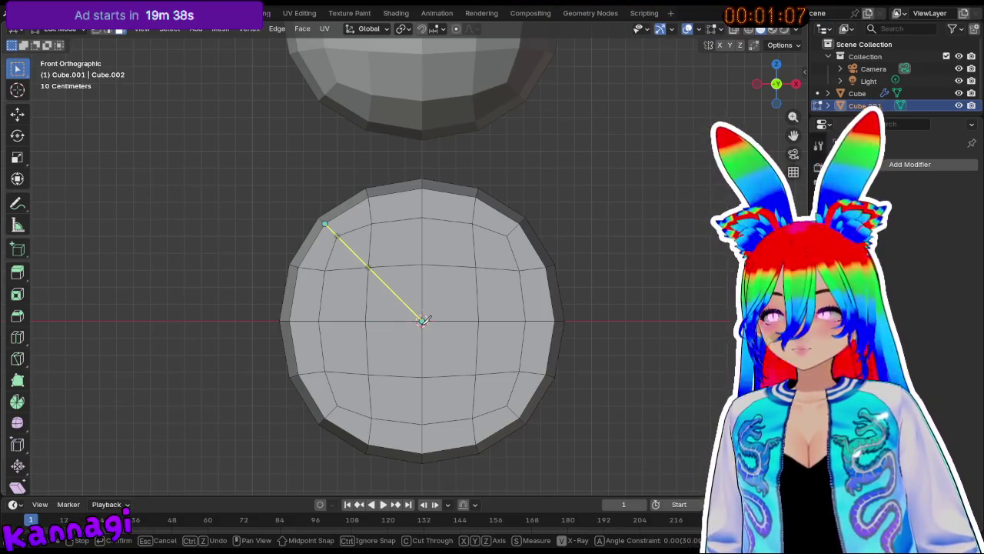
left_click(422, 320)
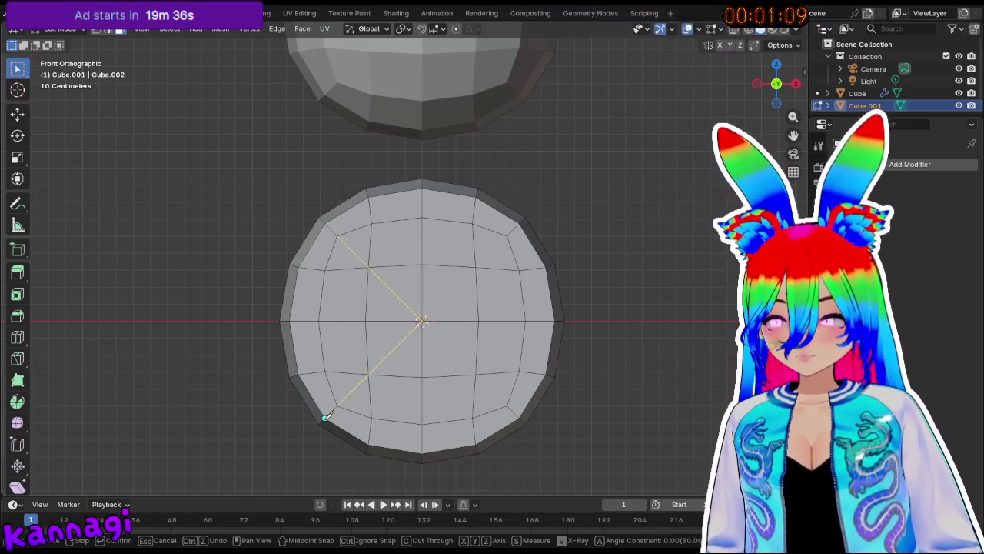
middle_click_drag(317, 336, 591, 324)
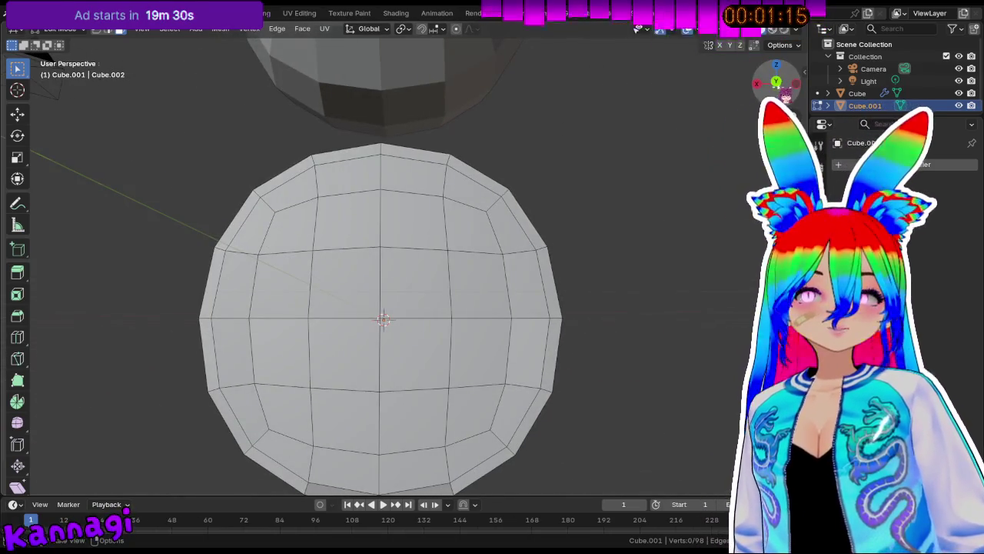
left_click(776, 77)
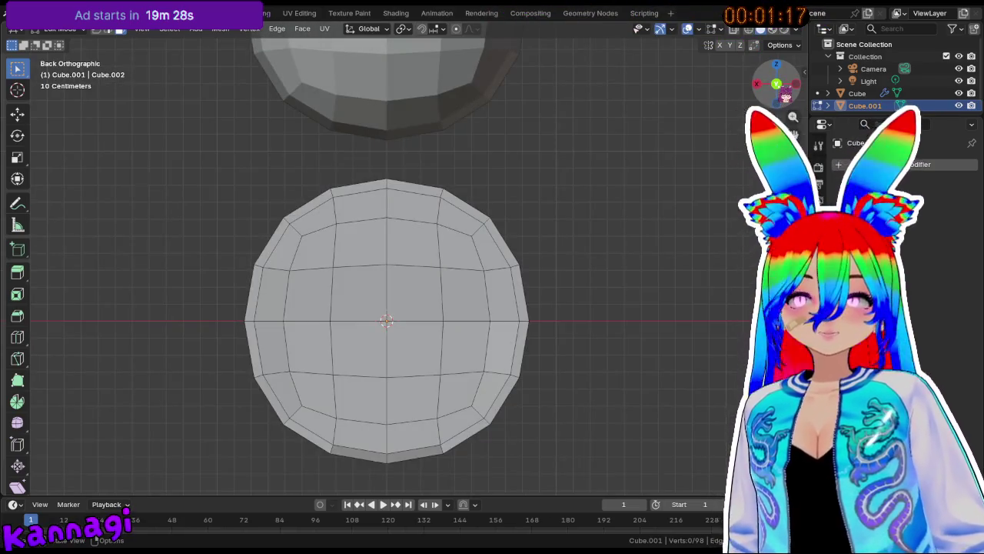
left_click_drag(786, 96, 780, 90)
middle_click_drag(238, 366, 493, 348)
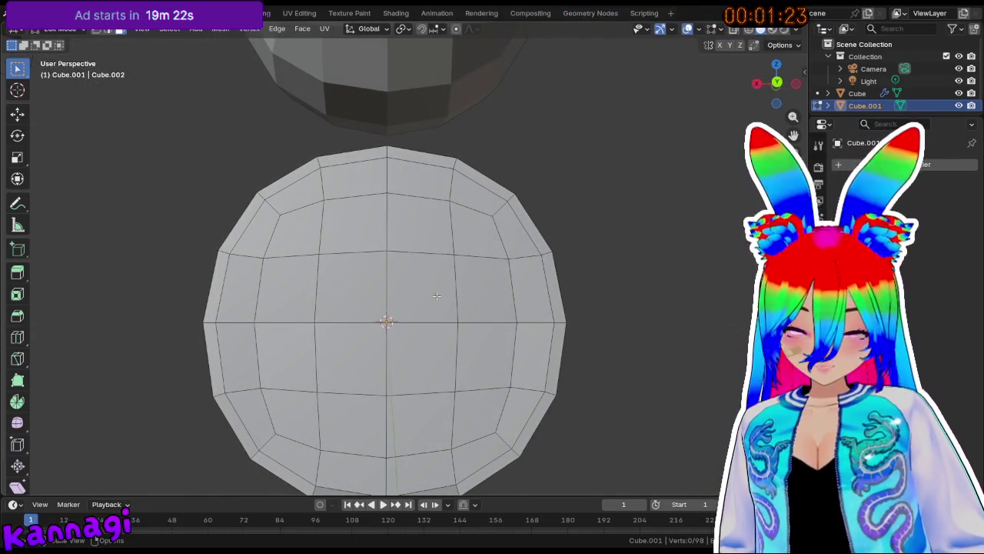
mouse_move(514, 194)
left_mouse_down()
mouse_move(387, 321)
mouse_move(522, 446)
left_mouse_up()
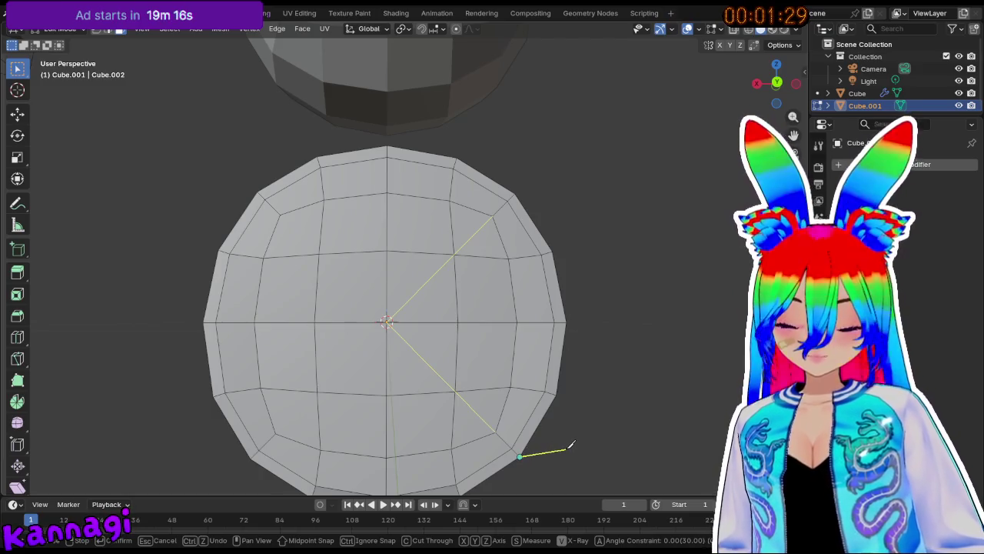
mouse_move(563, 449)
middle_mouse_down()
mouse_move(345, 453)
mouse_move(520, 440)
middle_mouse_up()
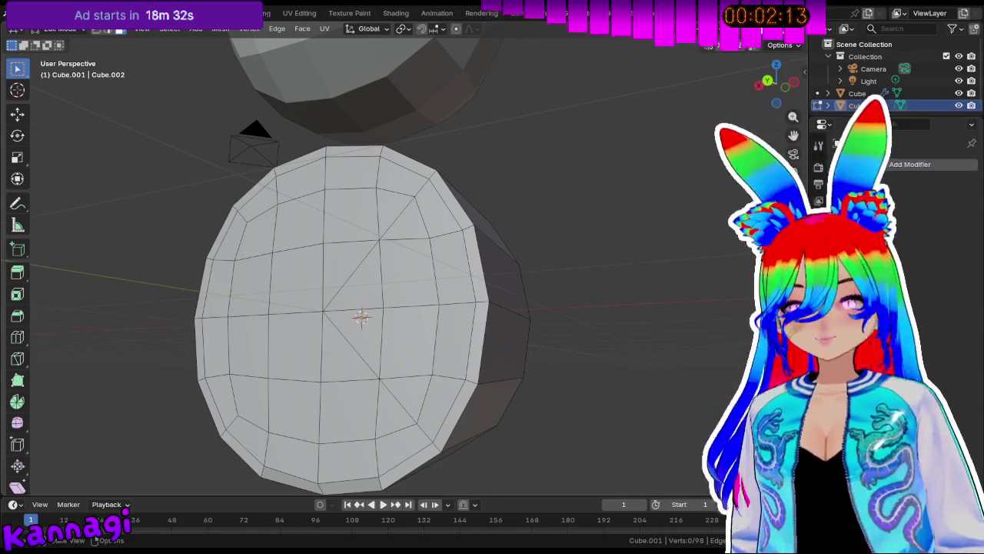
Select the wedge faces on the front of the disc.
middle_click_drag(450, 336, 431, 339)
left_click(385, 303, "shift")
left_click(393, 369, "shift")
left_click(480, 440, "shift")
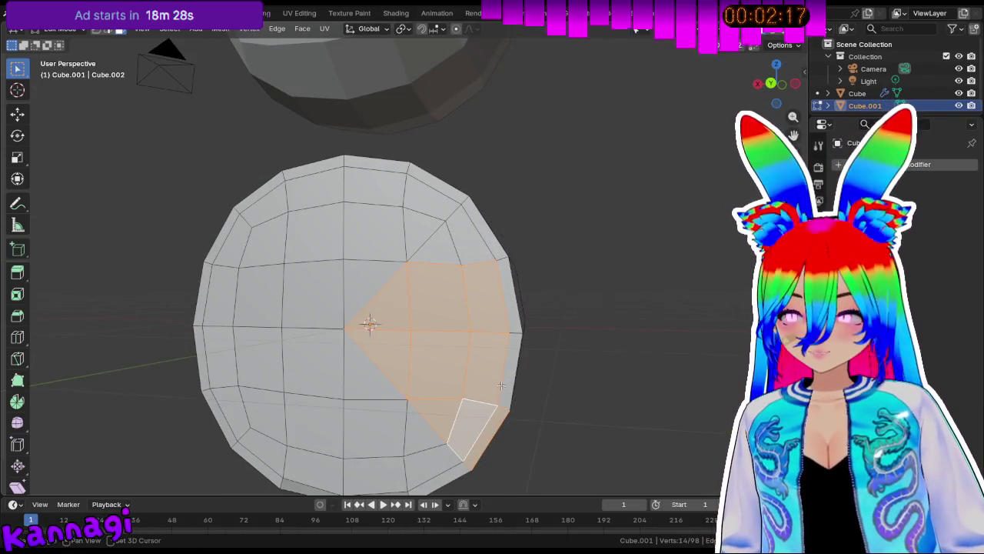
left_click(485, 246, "shift")
left_click(446, 235, "shift")
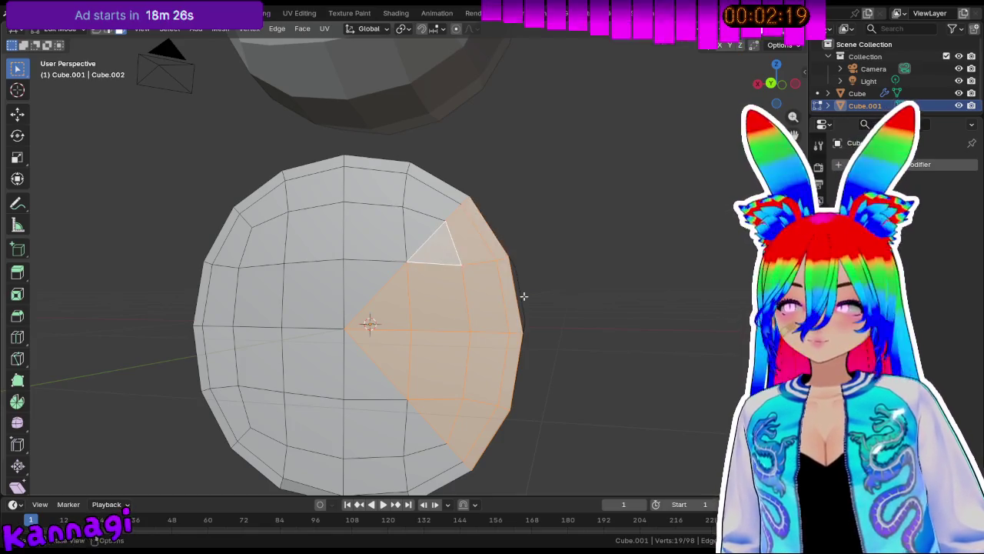
Add the wedge's side bands and remaining wedge faces to the selection.
middle_click_drag(523, 292, 385, 307)
left_click(400, 230, "shift")
left_click(400, 300, "shift")
left_click(392, 376, "shift")
left_click(385, 431, "shift")
mouse_move(386, 430)
middle_mouse_down()
mouse_move(436, 364)
mouse_move(346, 404)
middle_mouse_up()
left_click(360, 352, "shift")
left_click(394, 336, "shift")
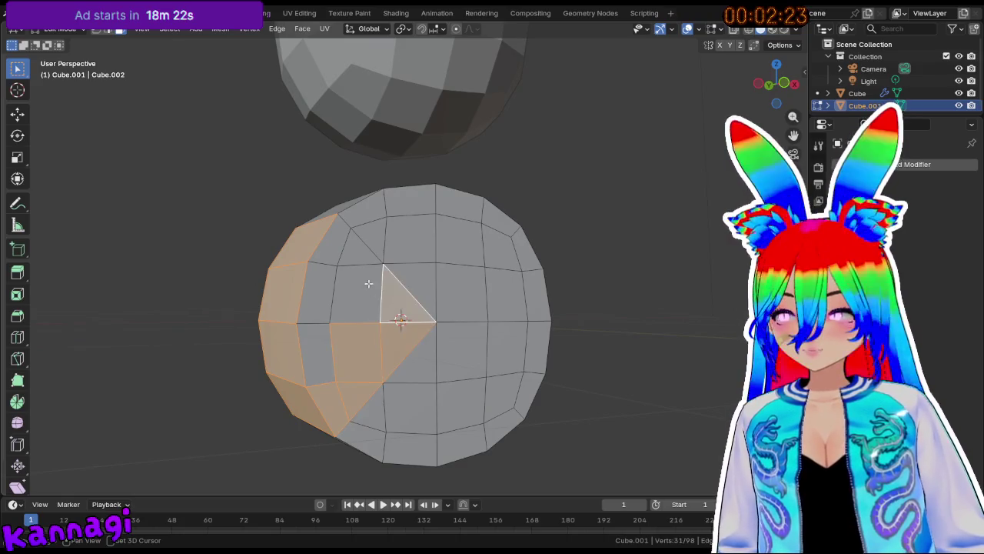
left_click(368, 284, "shift")
left_click(356, 250, "shift")
Delete the selected wedge faces to open the mouth.
key("x")
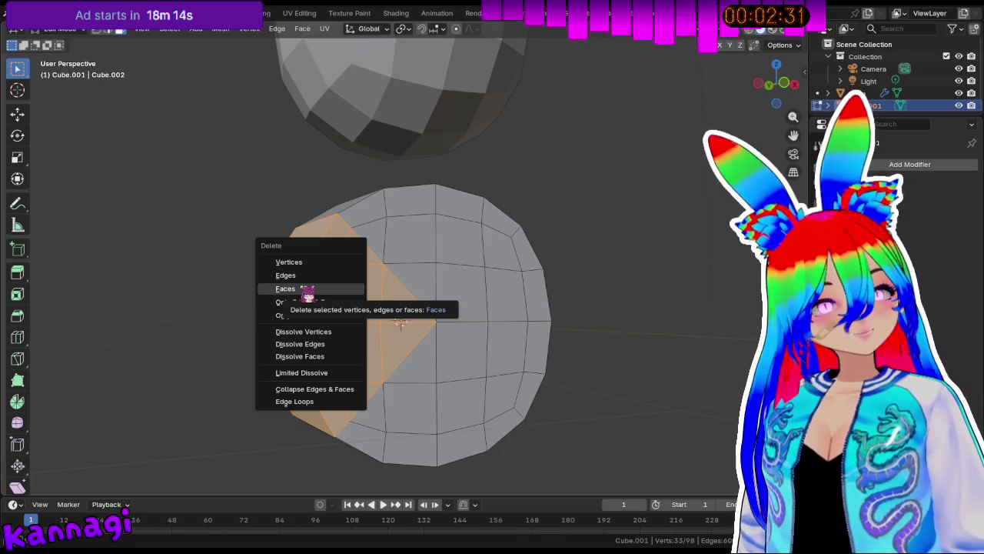
key("Escape")
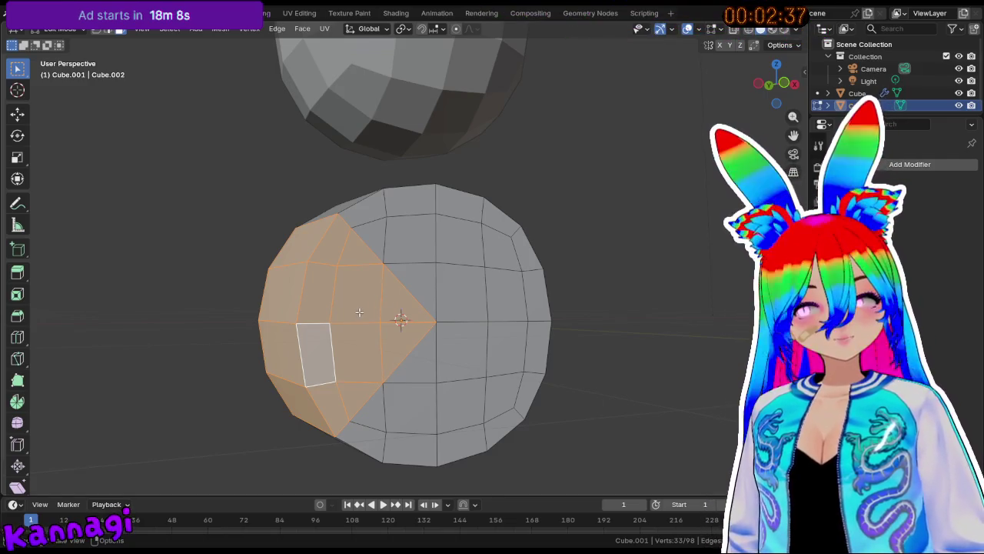
key("x")
left_click(360, 312)
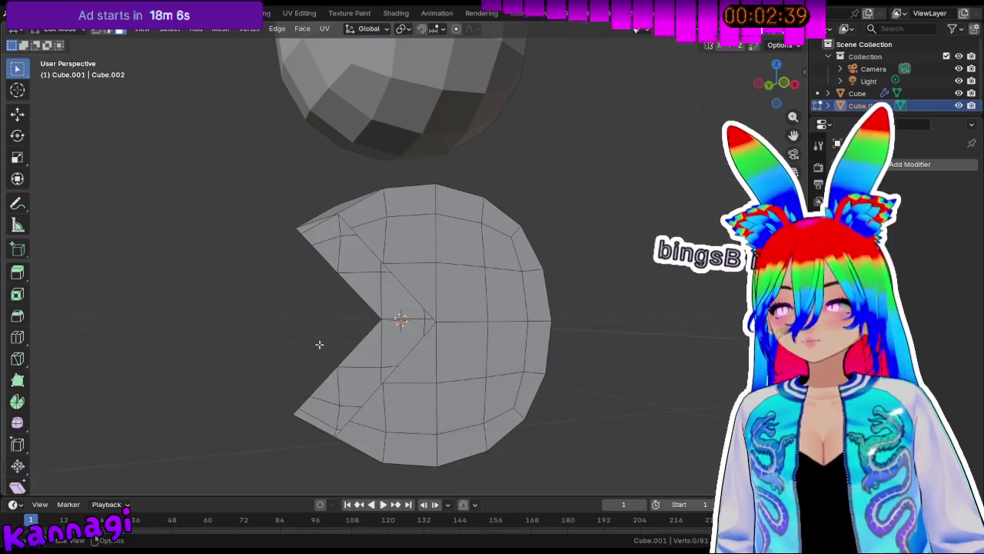
Select the lower mouth opening's border and fill it with a face.
middle_click_drag(330, 336, 326, 260)
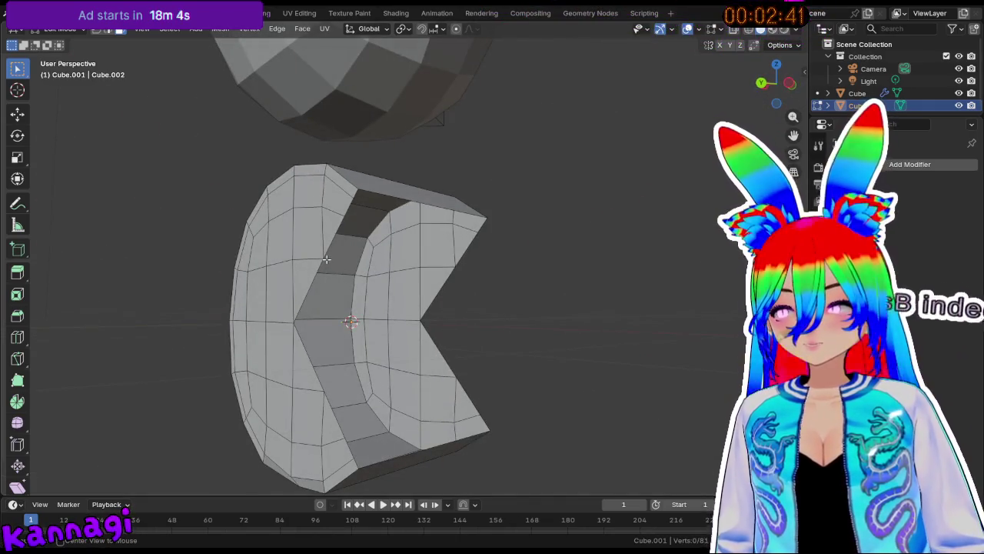
key("a")
key("alt+a")
left_click(325, 262)
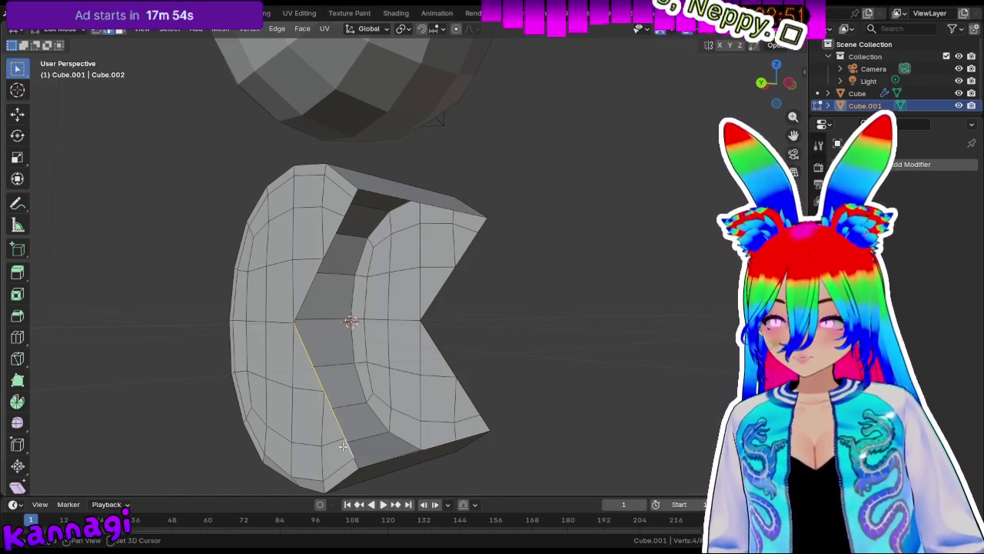
left_click(432, 450, "ctrl")
left_click(485, 421, "ctrl")
left_click(450, 360, "ctrl")
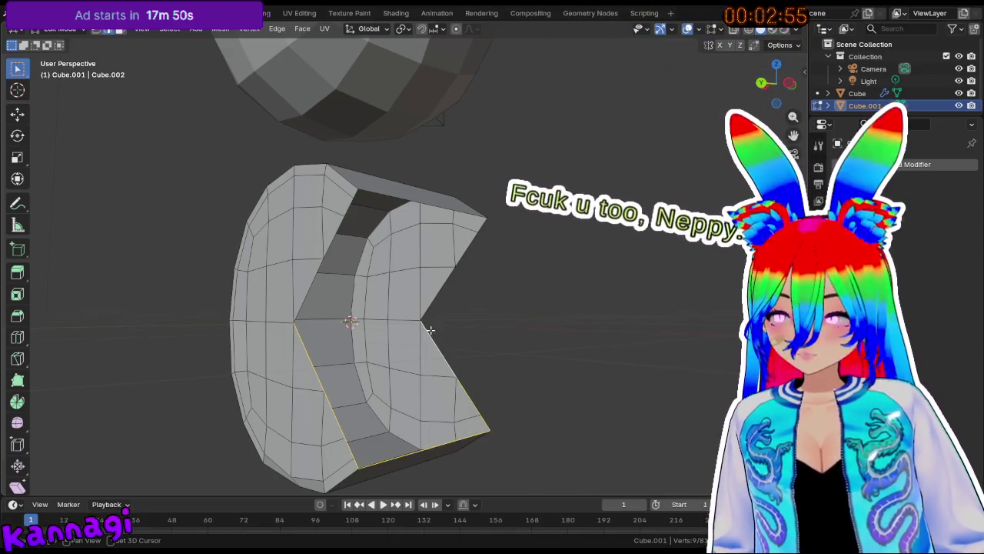
key("f")
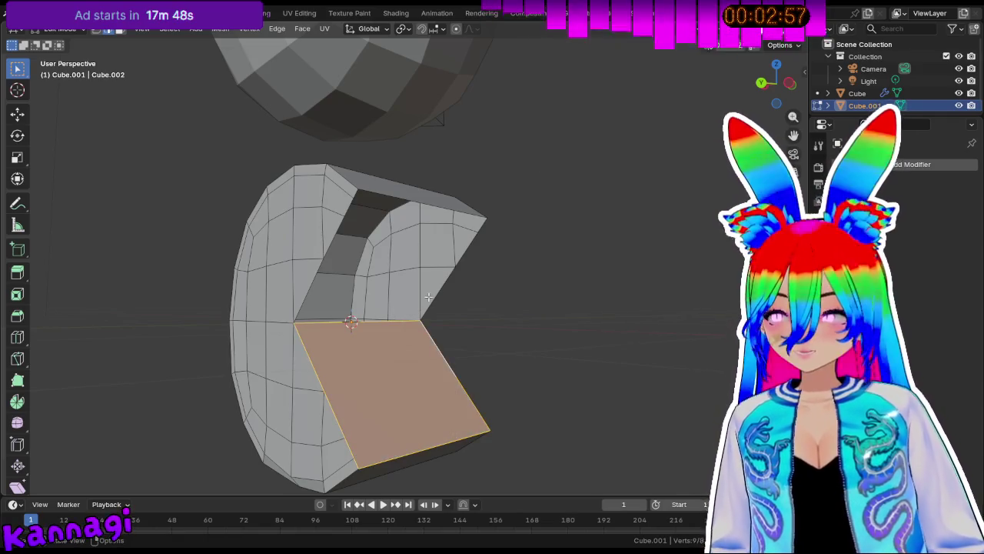
left_click(464, 254)
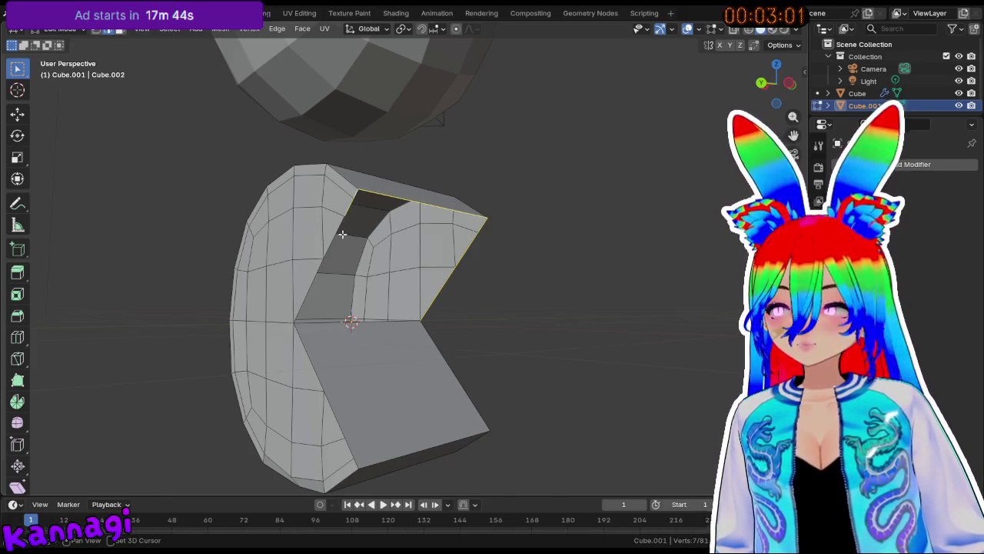
Fill the upper mouth opening with a face as well.
left_click(325, 319, "ctrl")
key("f")
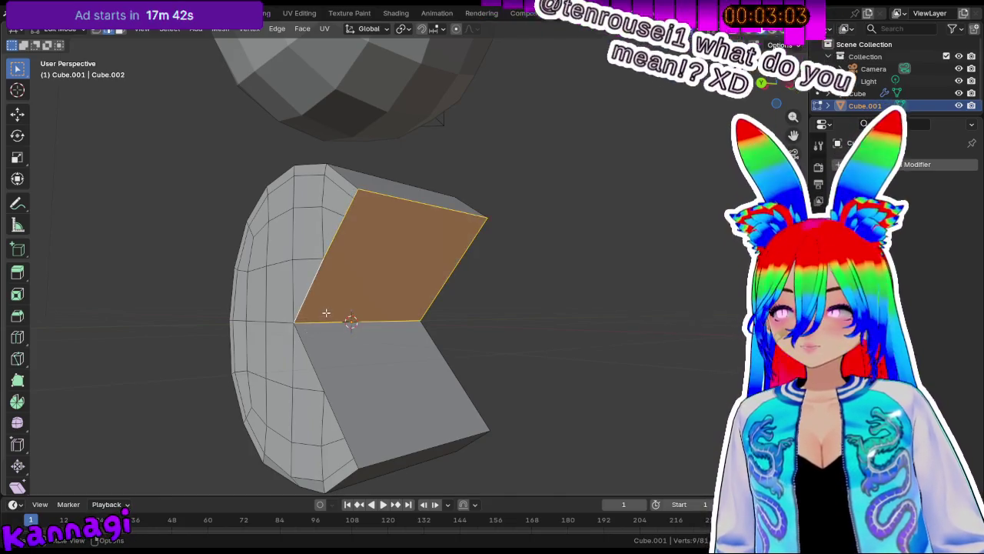
left_click(472, 318)
mouse_move(472, 318)
middle_mouse_down()
mouse_move(422, 331)
mouse_move(539, 336)
mouse_move(523, 389)
mouse_move(435, 339)
middle_mouse_up()
Return to Object Mode and set the material's Base Color to yellow.
key("Tab")
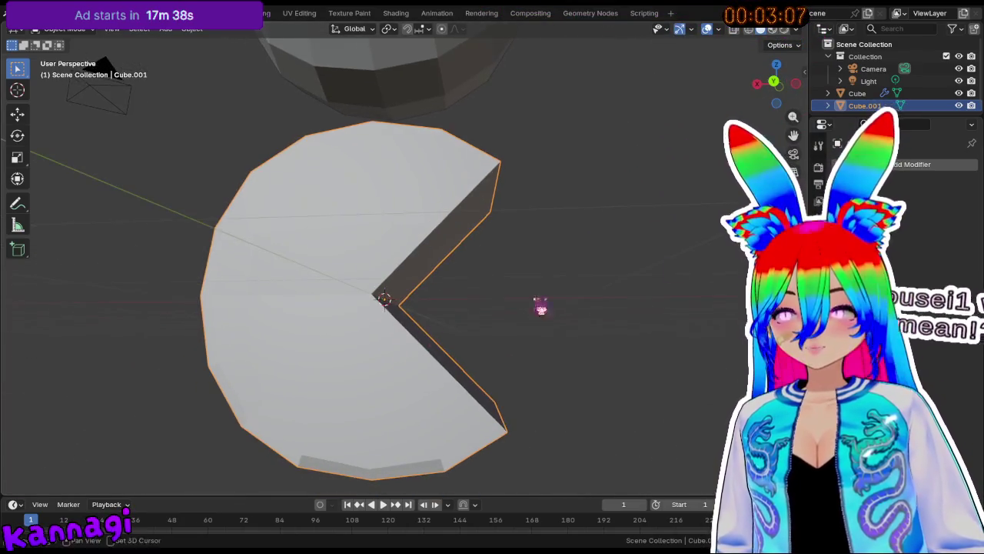
left_click(819, 353)
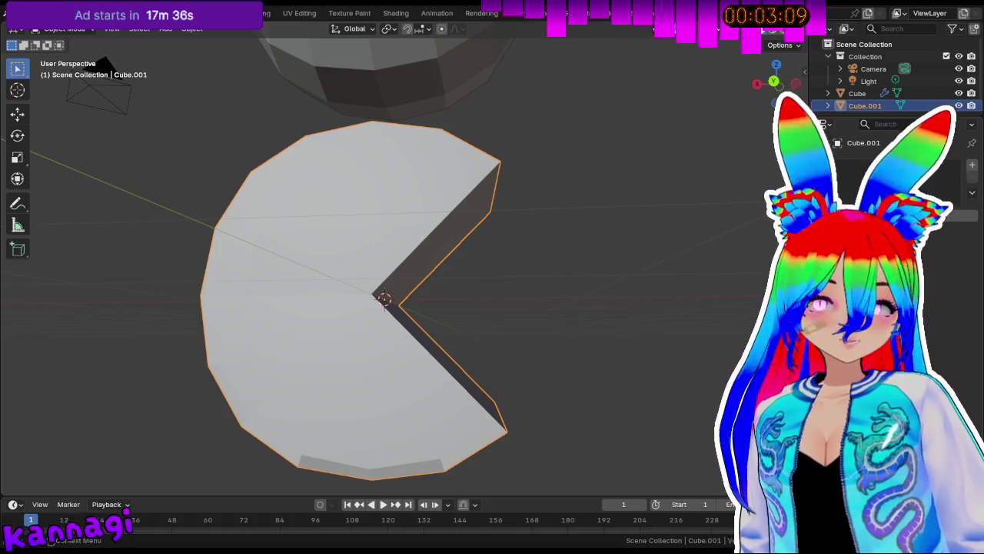
left_click(818, 371)
right_click(396, 226)
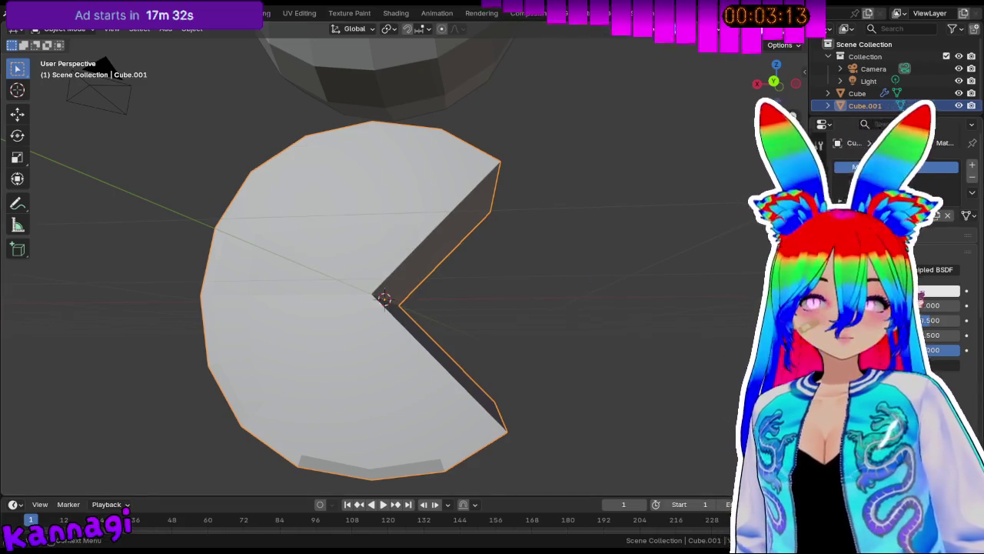
left_click(938, 291)
left_click(875, 141)
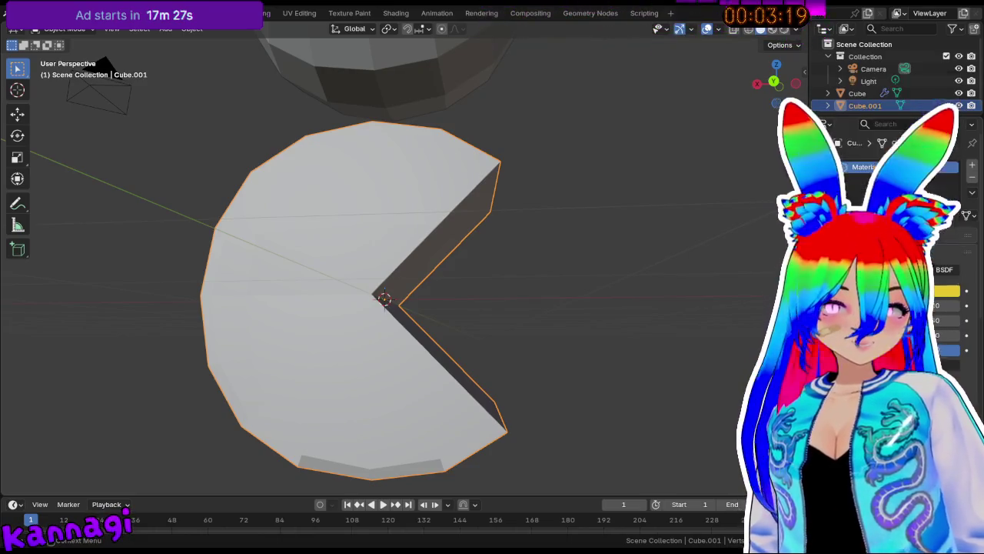
mouse_move(631, 253)
middle_mouse_down()
mouse_move(550, 224)
mouse_move(609, 112)
mouse_move(549, 242)
mouse_move(591, 230)
middle_mouse_up()
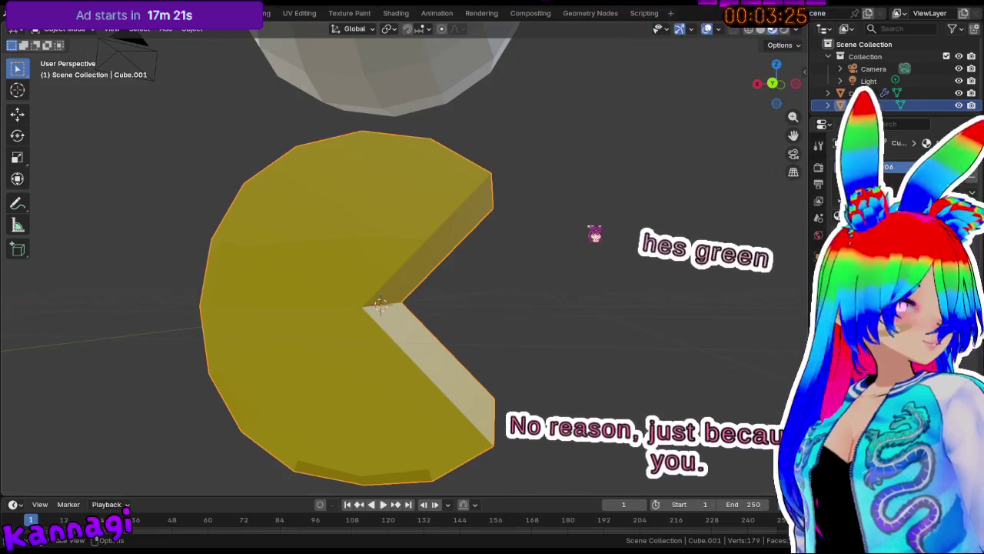
Try a green base colour and lower a material value, then restore yellow.
left_click(934, 291)
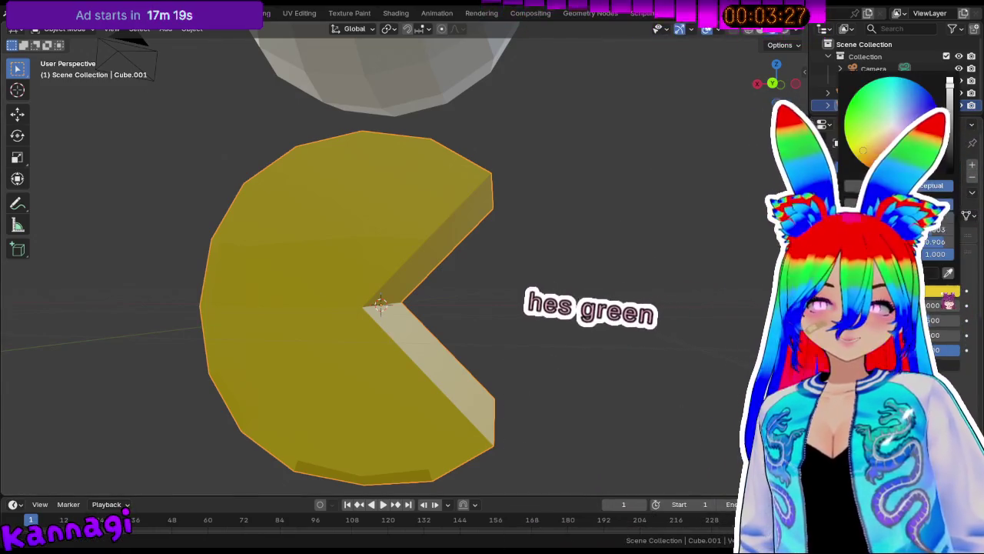
left_click(867, 110)
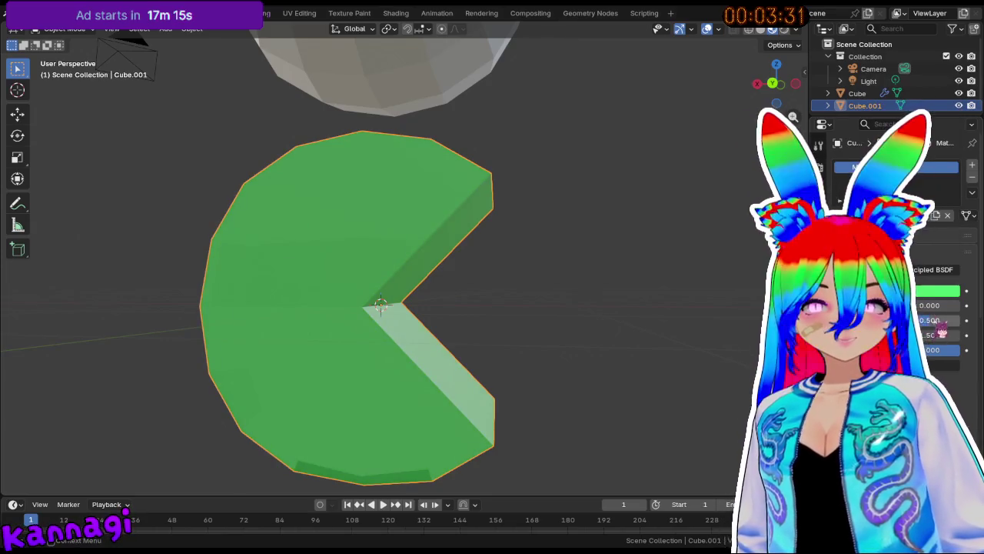
left_click_drag(946, 320, 922, 320)
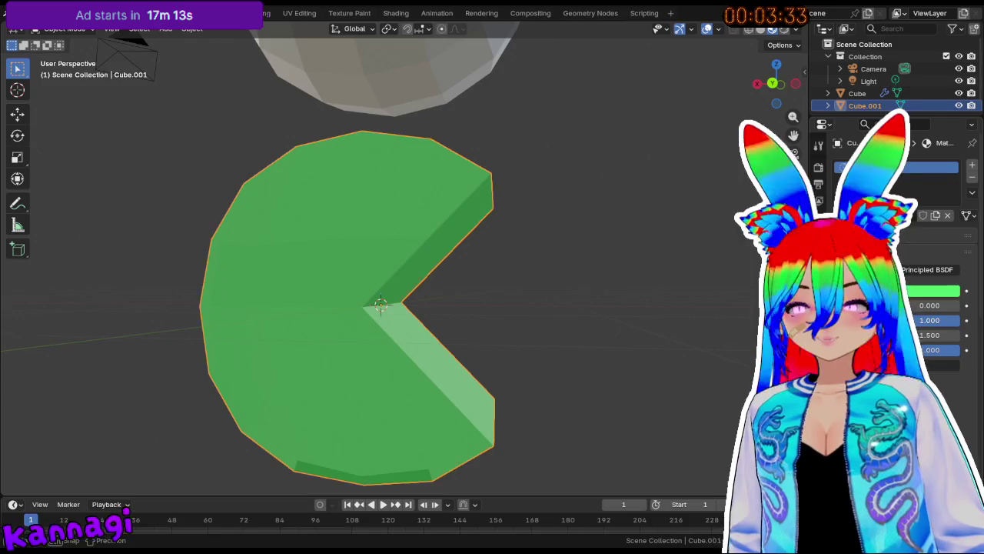
middle_click_drag(662, 319, 429, 312)
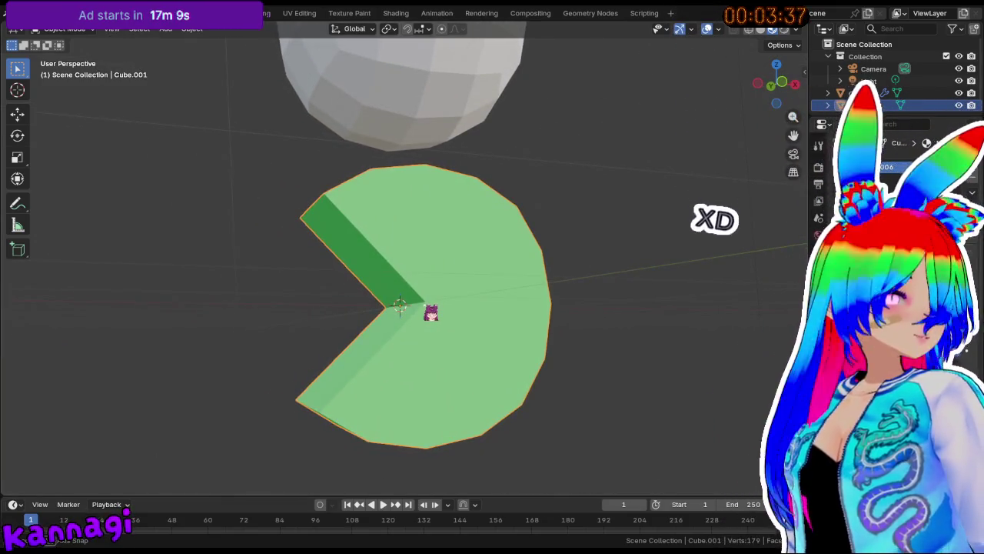
mouse_move(488, 341)
middle_mouse_down()
mouse_move(403, 308)
mouse_move(549, 323)
middle_mouse_up()
left_click(930, 290)
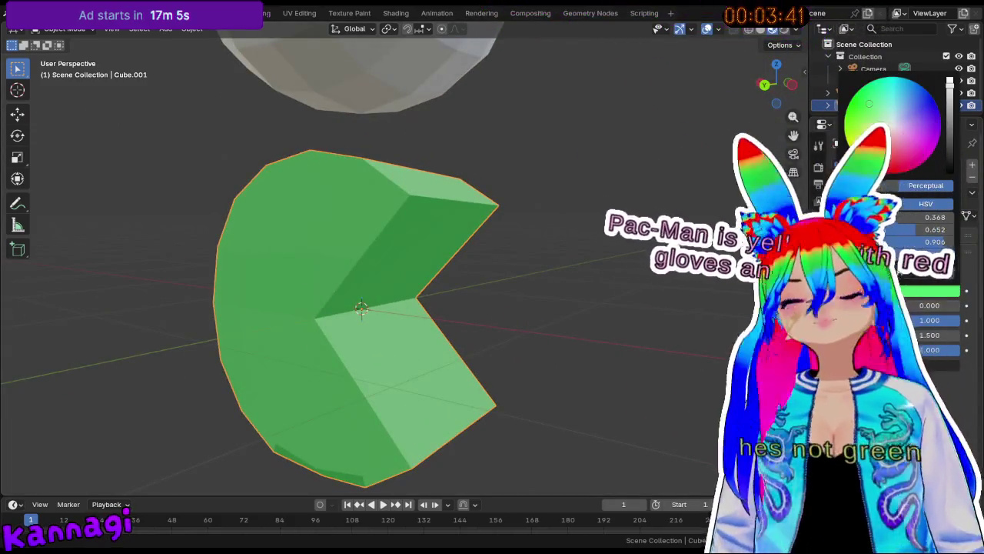
left_click(914, 87)
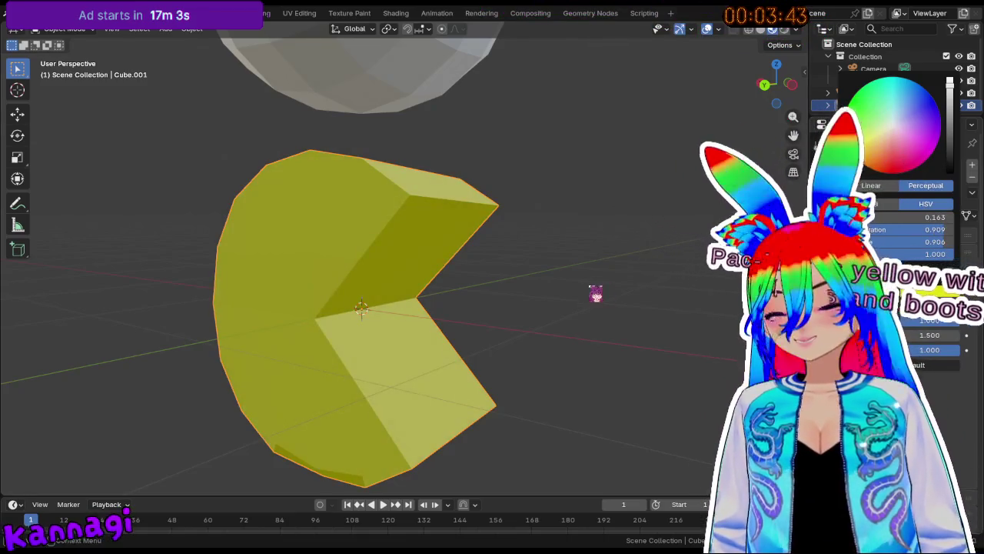
middle_click_drag(472, 285, 460, 310)
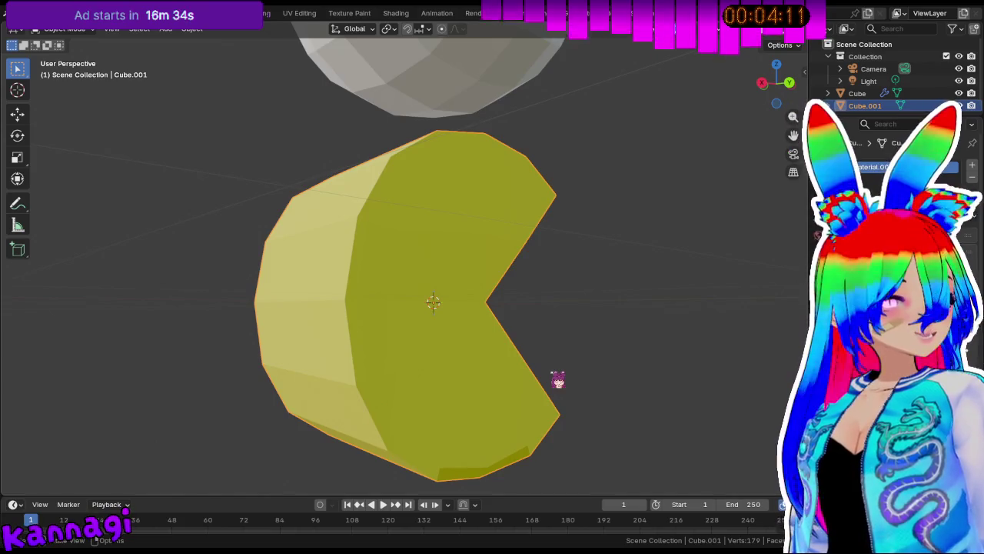
Enter Edit Mode on the Pac-Man and select the mouth-corner and lower mouth-edge vertices.
mouse_move(581, 322)
middle_mouse_down()
mouse_move(403, 307)
mouse_move(461, 307)
mouse_move(435, 329)
middle_mouse_up()
key("Tab")
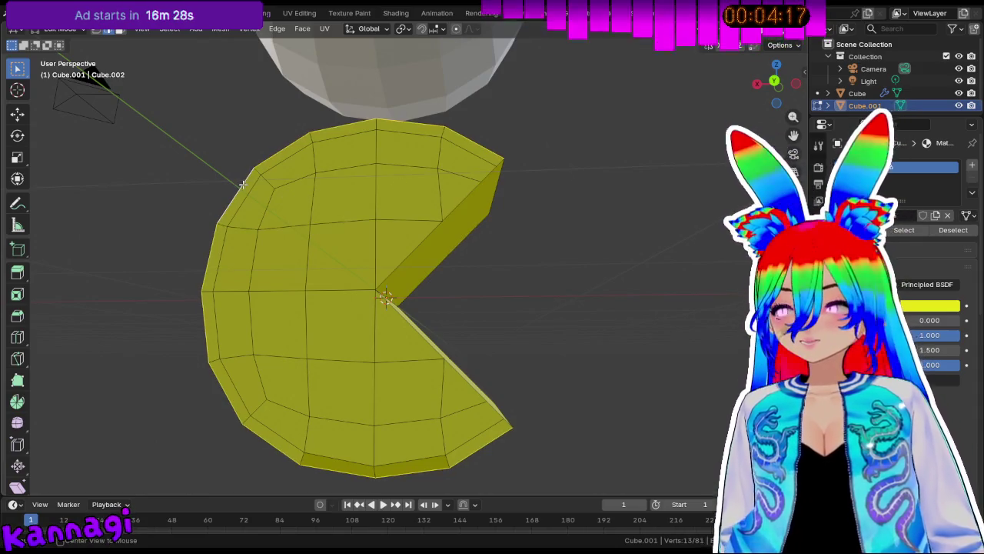
middle_click_drag(490, 202, 299, 204)
mouse_move(327, 237)
middle_mouse_down()
mouse_move(396, 273)
mouse_move(391, 300)
mouse_move(374, 241)
mouse_move(439, 195)
middle_mouse_up()
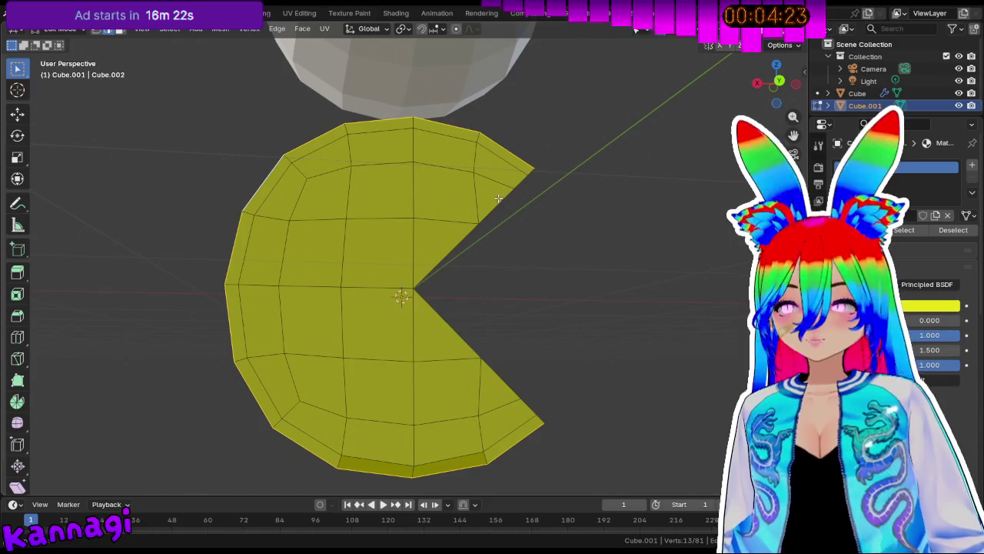
middle_click_drag(494, 212, 331, 217)
mouse_move(303, 256)
middle_mouse_down()
mouse_move(483, 264)
mouse_move(484, 248)
mouse_move(307, 223)
mouse_move(372, 203)
middle_mouse_up()
scroll(372, 203, "up", 2)
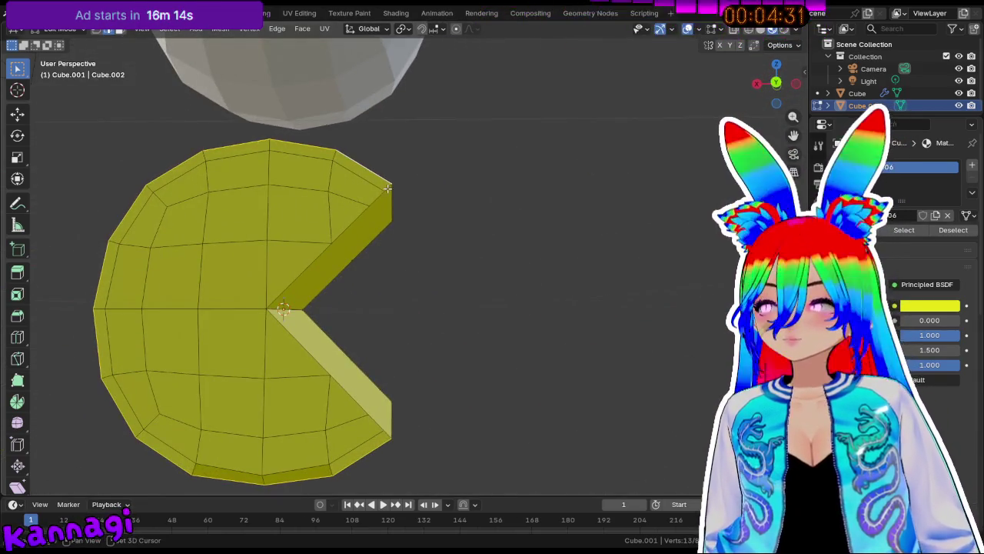
left_click(275, 310, "shift")
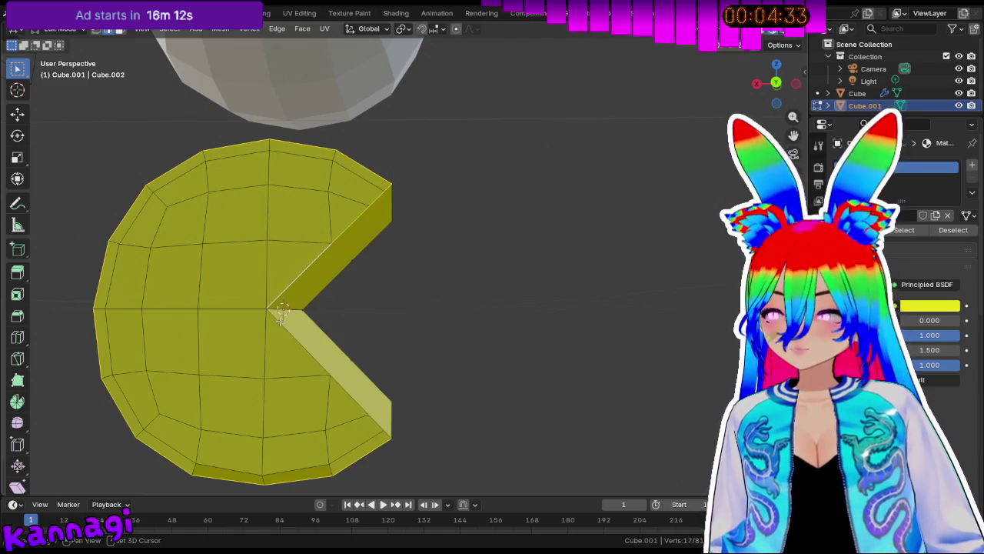
left_click(370, 413, "shift")
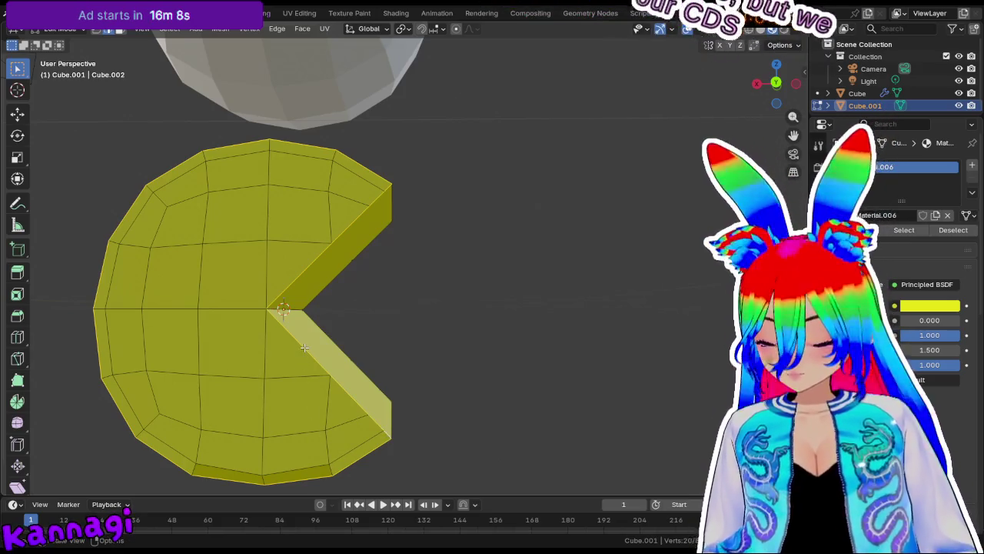
Mark the selected mouth-cut edges as a seam.
right_click(304, 350)
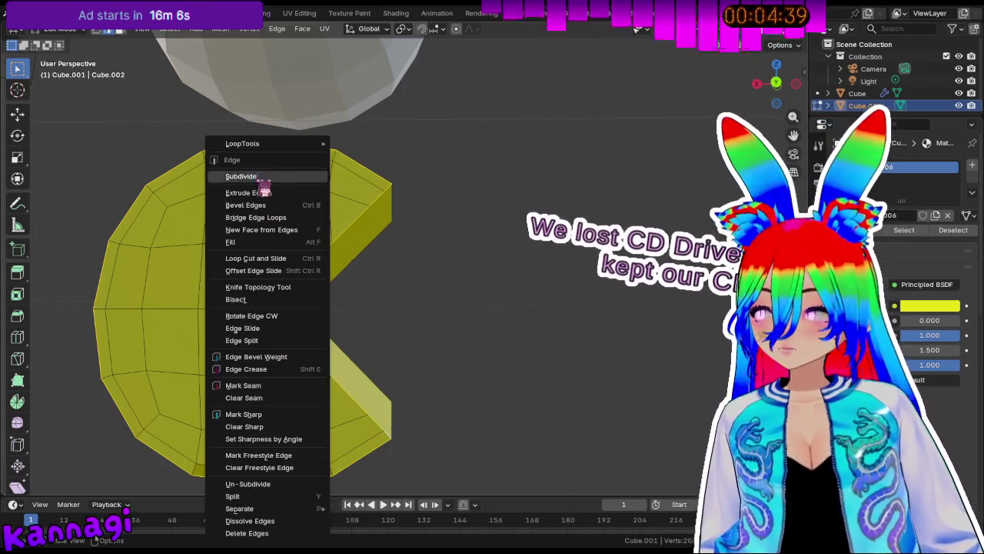
left_click(270, 388)
middle_click_drag(400, 321, 259, 173)
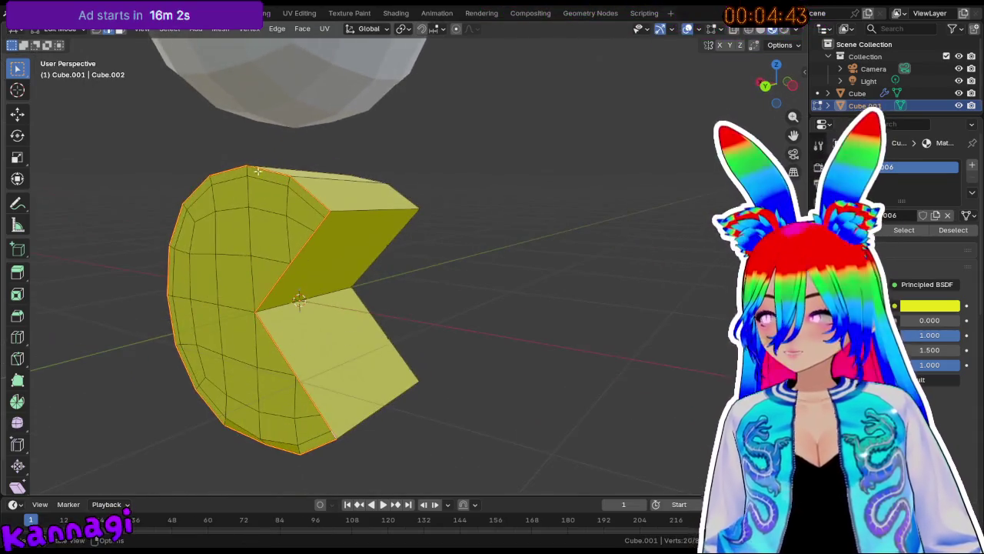
mouse_move(466, 290)
middle_mouse_down()
mouse_move(235, 275)
mouse_move(453, 388)
mouse_move(461, 361)
mouse_move(453, 400)
middle_mouse_up()
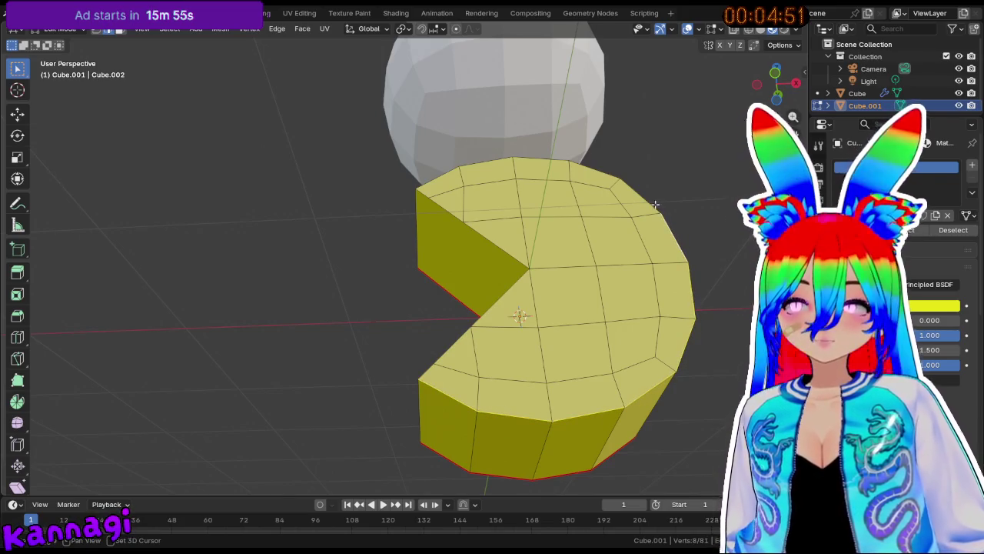
Select the Pac-Man's face rim edges and mark them as a seam.
left_click(604, 170, "shift")
left_click(452, 171, "shift")
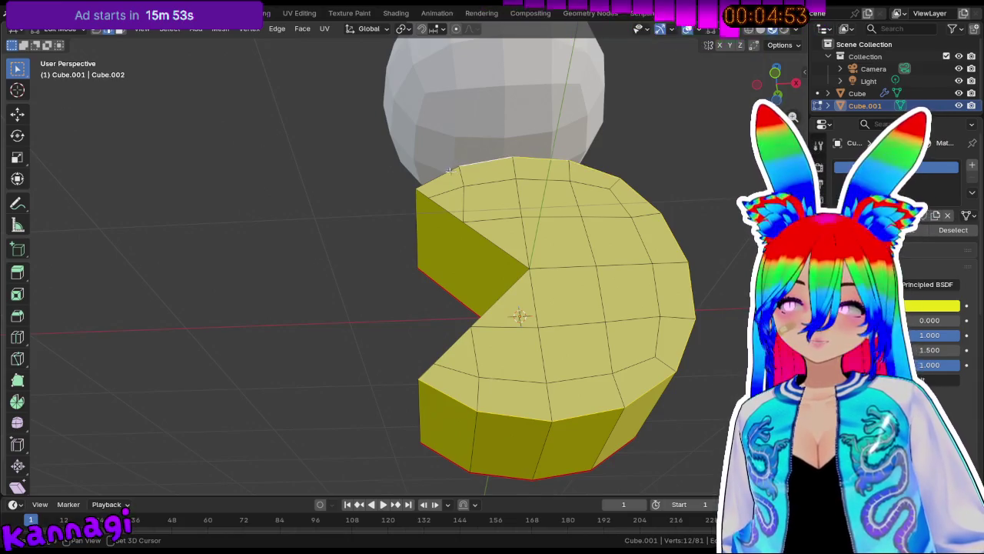
left_click(474, 231, "shift")
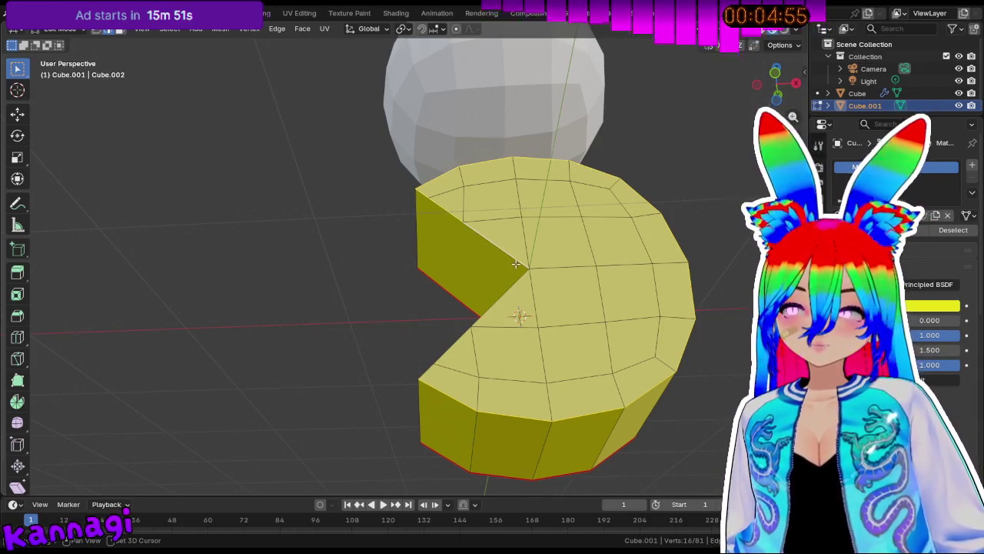
mouse_move(453, 349)
middle_mouse_down()
mouse_move(581, 365)
mouse_move(296, 301)
mouse_move(554, 301)
mouse_move(149, 323)
middle_mouse_up()
right_click(487, 351)
left_click(463, 344)
mouse_move(412, 275)
middle_mouse_down()
mouse_move(380, 253)
mouse_move(470, 273)
mouse_move(407, 231)
middle_mouse_up()
Select the whole mesh and unwrap it with Angle Based.
scroll(407, 231, "up", 2)
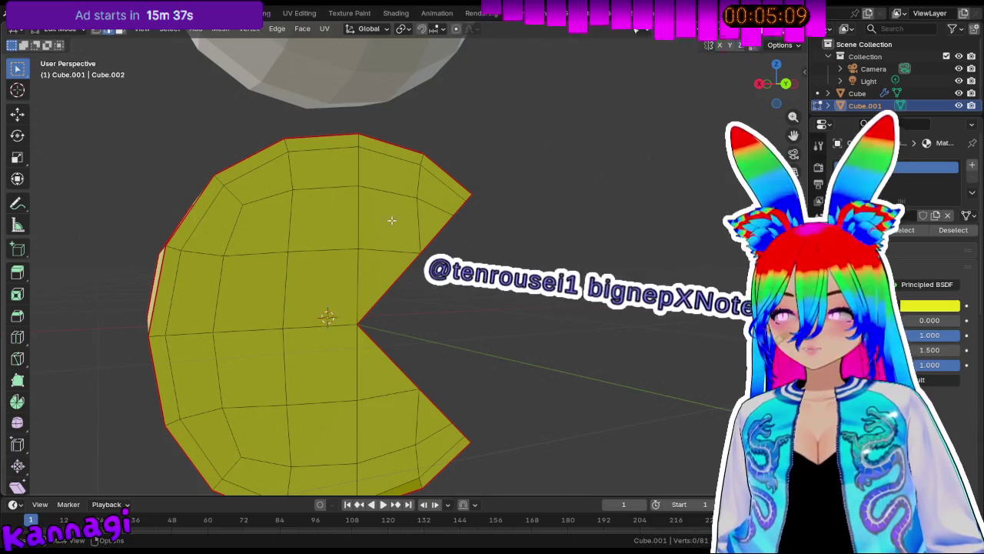
mouse_move(407, 231)
middle_mouse_down()
mouse_move(350, 226)
mouse_move(371, 263)
middle_mouse_up()
key("Tab")
key("Tab")
key("a")
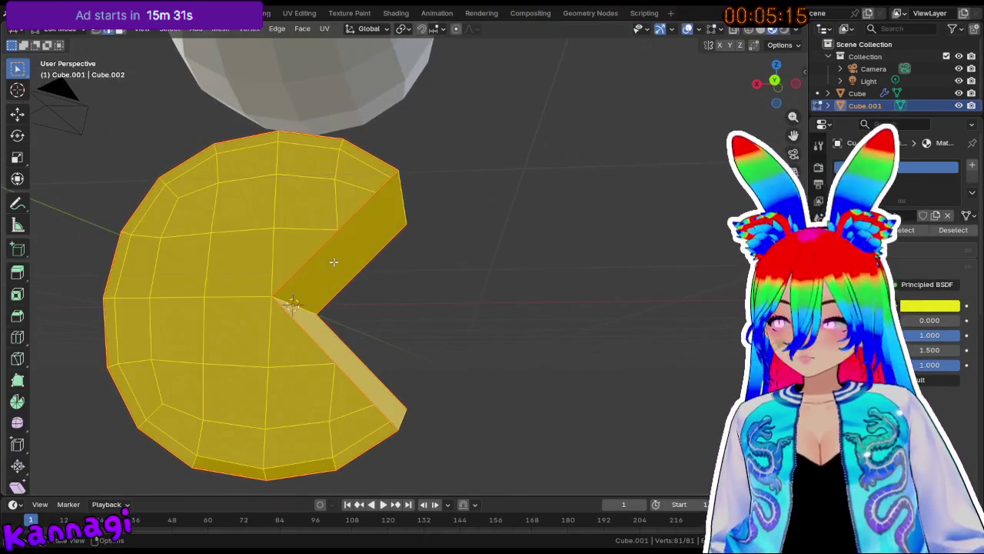
key("u")
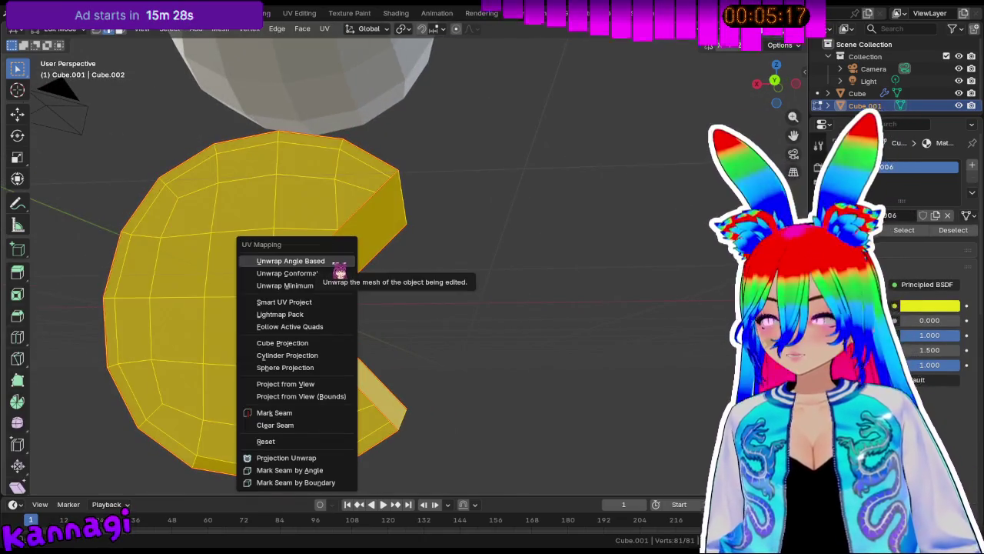
left_click(291, 260)
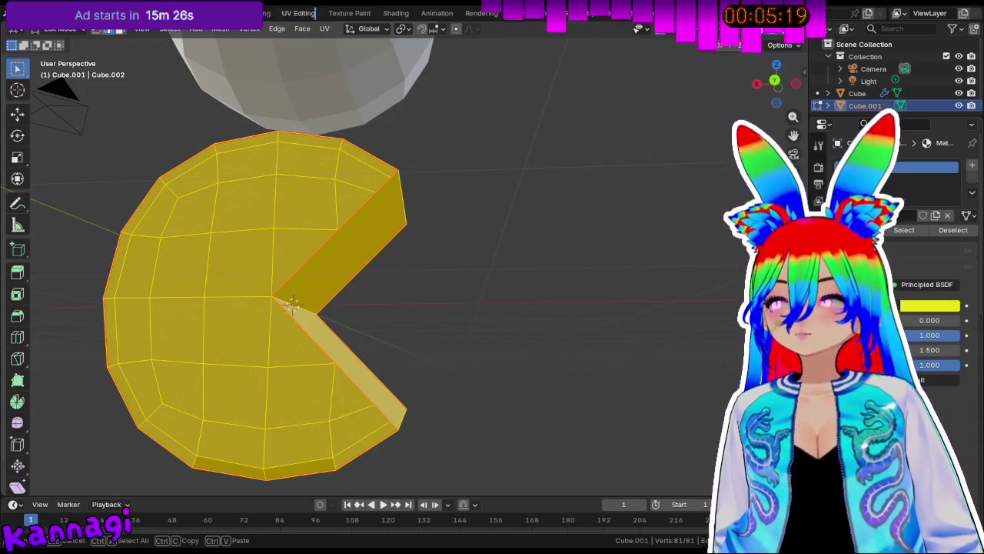
In the UV Editing workspace, unwrap the Pac-Man with Angle Based.
left_click(300, 13)
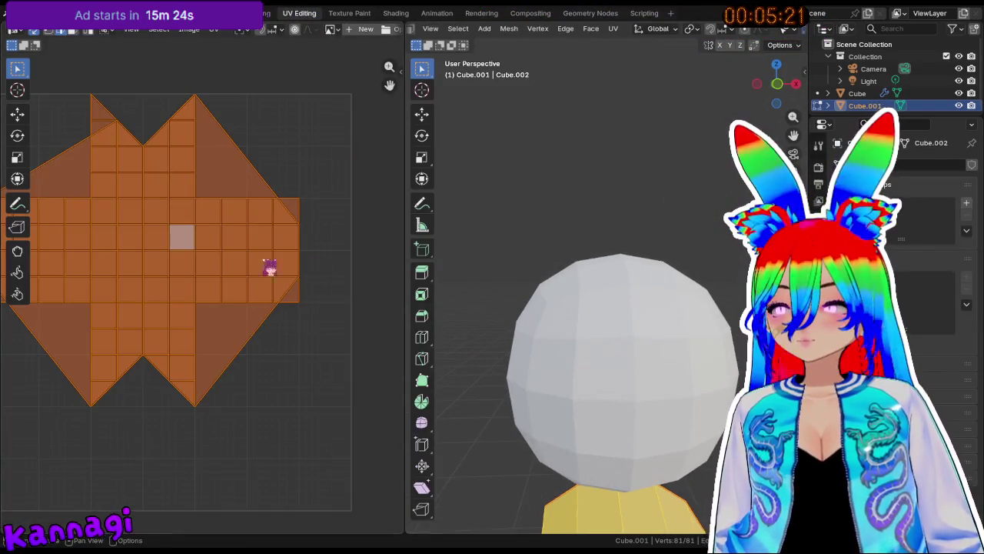
scroll(315, 266, "up", 2)
mouse_move(547, 304)
middle_mouse_down()
mouse_move(589, 347)
mouse_move(572, 223)
mouse_move(575, 348)
middle_mouse_up()
scroll(547, 262, "up", 3)
middle_click_drag(548, 262, 531, 254)
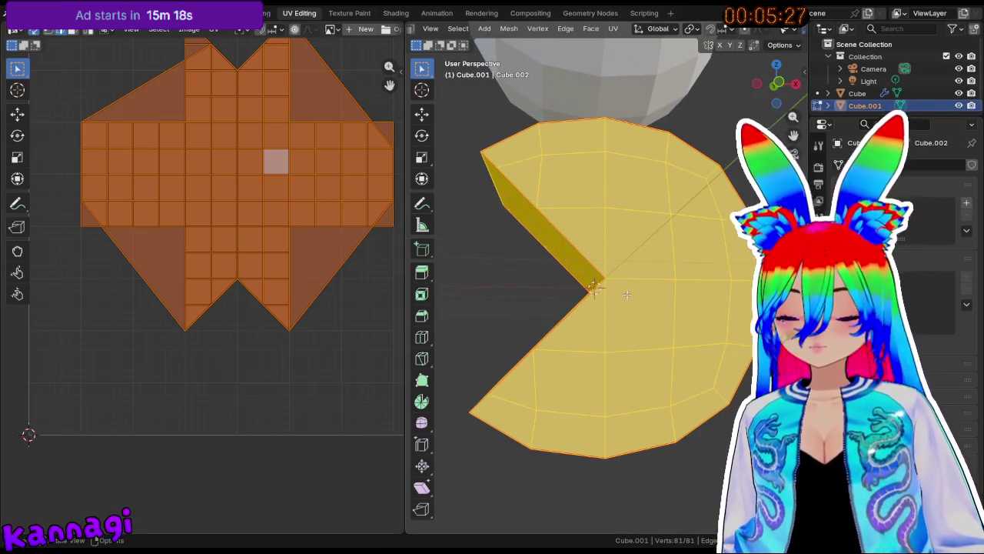
key("u")
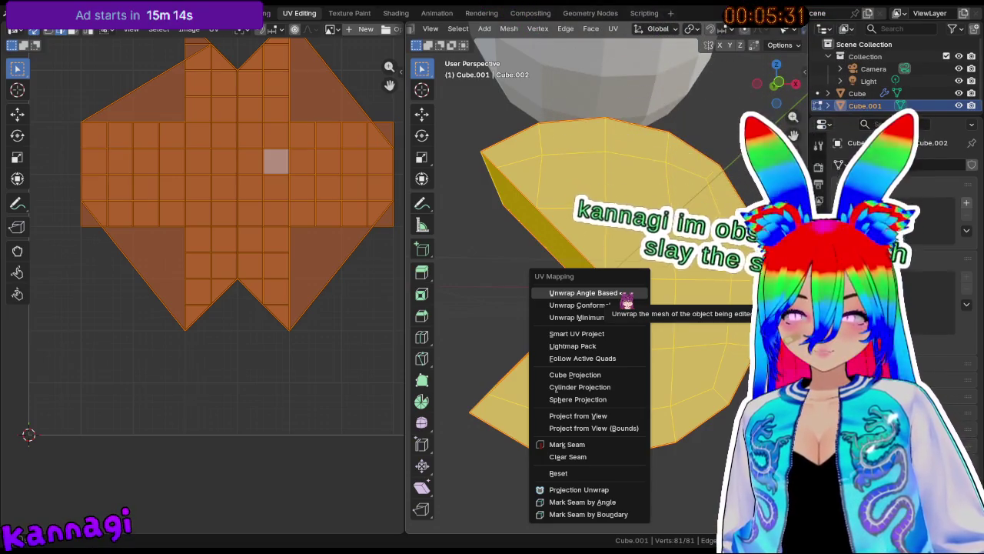
left_click(627, 299)
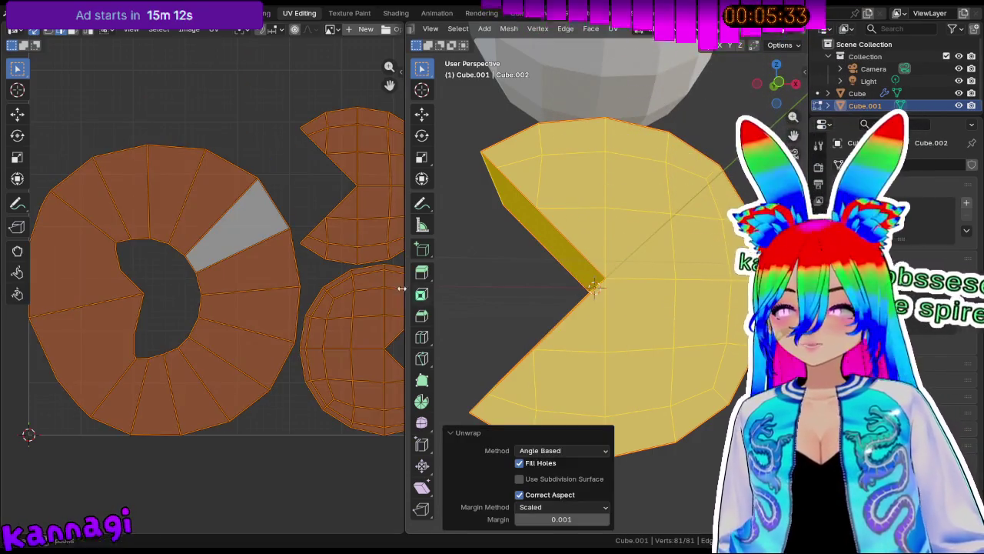
Inspect the face and rim UV islands by selecting individual UV edges.
left_click(301, 180)
scroll(186, 175, "up", 2)
left_click(287, 222)
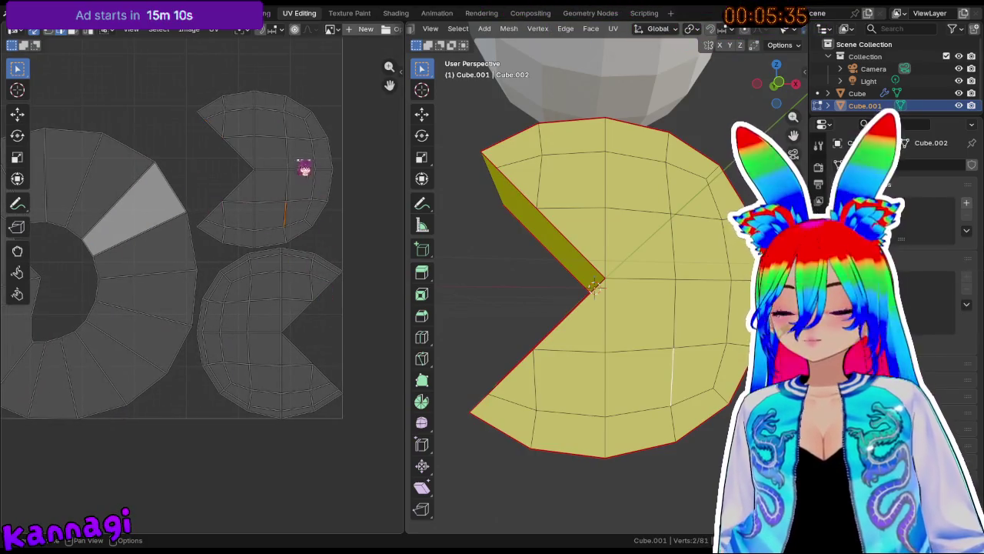
scroll(306, 171, "up", 1)
Switch to the Texture Paint workspace with the Pac-Man centred and enlarged.
left_click(359, 14)
mouse_move(549, 310)
middle_mouse_down("shift")
mouse_move(628, 225)
mouse_move(607, 208)
middle_mouse_up("shift")
scroll(628, 225, "up", 2)
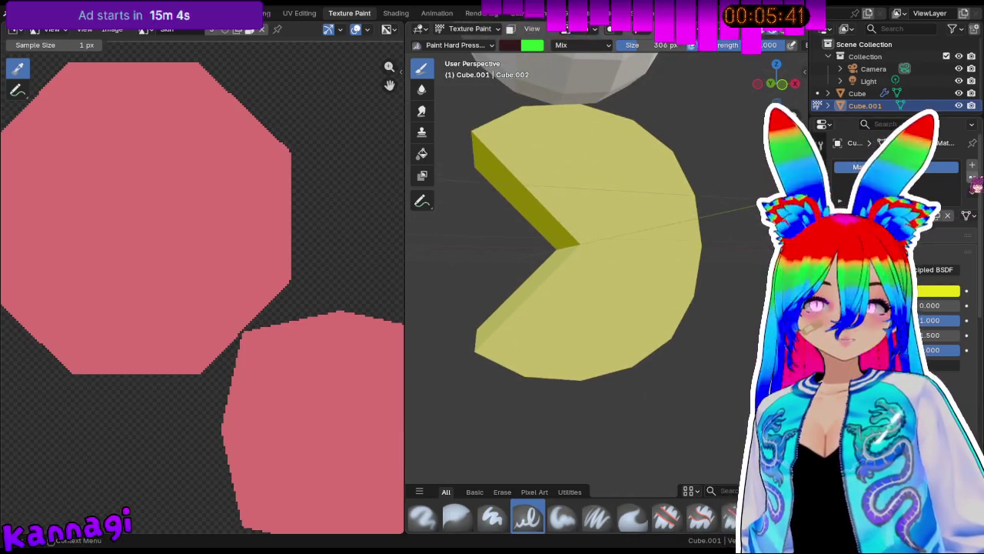
Unlink the yellow material and the Skin image, then start a new blank 1024×1024 image.
left_click(948, 216)
middle_click_drag(554, 231, 427, 120)
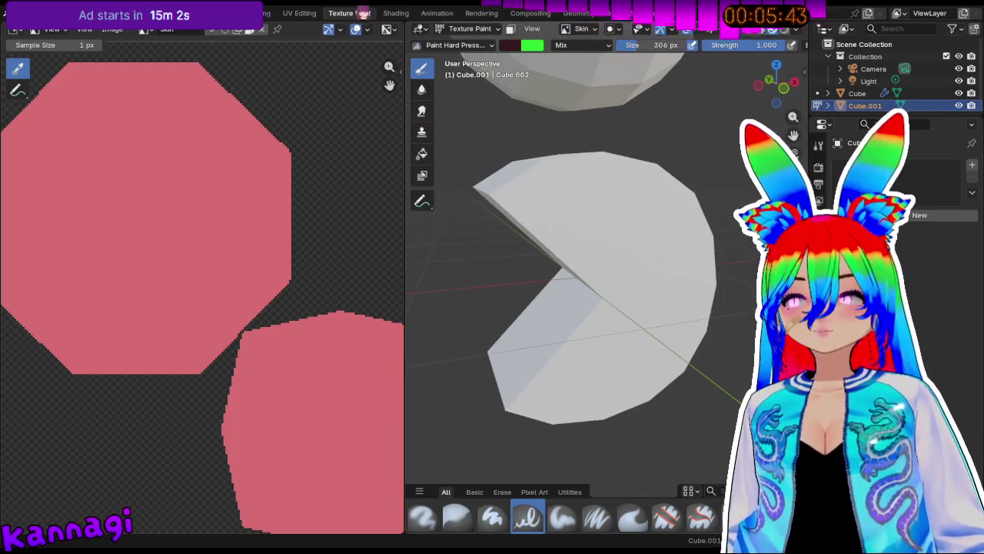
left_click(143, 29)
left_click(154, 40)
left_click(143, 29)
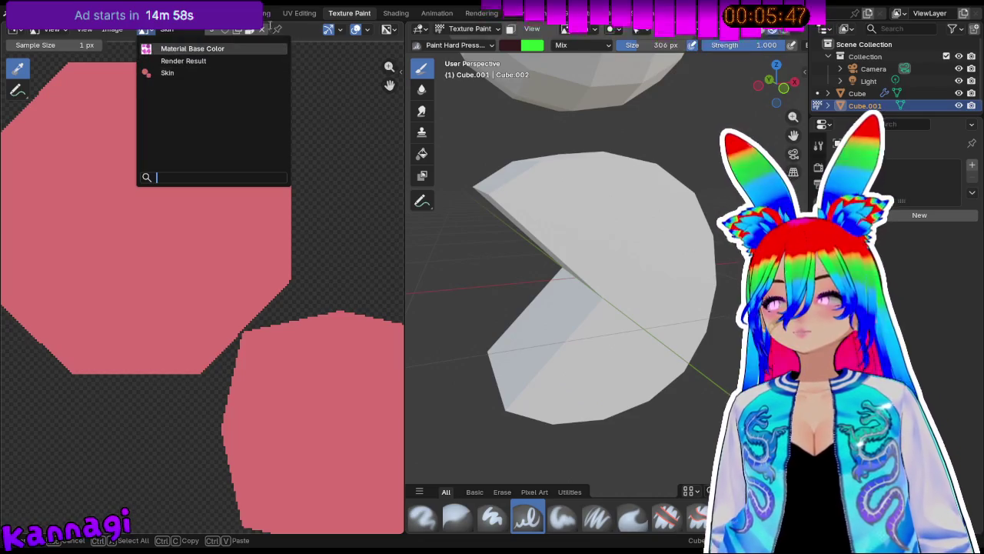
left_click(261, 29)
left_click(176, 31)
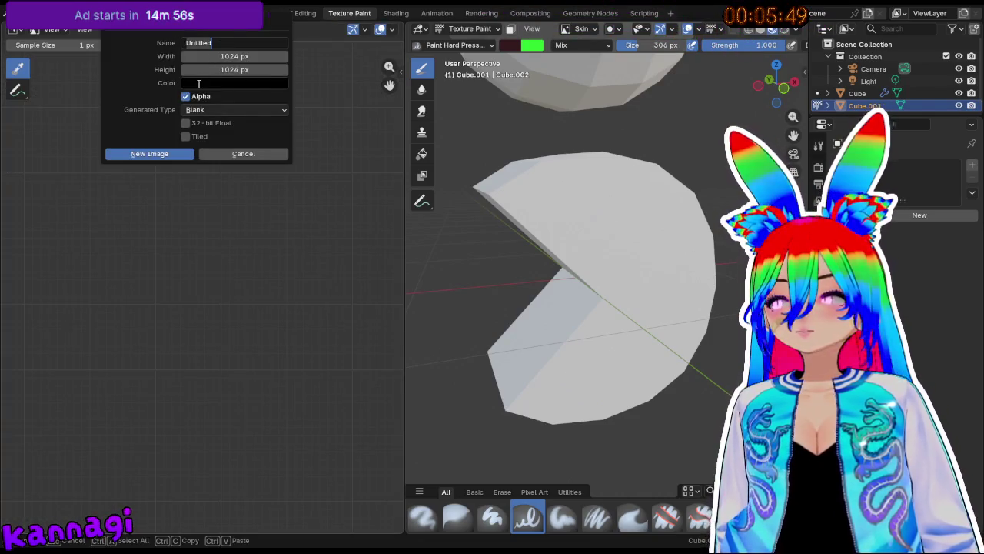
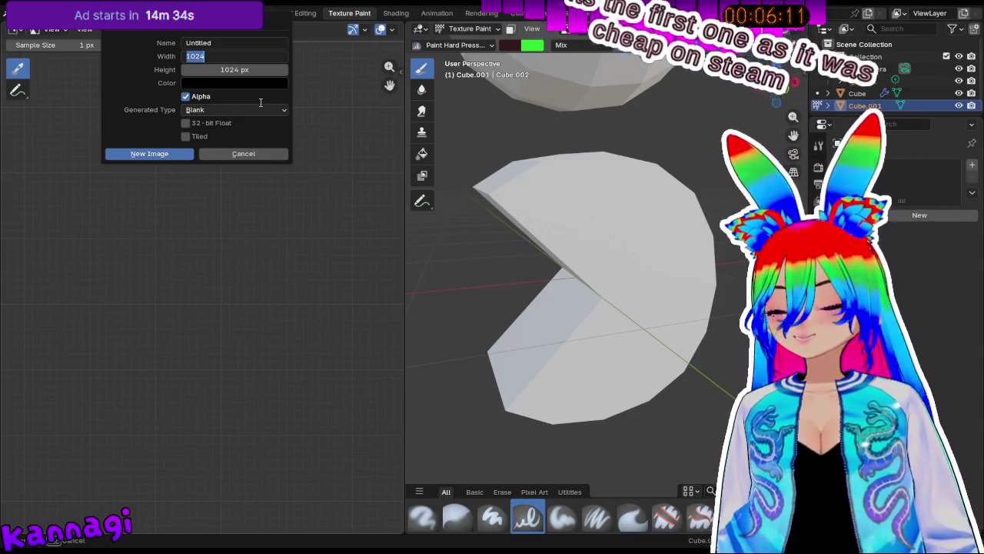
Enter 256 for the image width and height and view the background colour options.
type("256")
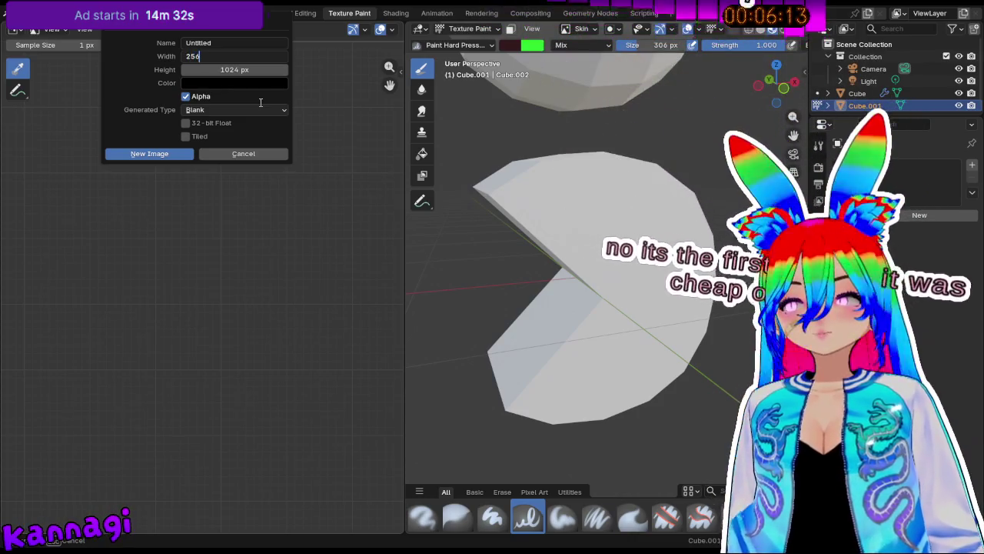
key("Tab")
type("256")
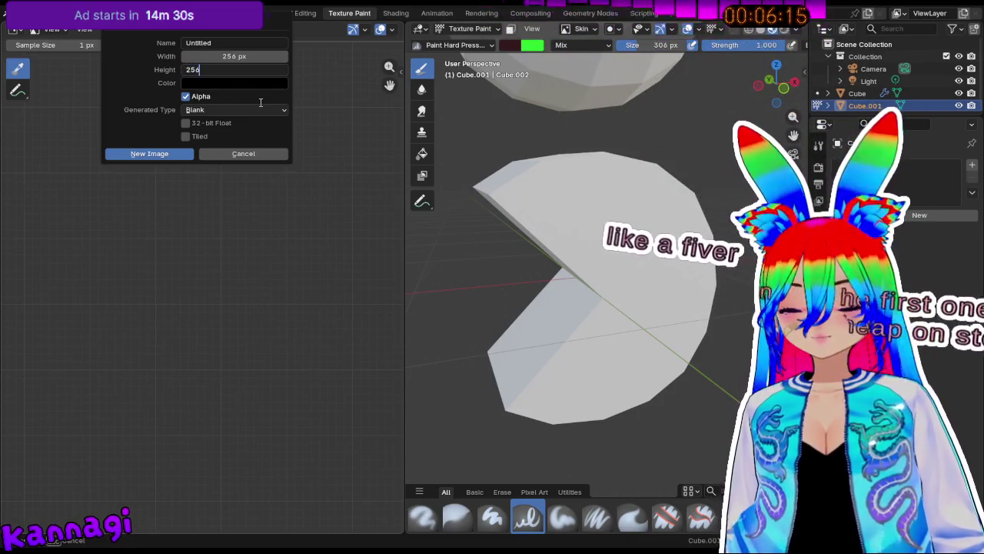
key("Return")
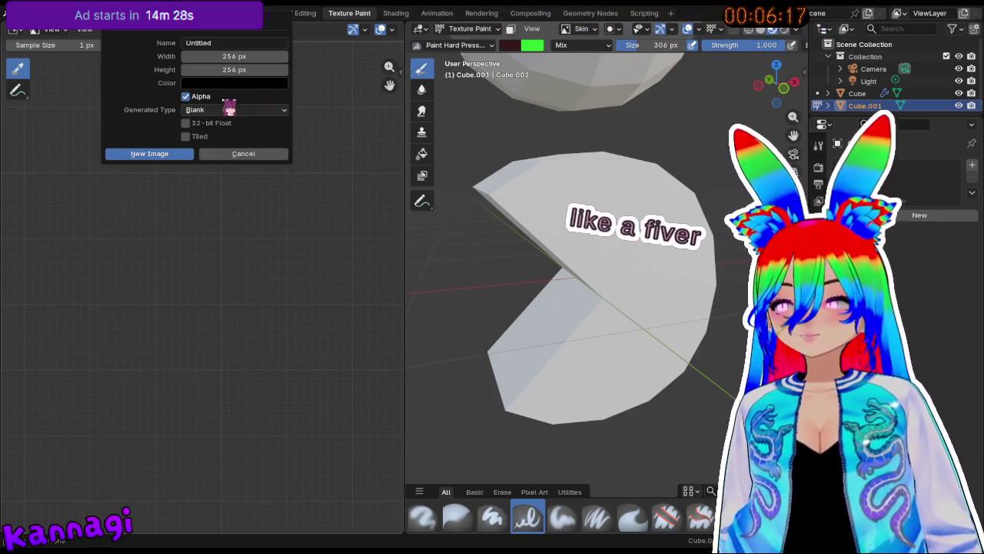
left_click(231, 82)
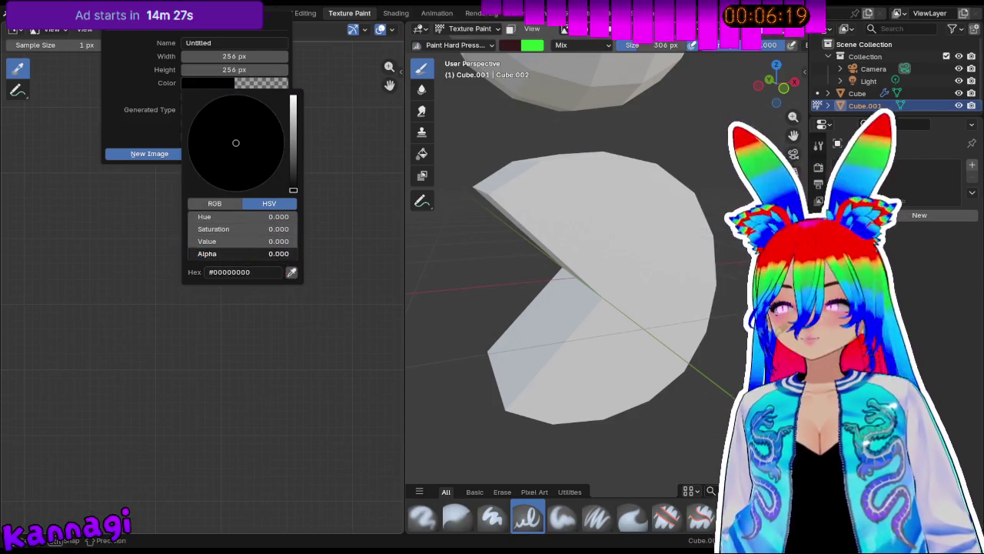
left_click(257, 341)
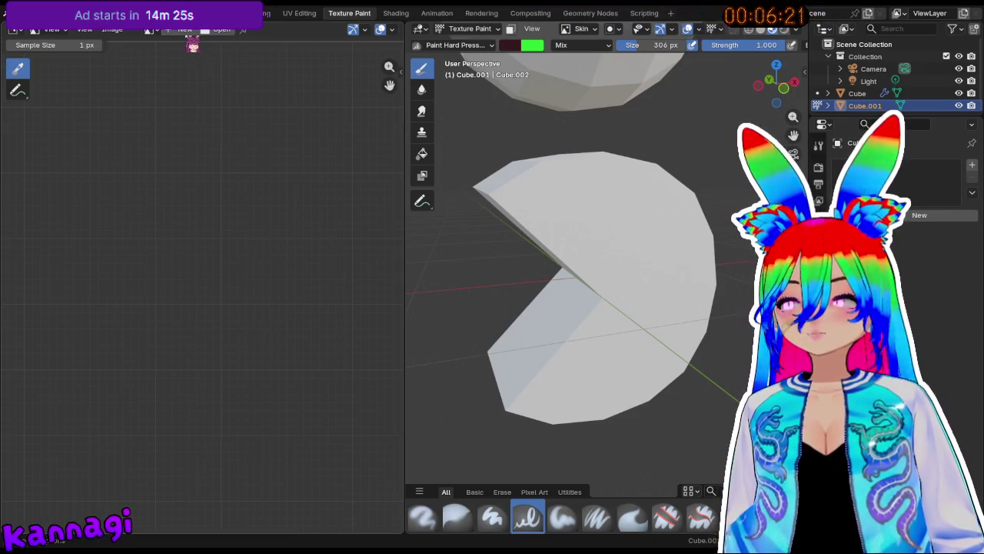
Start a new image and set its size to 256 px.
left_click(185, 29)
key("Return")
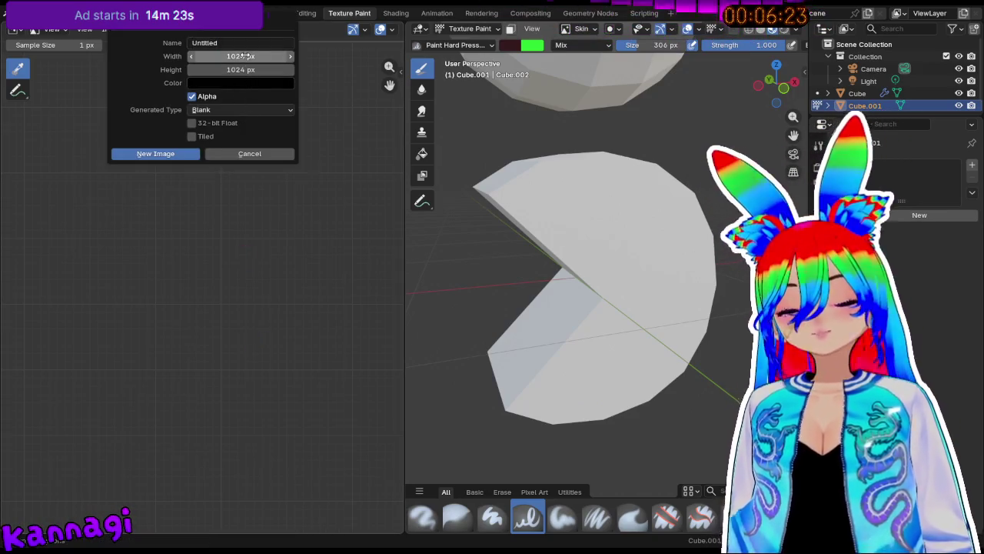
key("Tab")
type("256")
key("Return")
Name the image PacMan_SKIN and create it.
left_click(254, 45)
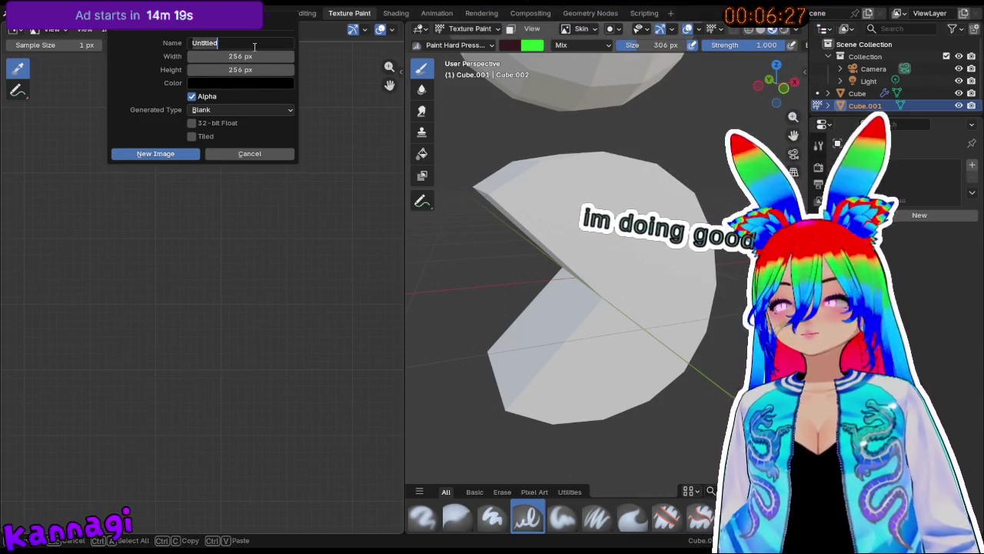
type("Pa")
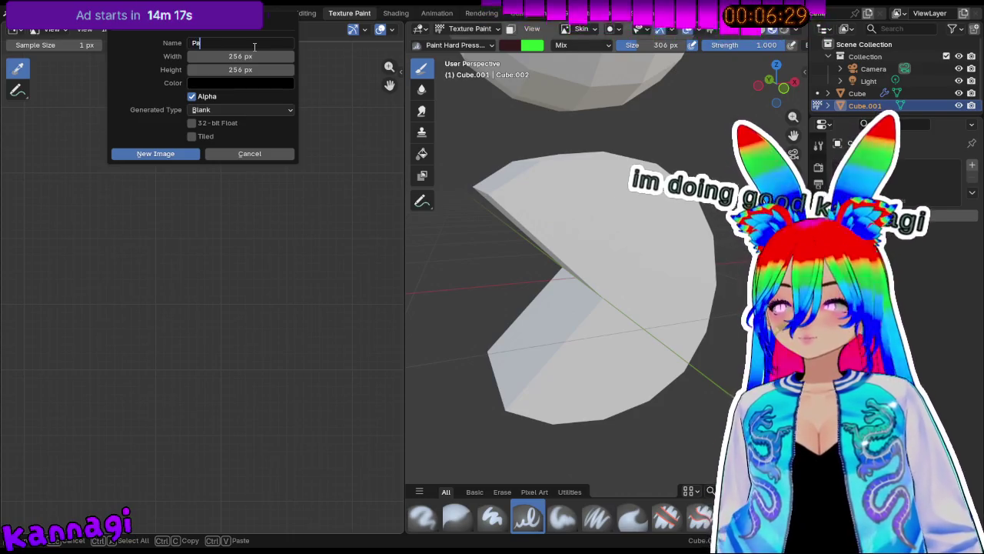
type("cman")
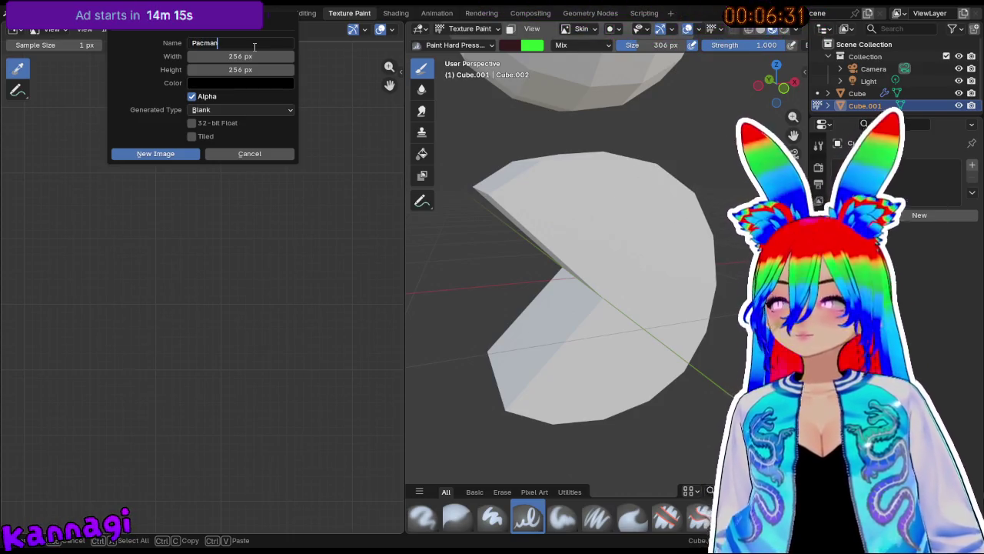
key("BackSpace")
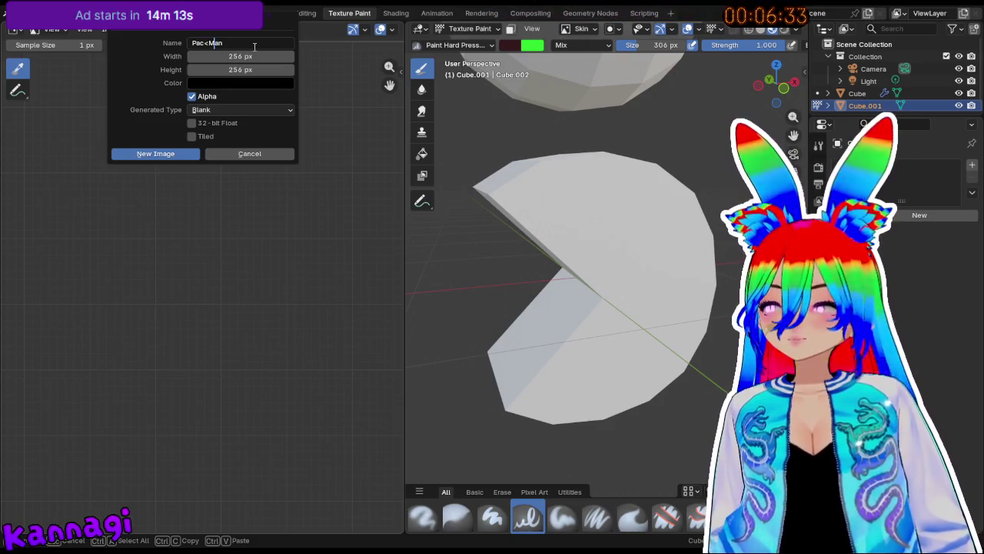
type("_SKIN")
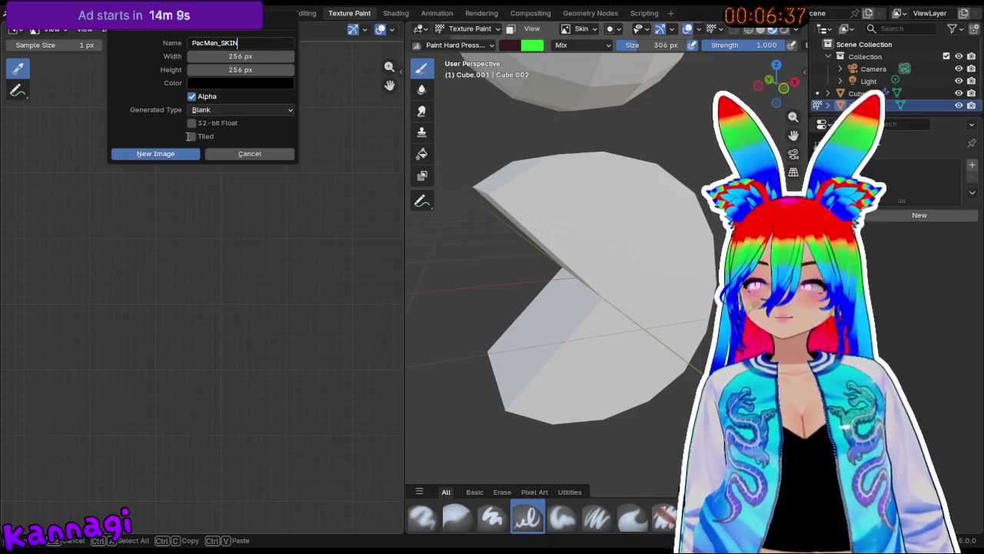
left_click(244, 85)
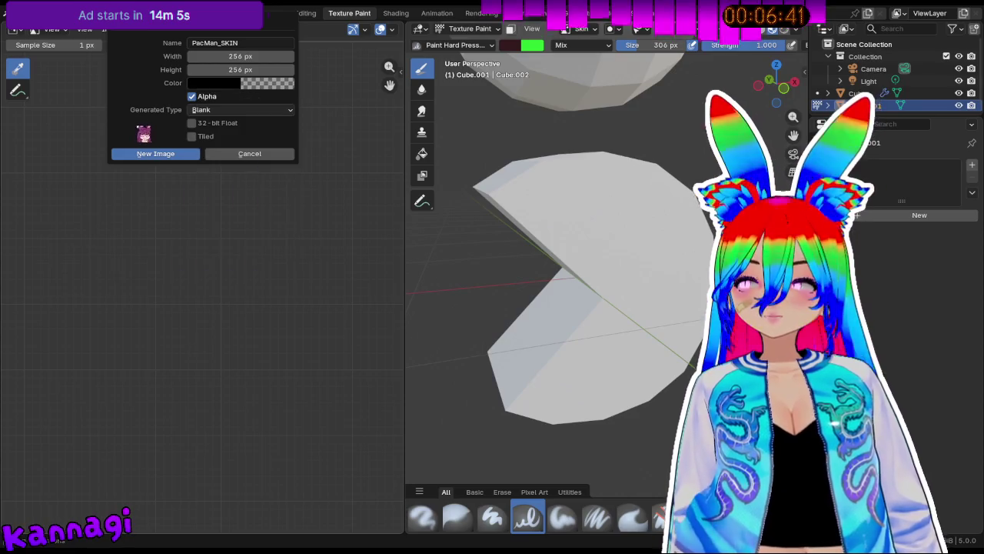
left_click(230, 110)
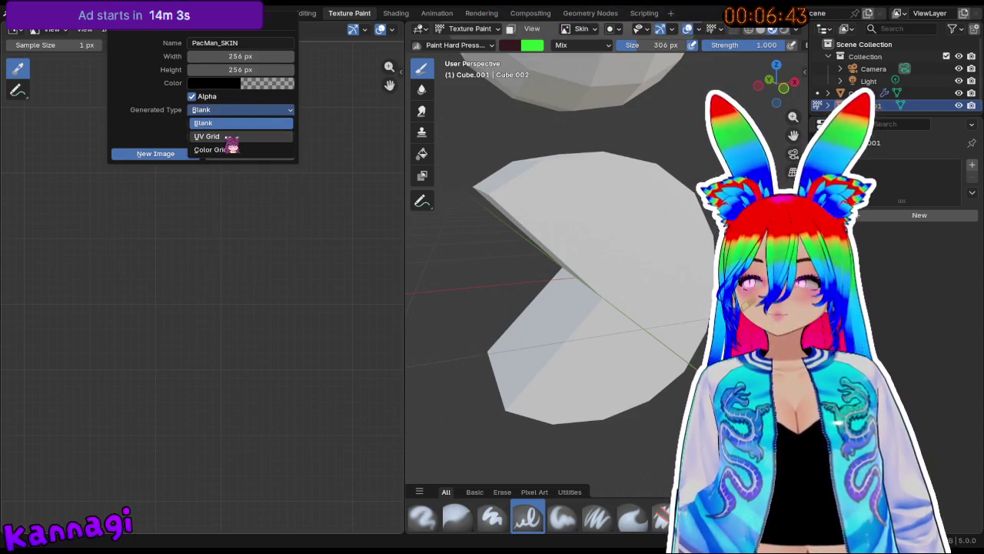
left_click(177, 155)
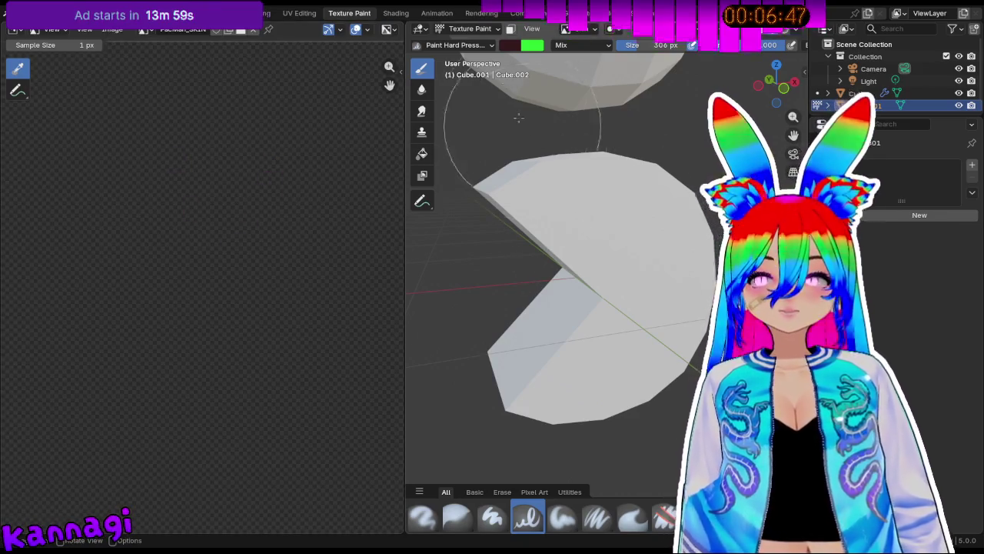
Enter Edit Mode on the Pac-Man mesh and select all of it.
left_click(465, 28)
left_click(475, 35)
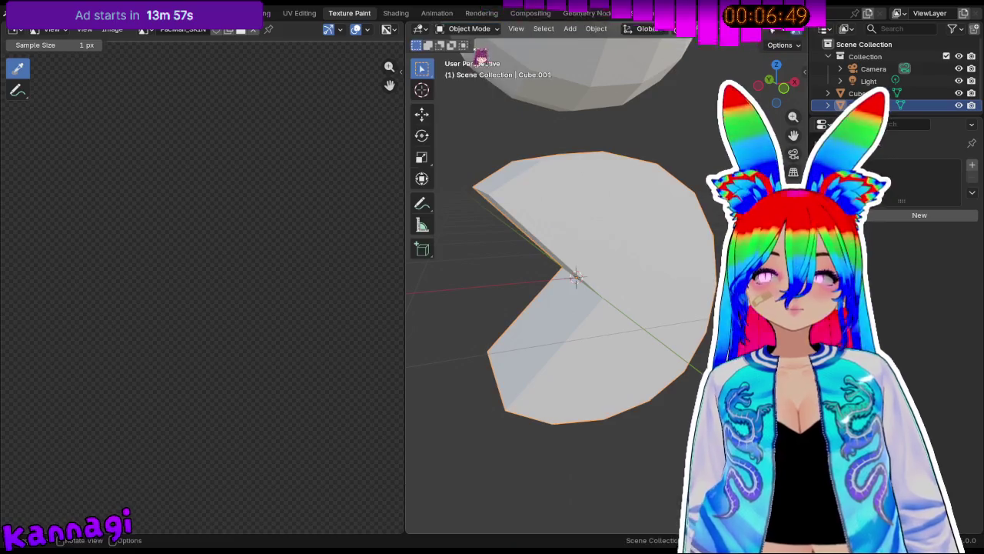
key("Tab")
key("ctrl+l")
middle_click_drag(619, 228, 574, 168)
Return to Texture Paint and show PacMan_SKIN in the image editor.
left_click(469, 29)
left_click(473, 109)
middle_click_drag(544, 273, 490, 266)
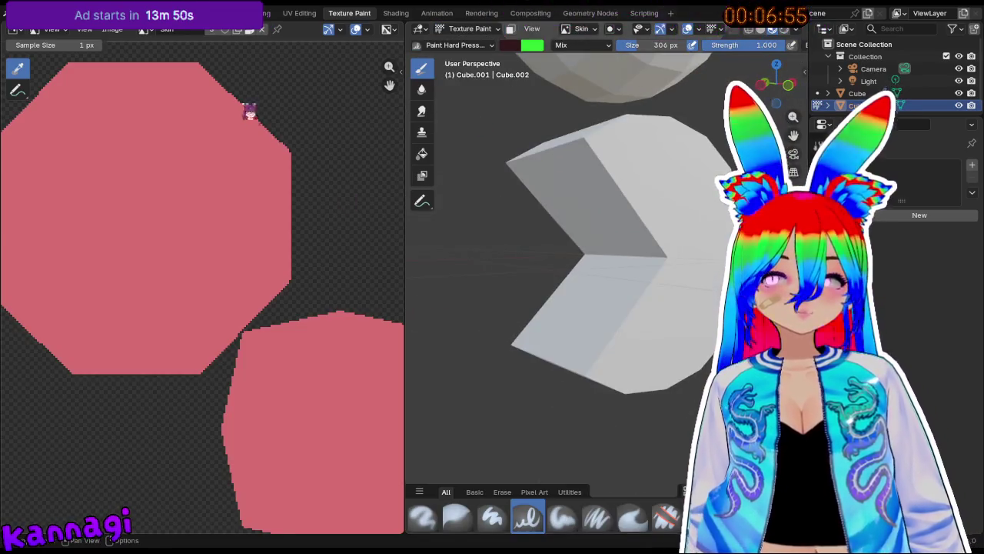
left_click(145, 30)
left_click(177, 60)
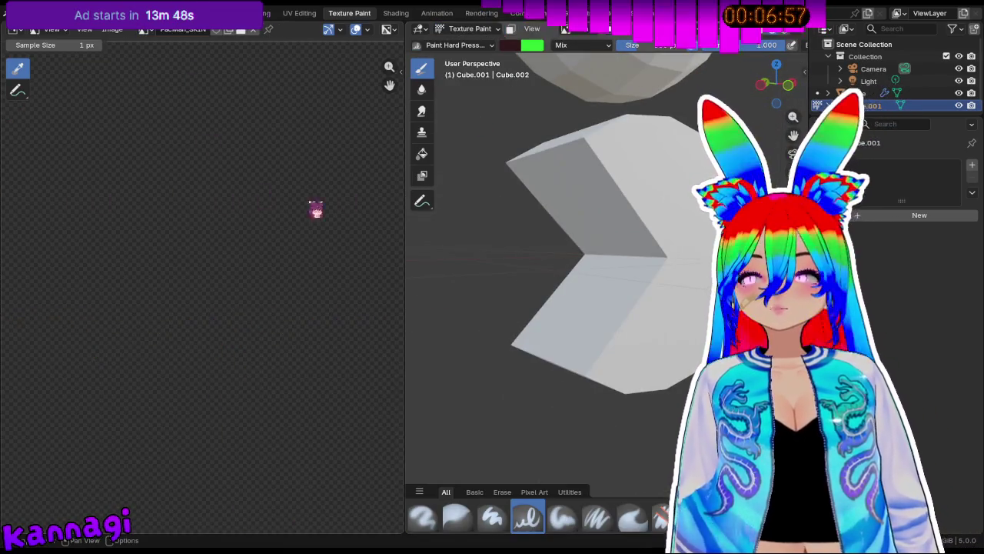
Set the paint texture slot to PacMan_SKIN instead of Skin.
left_click(579, 30)
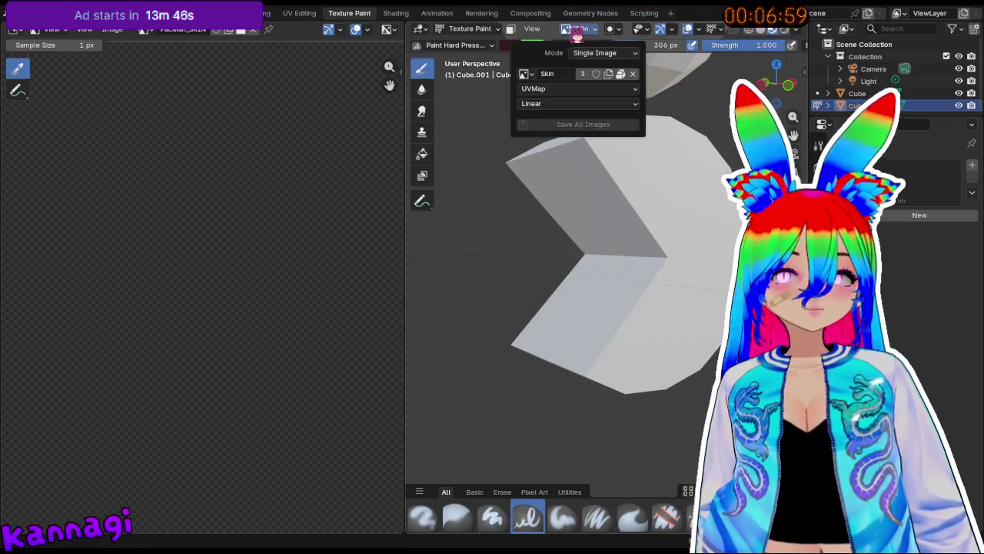
left_click(525, 73)
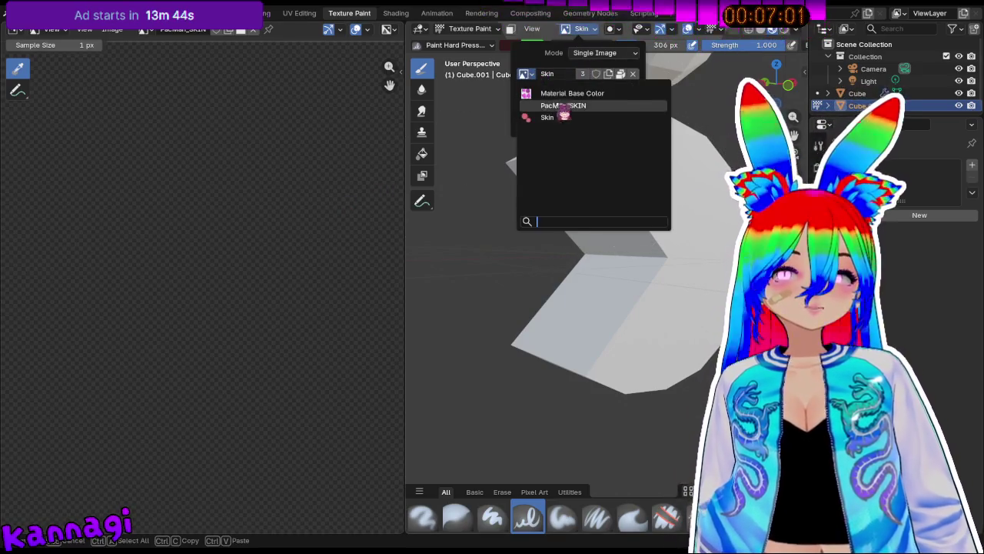
left_click(567, 105)
mouse_move(555, 194)
middle_mouse_down()
mouse_move(624, 180)
mouse_move(458, 95)
middle_mouse_up()
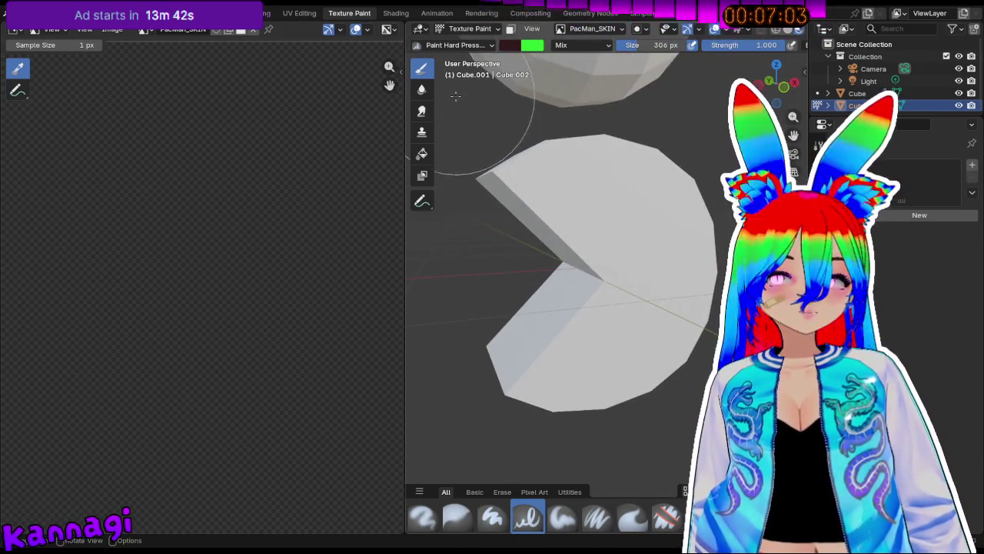
Pick a bright yellow brush colour and paint Pac-Man's body.
left_click(511, 45)
left_click_drag(610, 116, 611, 63)
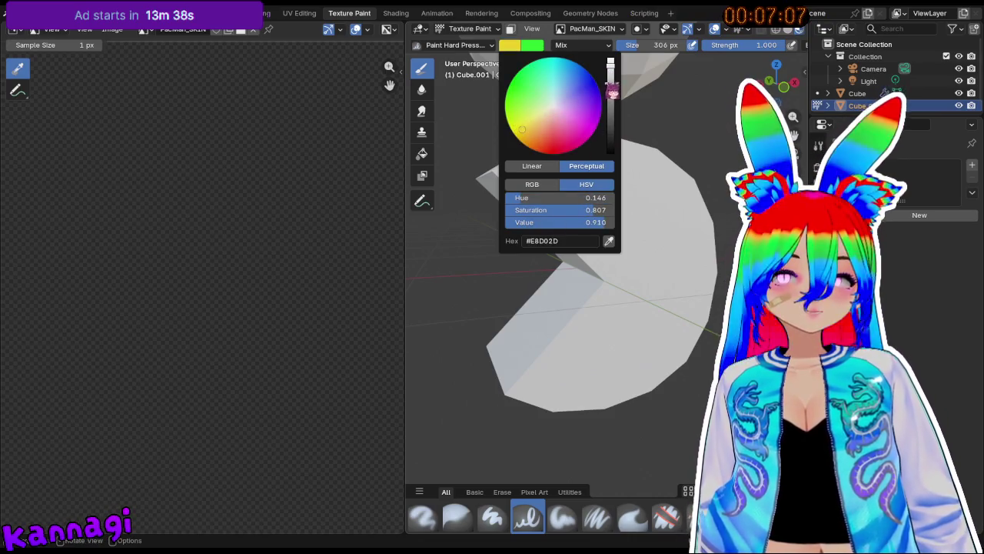
left_click_drag(598, 285, 591, 232)
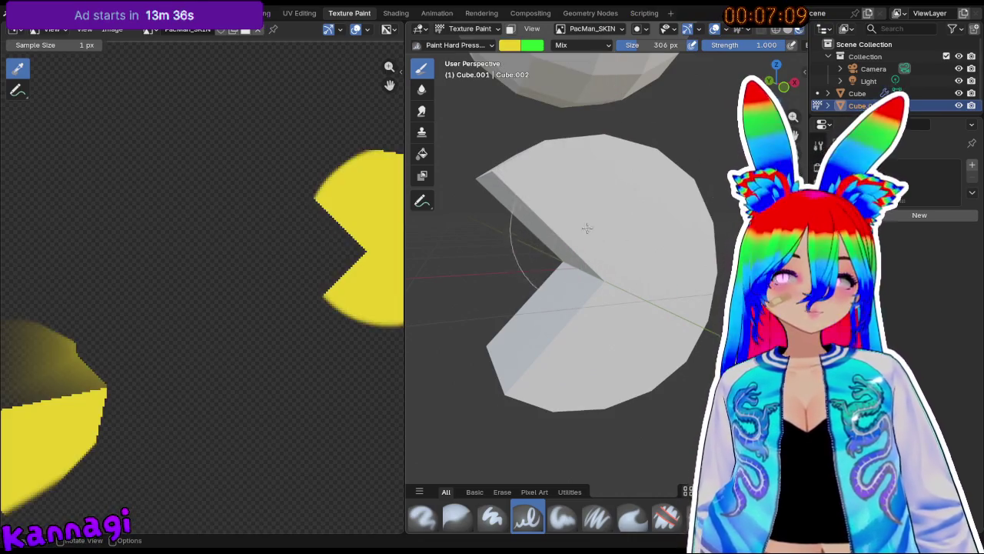
scroll(601, 279, "down", 5)
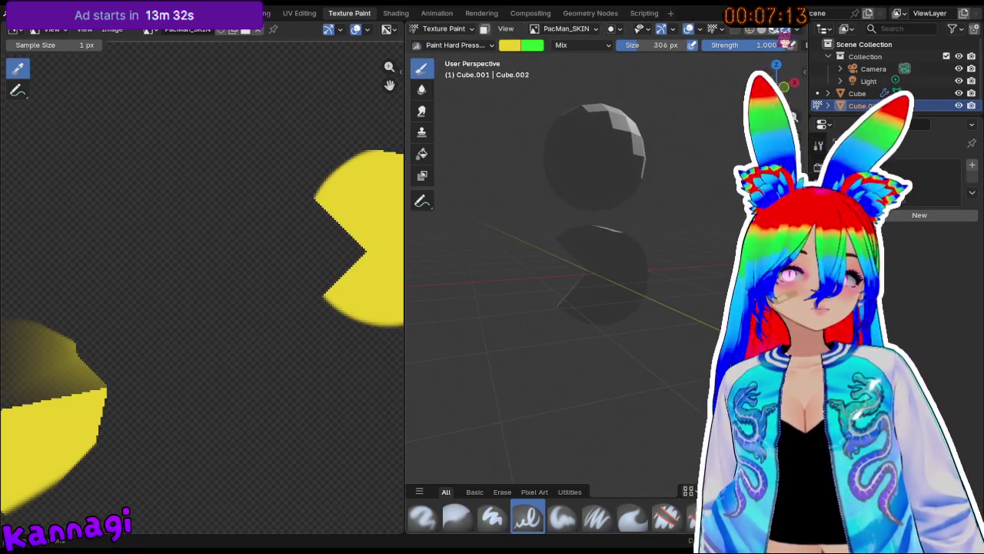
middle_click_drag(637, 263, 575, 240)
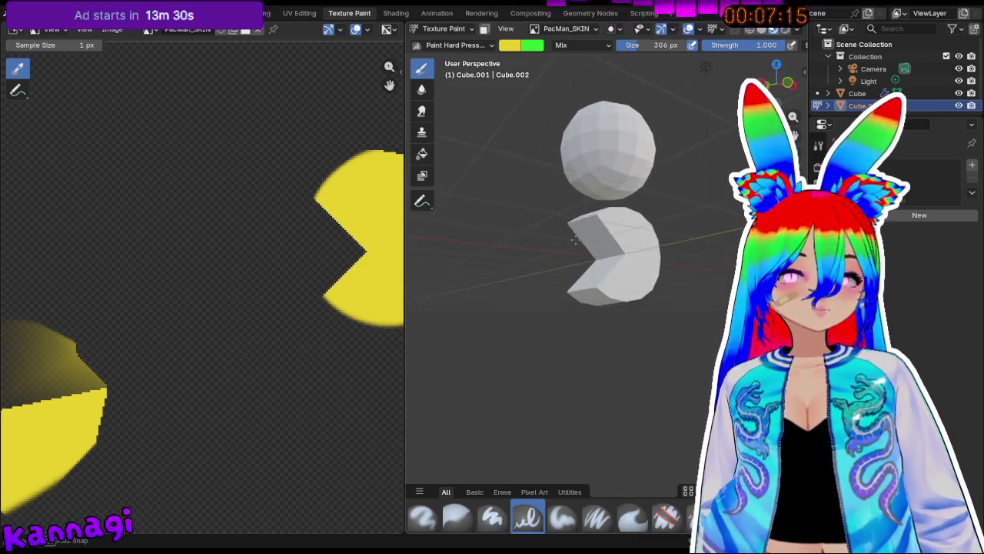
left_click(393, 13)
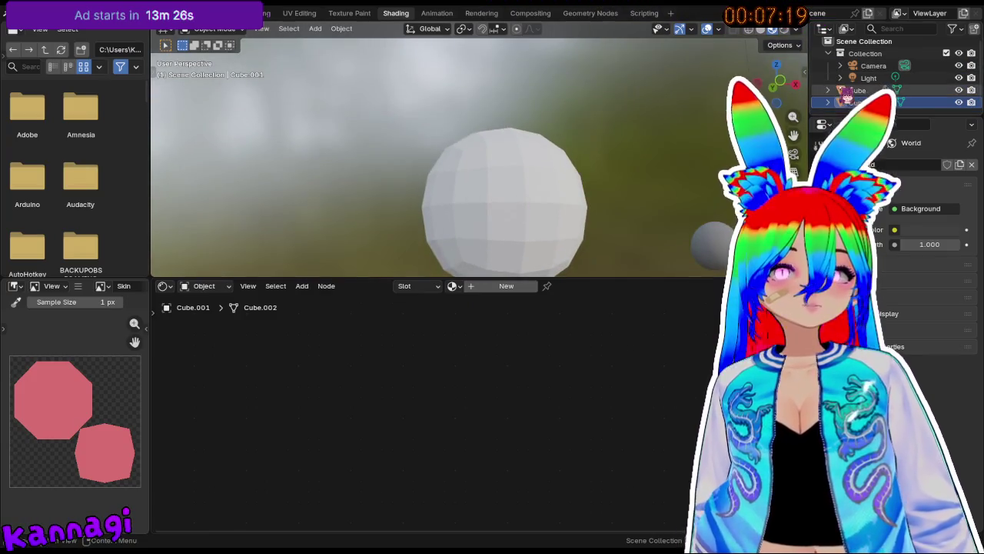
Rename the Cube.001 object to Pacman.
double_click(862, 102)
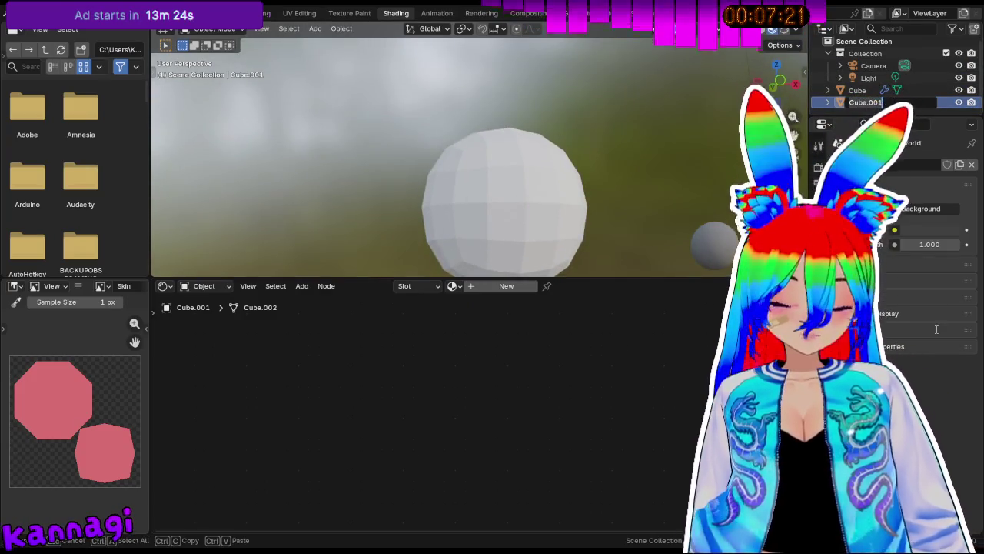
type("Pacman")
key("Return")
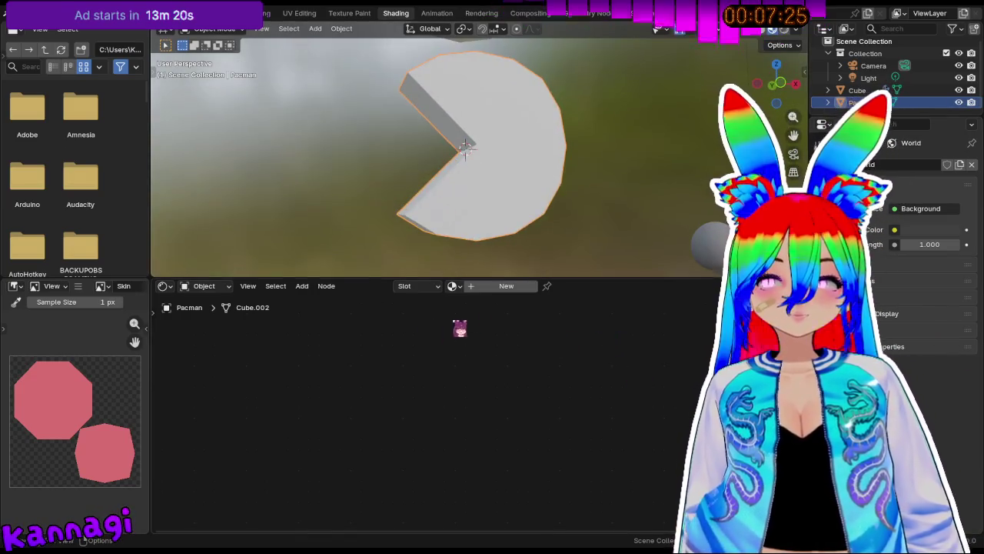
Give Pacman a new material with a PacMan_SKIN Image Texture feeding Base Color.
left_click(481, 290)
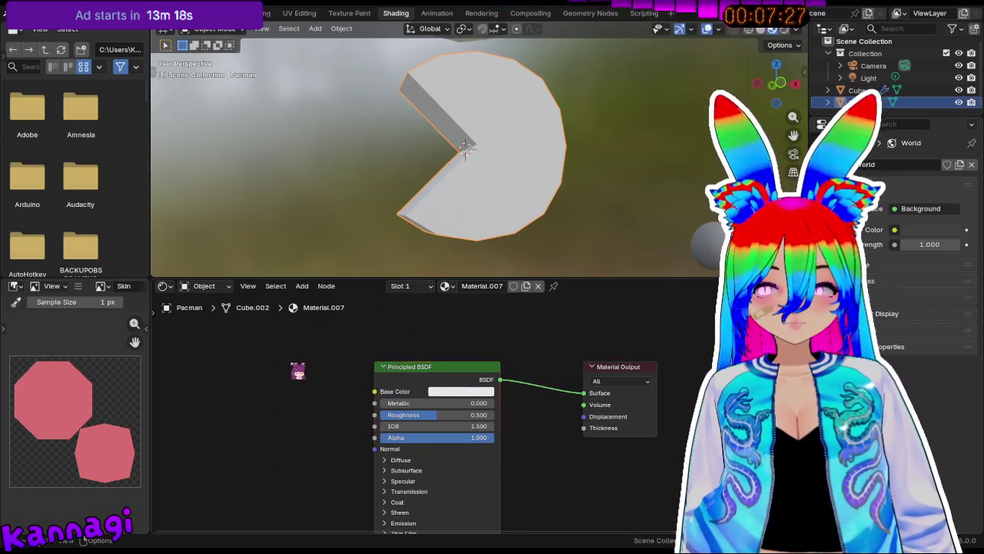
key("shift+a")
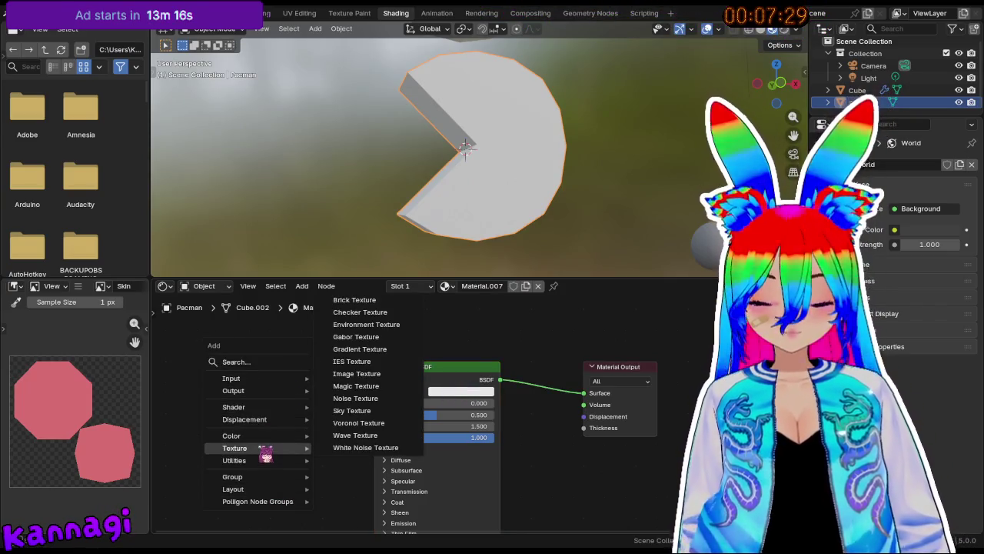
type("image")
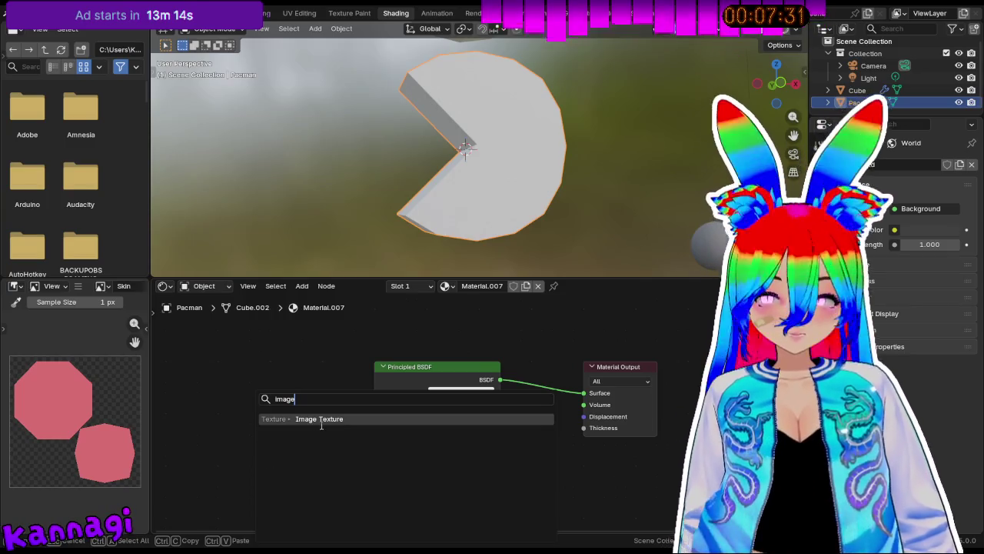
left_click(321, 419)
left_click(250, 430)
left_click_drag(312, 394, 374, 392)
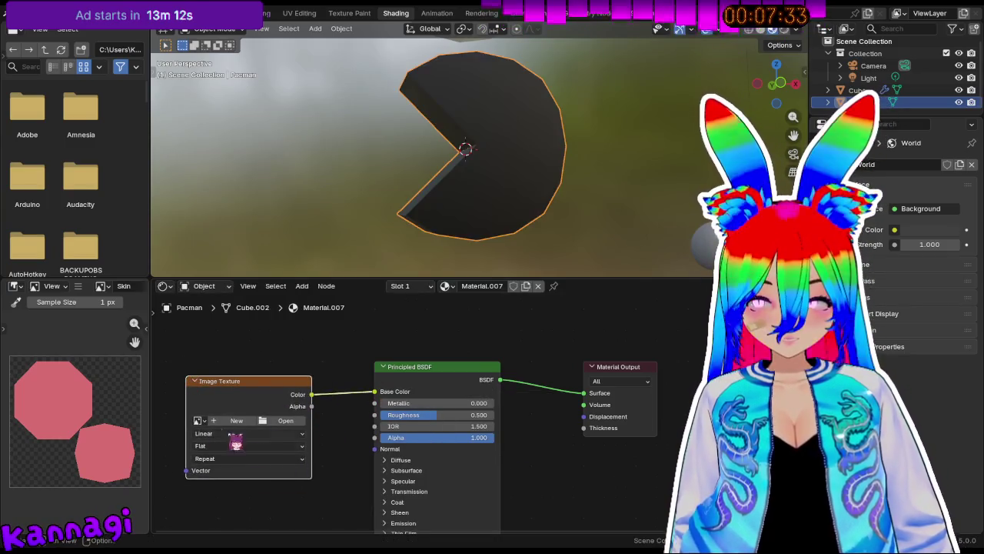
left_click(199, 420)
left_click(231, 309)
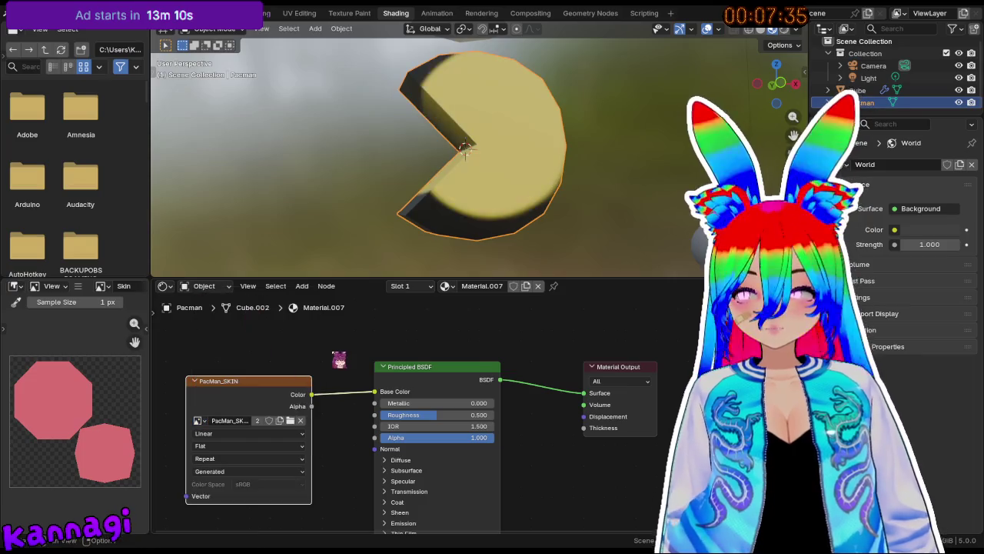
In the Texture Paint workspace, paint yellow over the Pacman's surface.
left_click(356, 14)
mouse_move(617, 275)
middle_mouse_down()
mouse_move(521, 285)
mouse_move(656, 270)
middle_mouse_up()
left_click(521, 285)
left_click(656, 270)
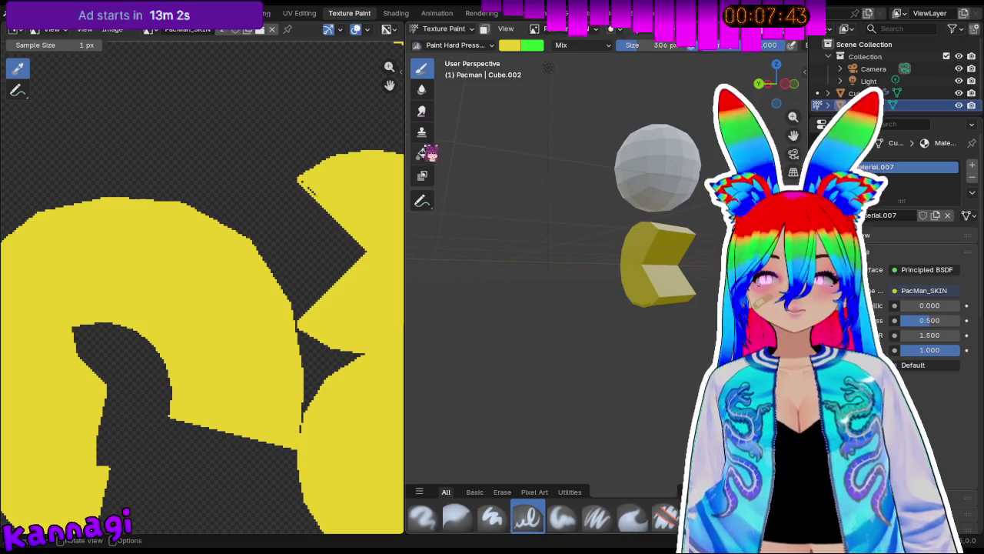
Fill the rest of the Pacman texture with yellow.
left_click(650, 267)
middle_click_drag(651, 267, 535, 279)
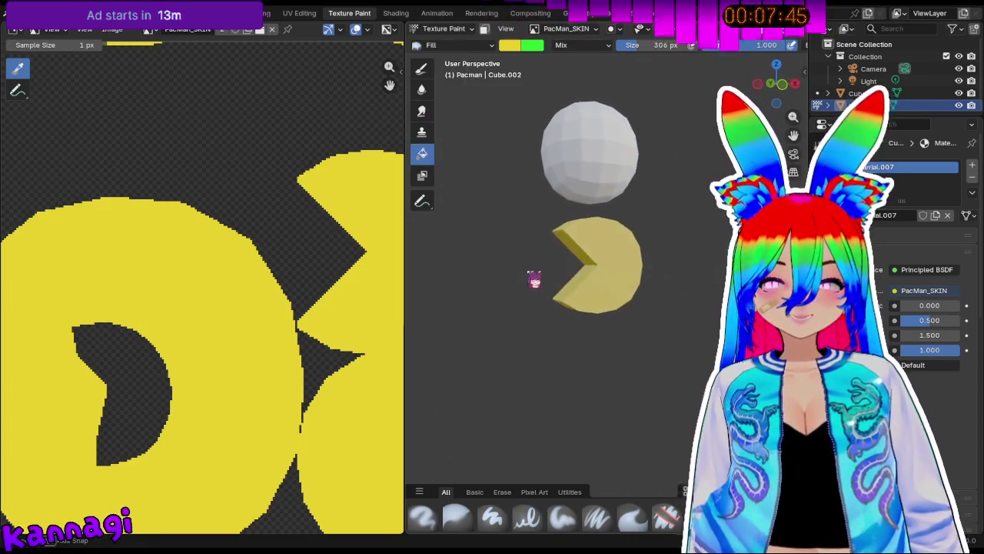
mouse_move(586, 301)
middle_mouse_down()
mouse_move(598, 279)
mouse_move(633, 268)
mouse_move(583, 266)
mouse_move(556, 215)
mouse_move(566, 239)
middle_mouse_up()
scroll(565, 266, "up", 4)
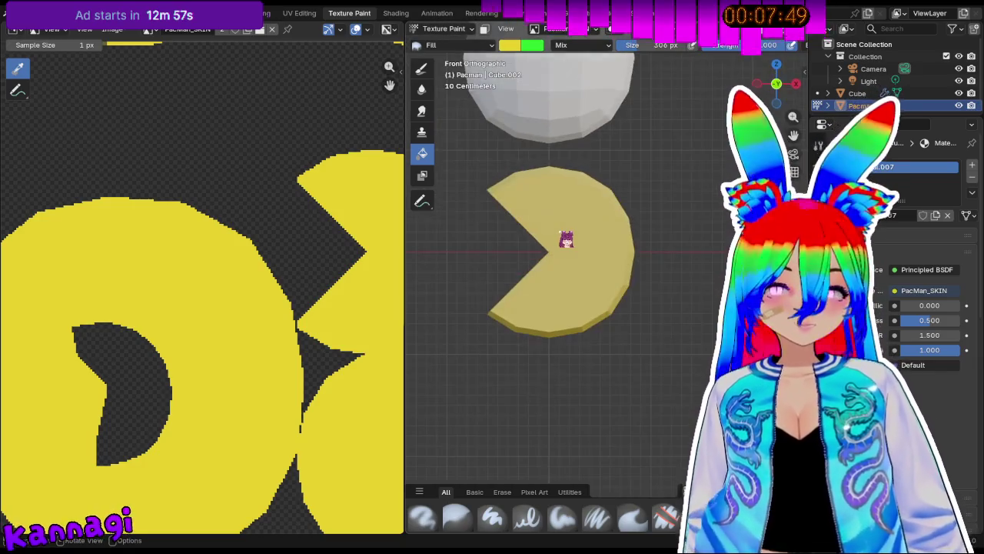
scroll(566, 239, "up", 3)
Paint a white eye on the Pacman's face.
right_click(497, 62)
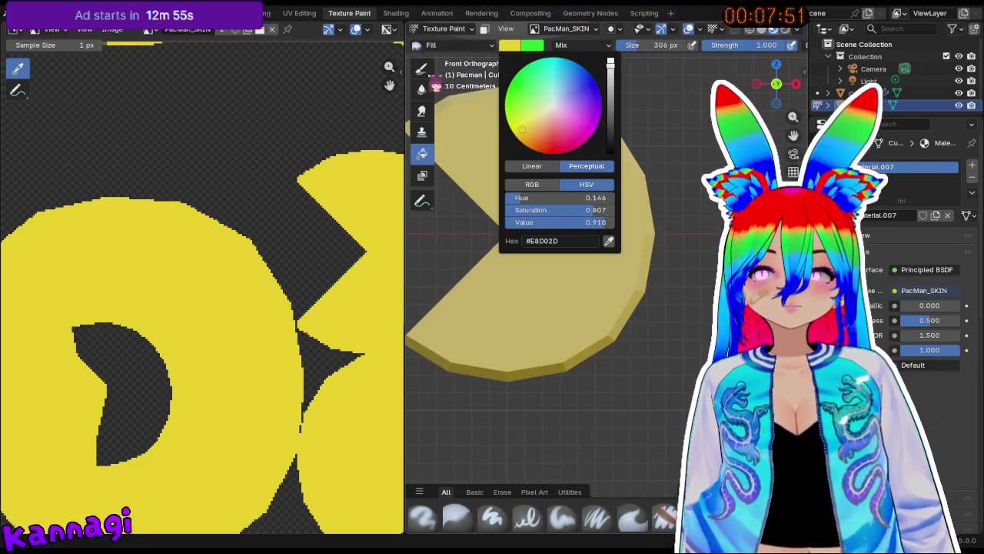
left_click(510, 45)
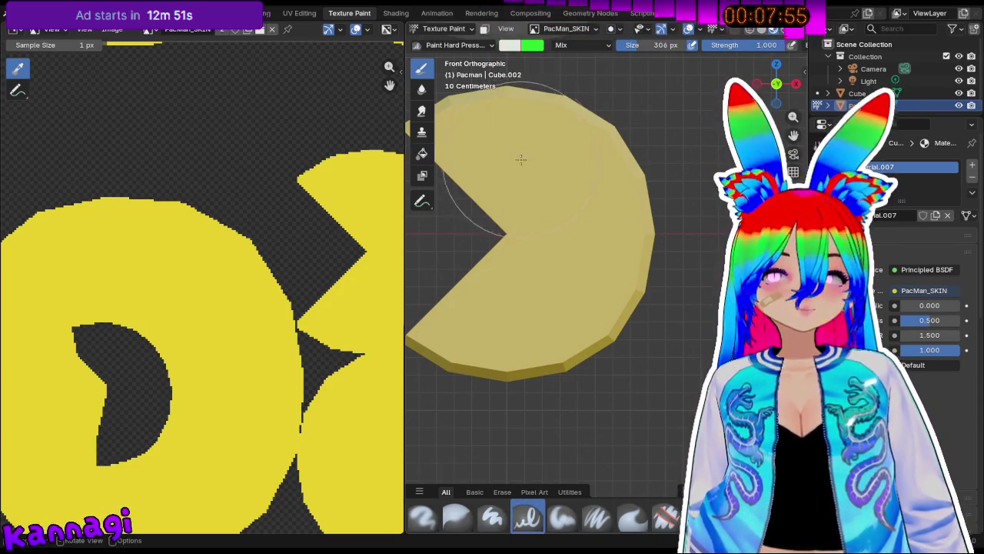
middle_click_drag(517, 159, 575, 202)
scroll(575, 203, "up", 5)
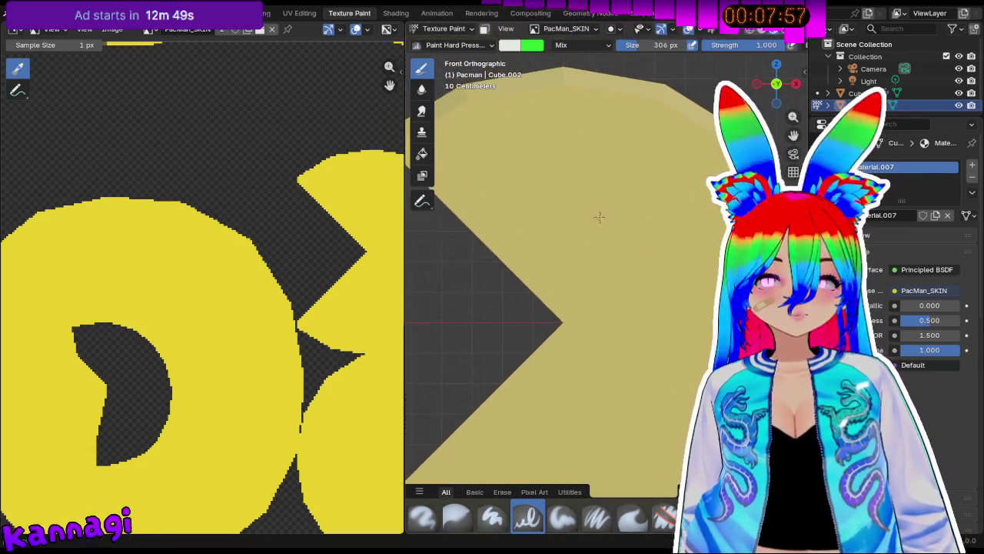
left_click(619, 203)
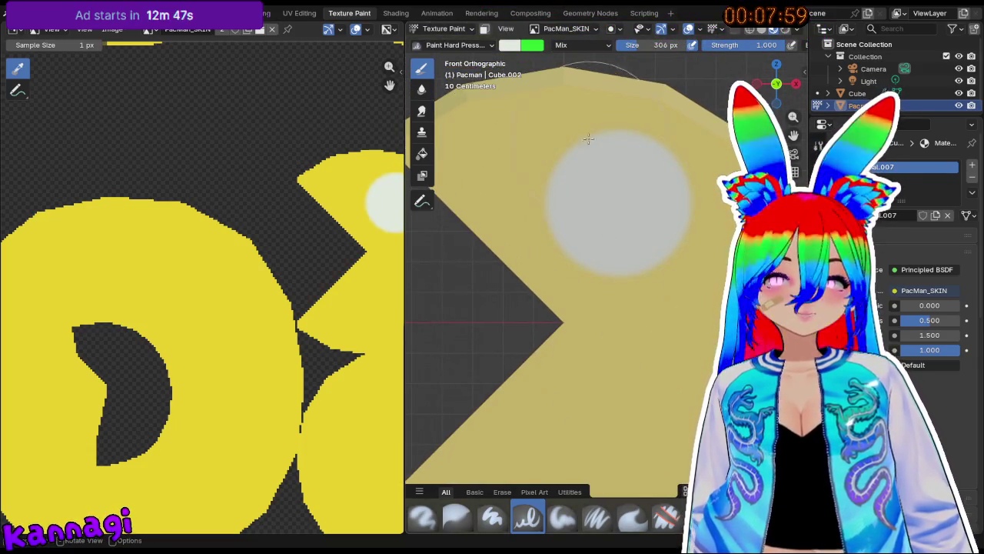
Switch the brush to black and paint a pupil inside the white eye.
left_click(513, 45)
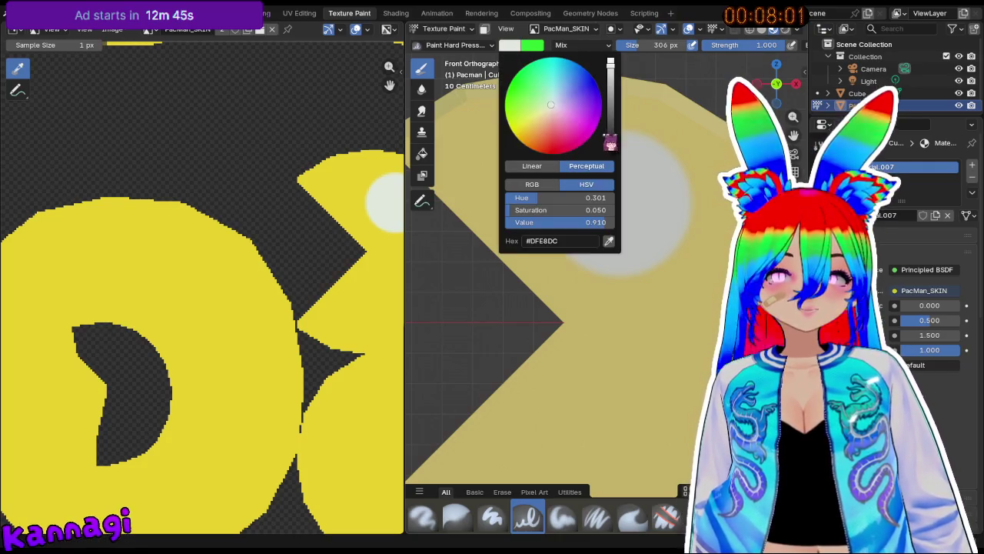
left_click_drag(609, 142, 610, 154)
scroll(599, 196, "up", 2)
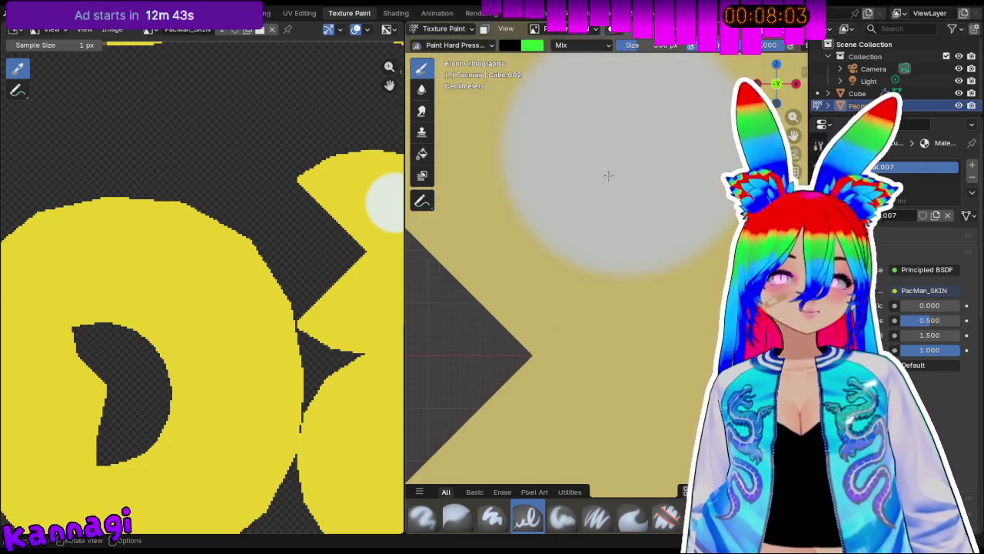
scroll(604, 192, "up", 1)
scroll(606, 190, "up", 1)
left_click(603, 181)
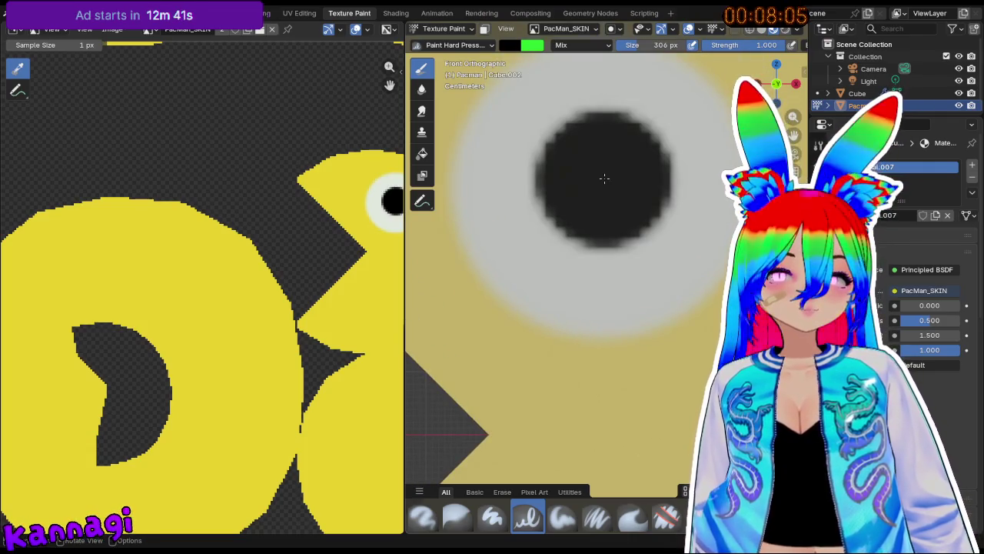
scroll(584, 246, "down", 3)
scroll(562, 308, "down", 3)
scroll(561, 308, "up", 1)
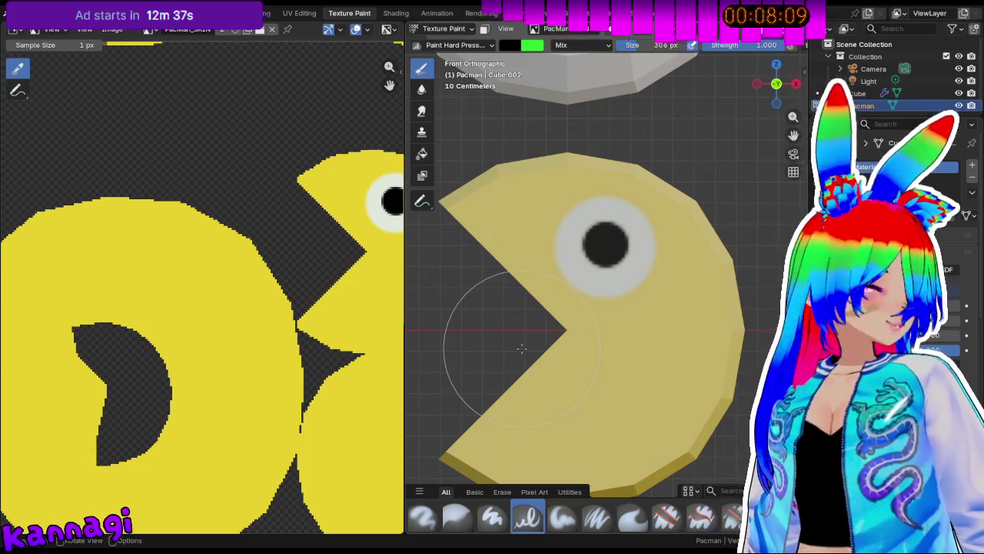
Orbit around the painted Pacman and check it from the front and side views.
mouse_move(530, 350)
middle_mouse_down()
mouse_move(639, 308)
mouse_move(605, 339)
middle_mouse_up()
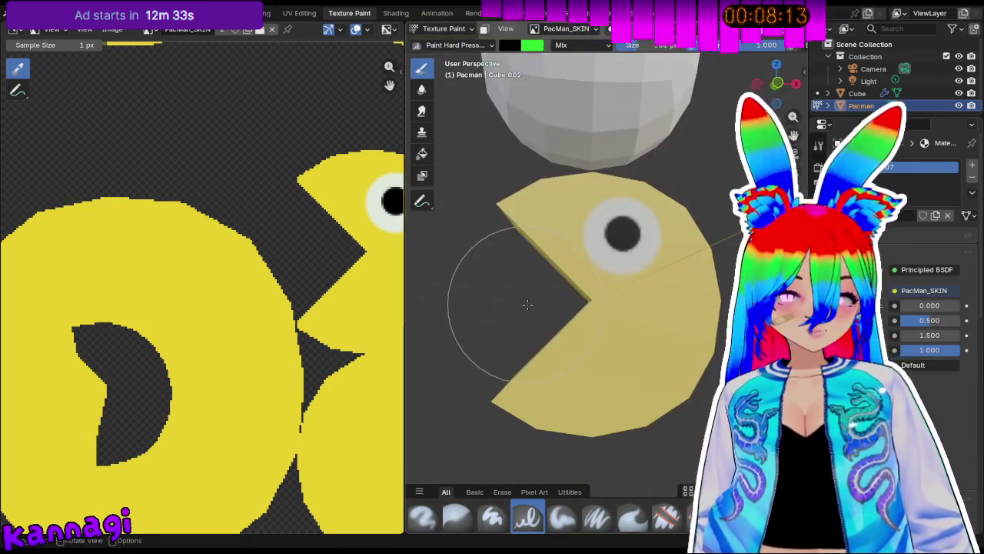
middle_click_drag(497, 286, 511, 285)
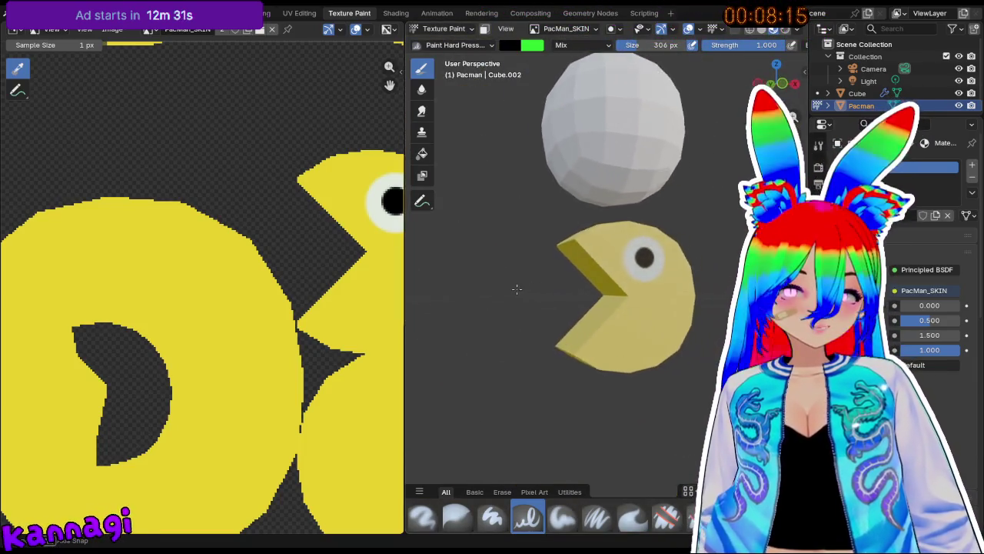
middle_click_drag(659, 285, 622, 267)
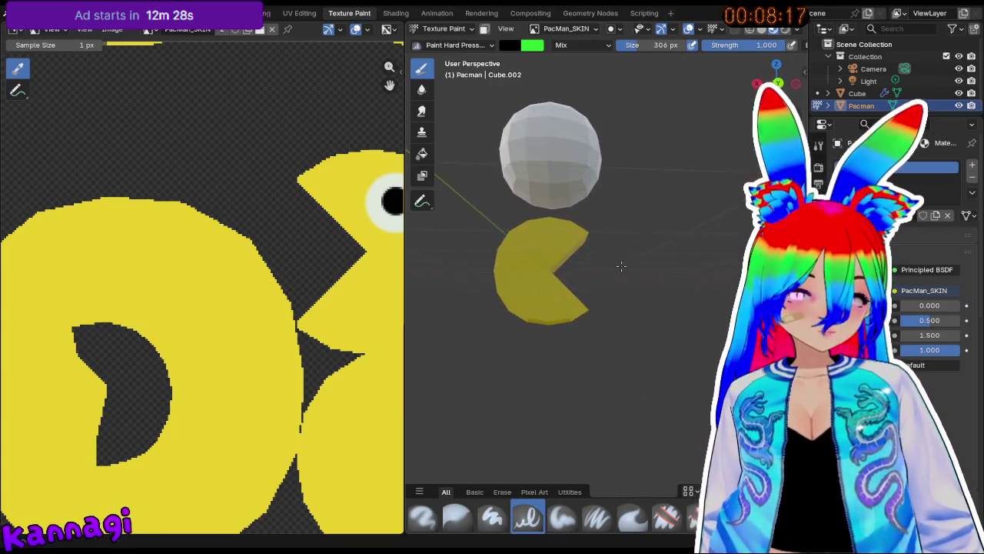
scroll(530, 243, "up", 3)
middle_click_drag(530, 242, 554, 247)
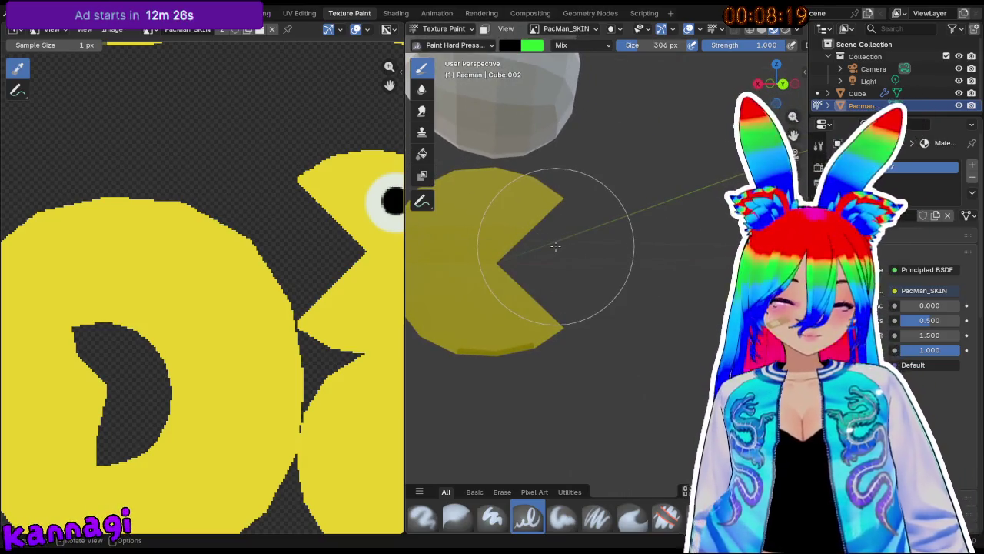
key("KP_1")
key("KP_3")
middle_click_drag(277, 241, 121, 194)
mouse_move(431, 257)
middle_mouse_down()
mouse_move(473, 253)
mouse_move(433, 257)
middle_mouse_up()
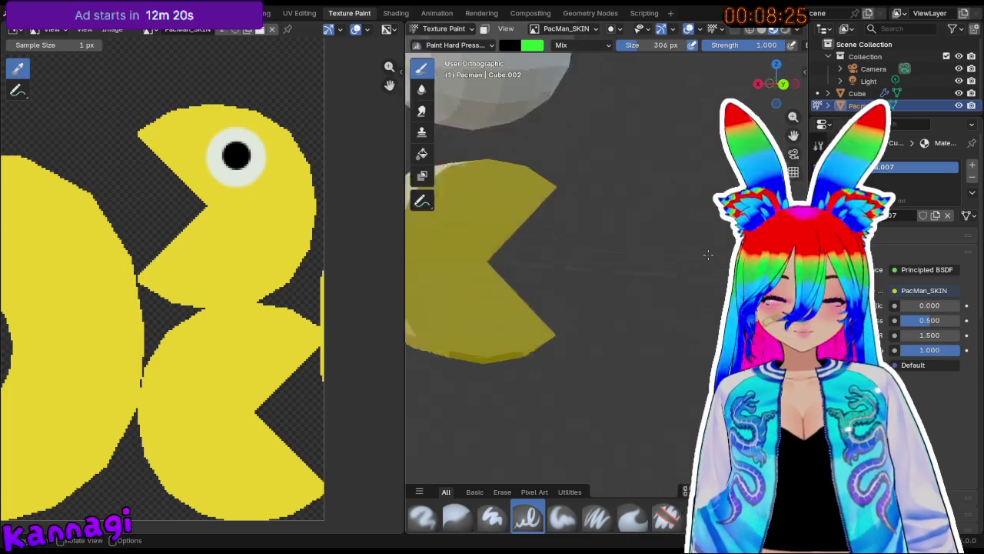
Check the Pacman from front, side and back, then enter Edit Mode.
key("KP_1")
left_click(777, 84)
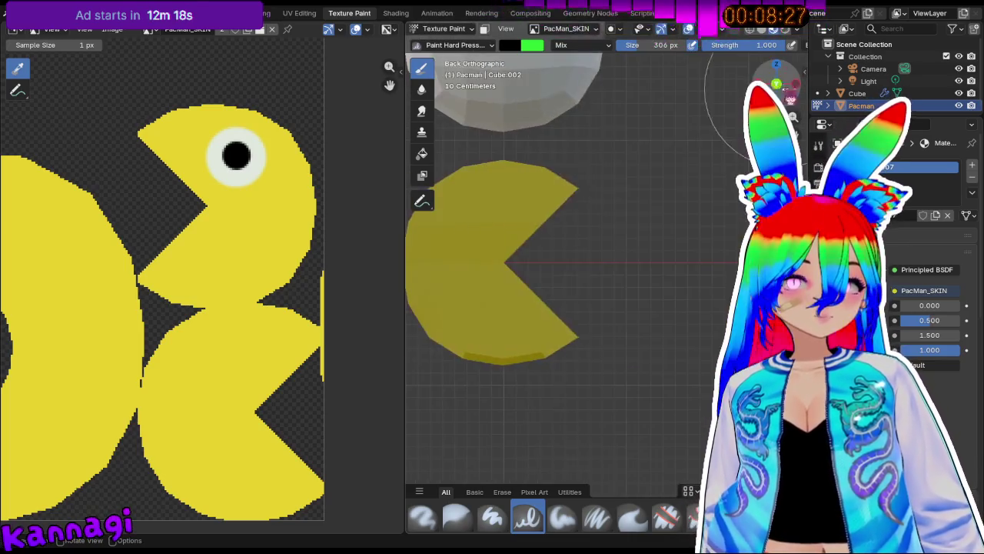
left_click(509, 44)
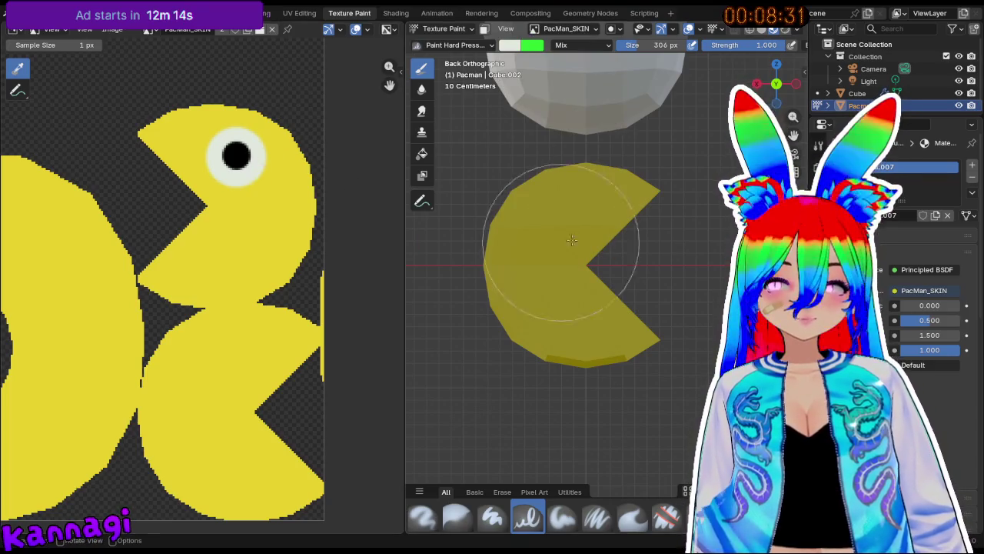
scroll(533, 244, "up", 4)
scroll(569, 269, "up", 2)
scroll(603, 302, "up", 1)
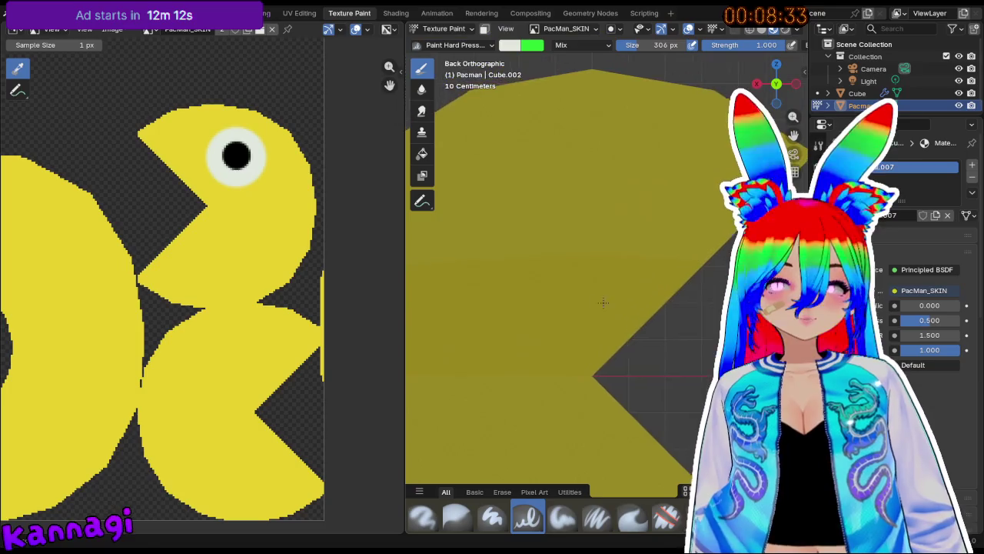
key("KP_1")
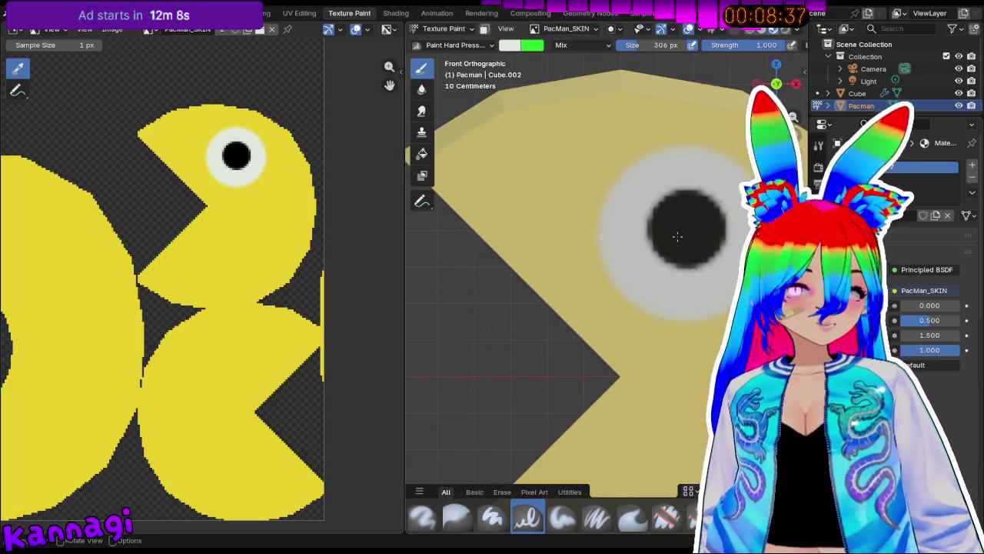
key("KP_3")
key("KP_1")
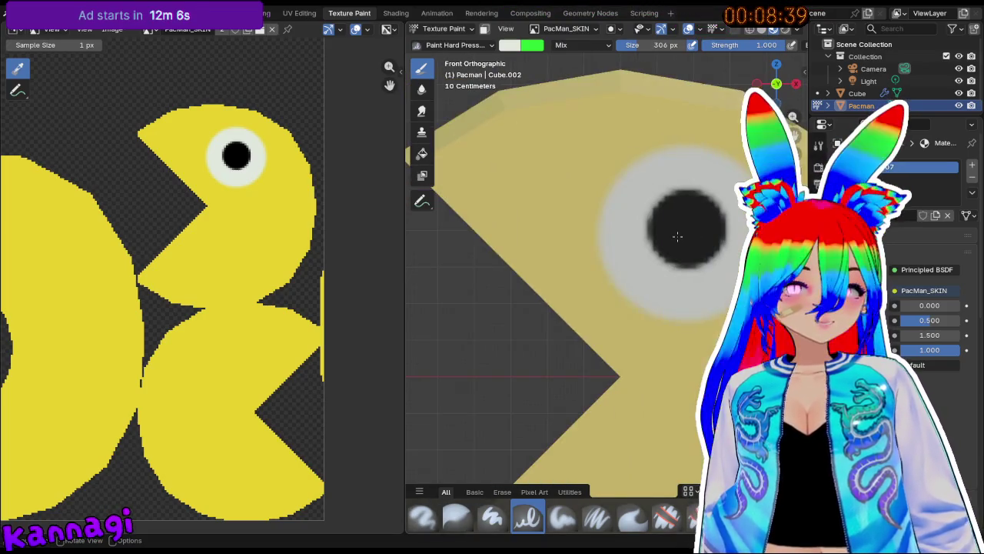
key("ctrl+KP_1")
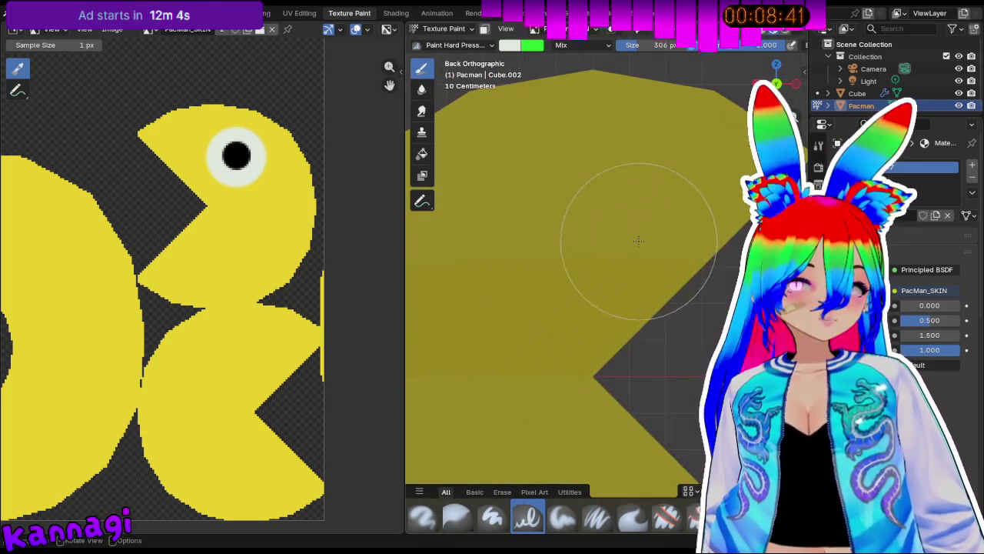
key("Tab")
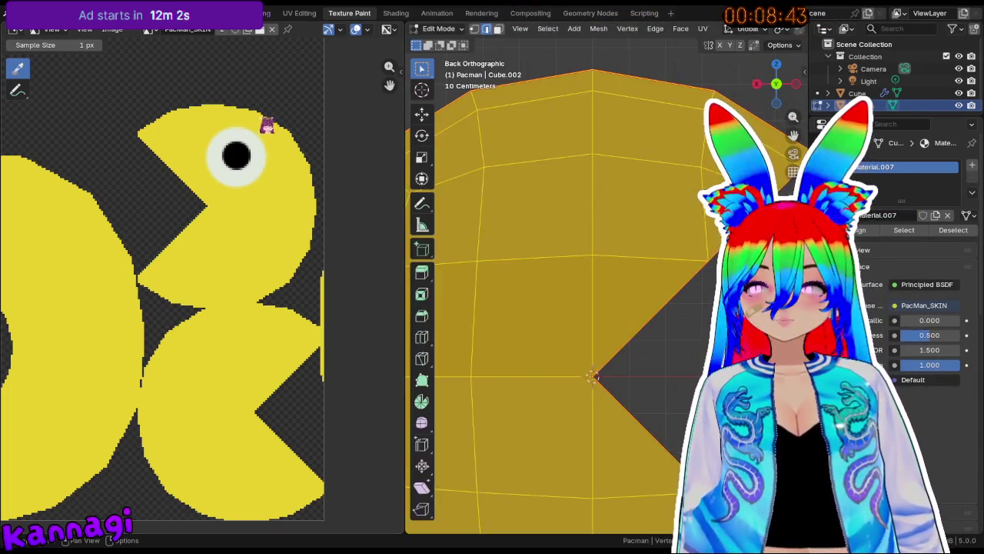
Open the UV layout and move Pac-Man's UV island over the painted texture.
left_click(308, 14)
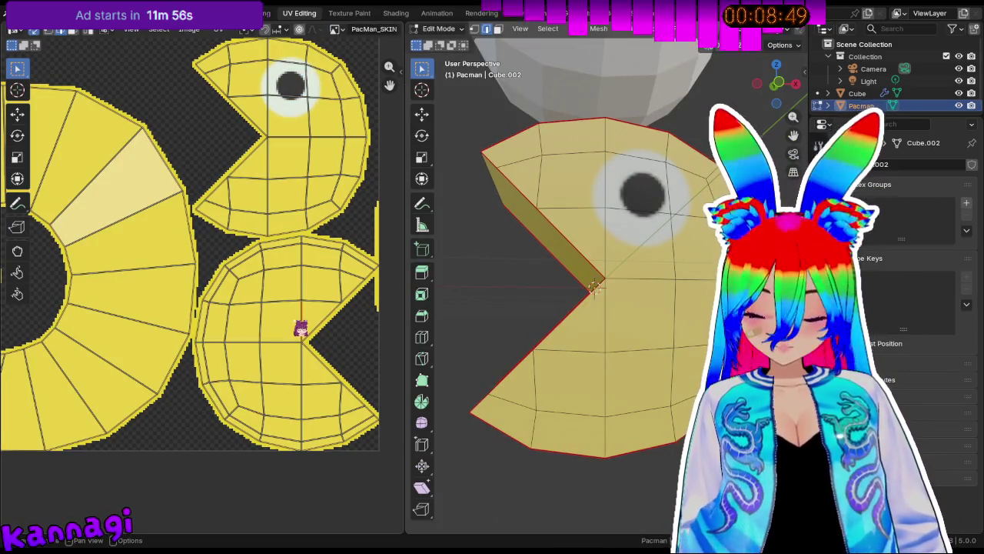
key("l")
key("g")
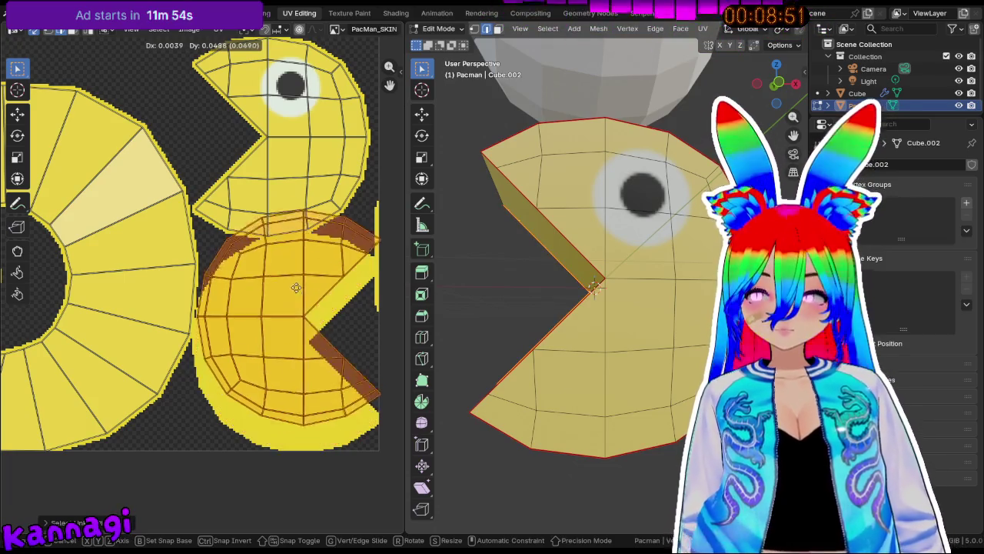
left_click(302, 113)
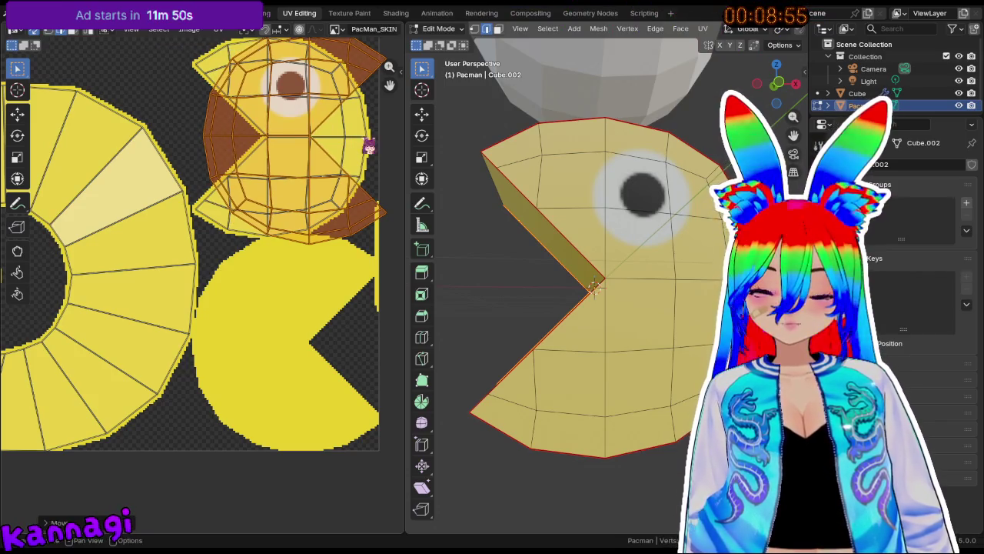
middle_click_drag(333, 145, 330, 219)
key("r")
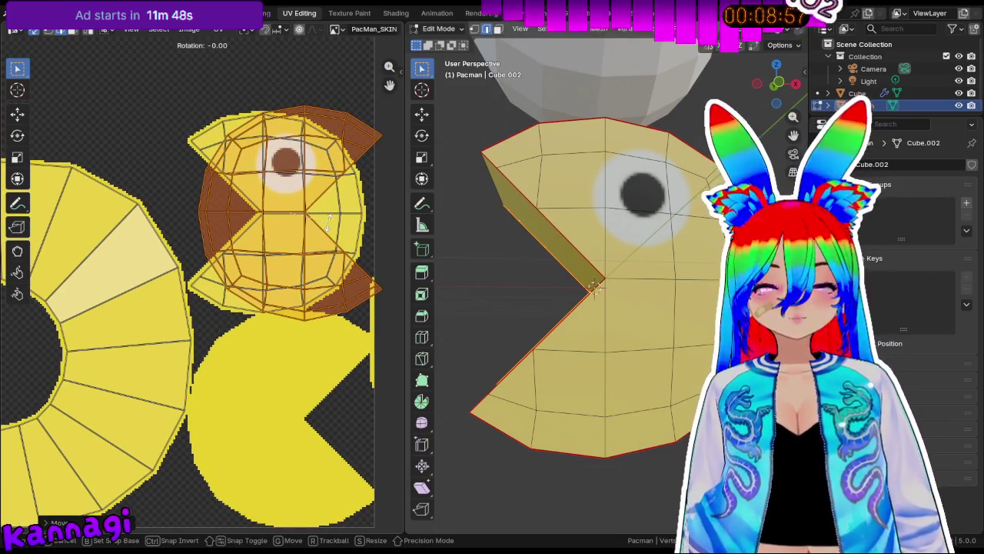
key("Escape")
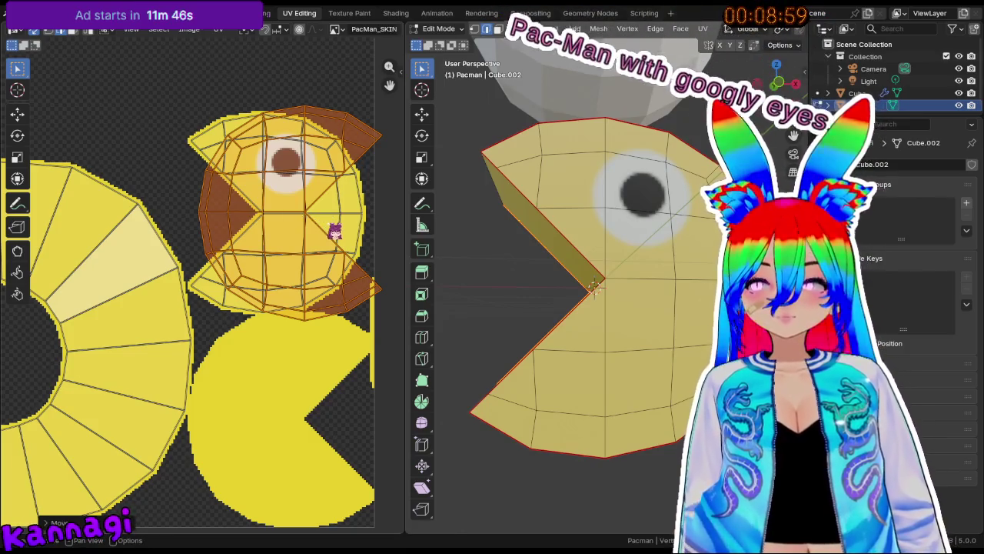
Revert to an earlier undo history step, then redo twice.
left_click(35, 13)
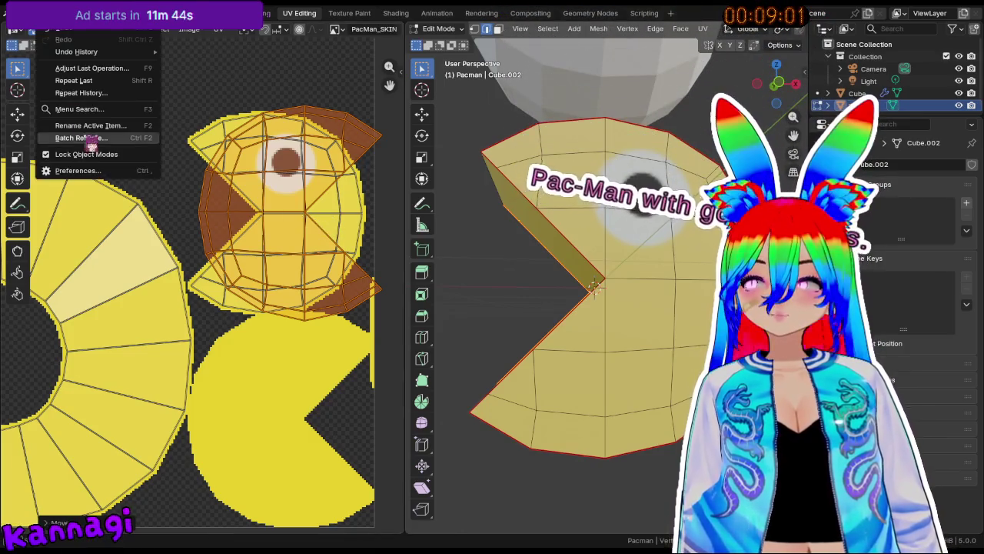
mouse_move(77, 51)
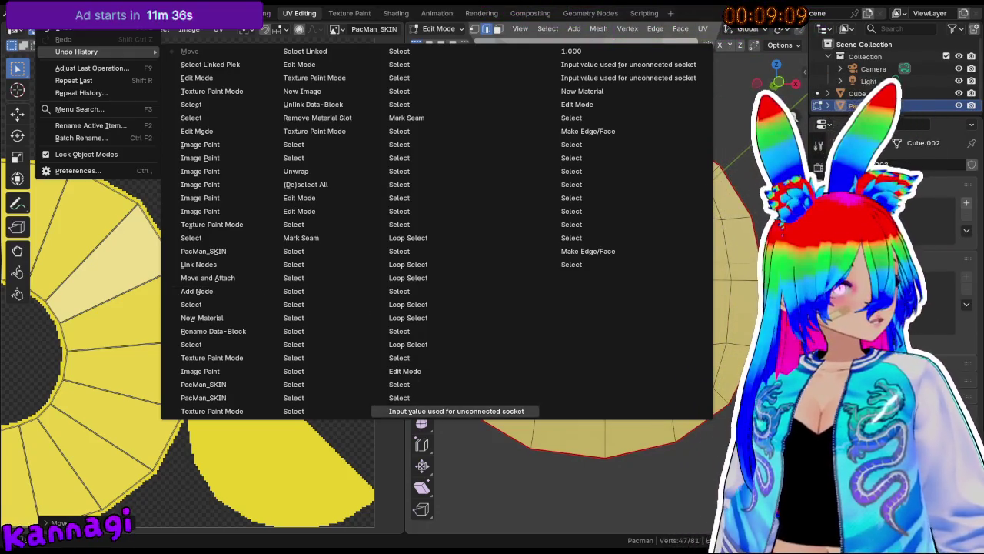
left_click(200, 198)
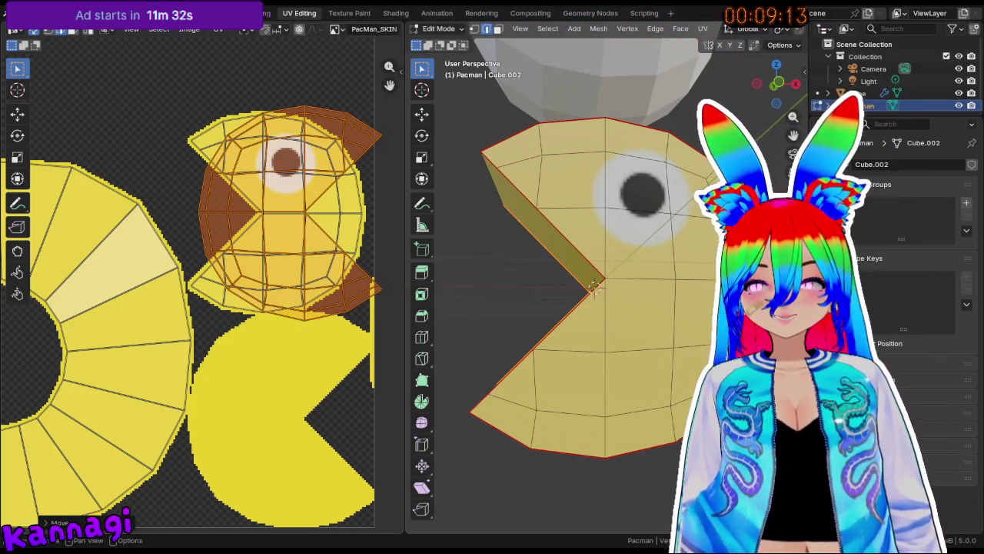
key("ctrl+shift+z")
key("ctrl+shift+z")
key("ctrl+shift+z")
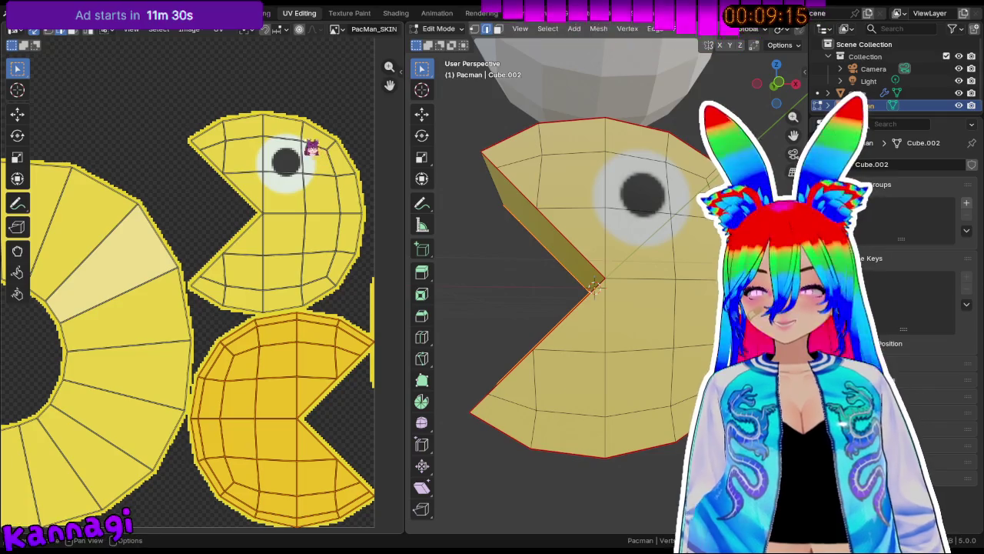
key("ctrl+shift+z")
Orbit and zoom so Pac-Man's face is viewed head-on.
middle_click_drag(569, 254, 593, 154)
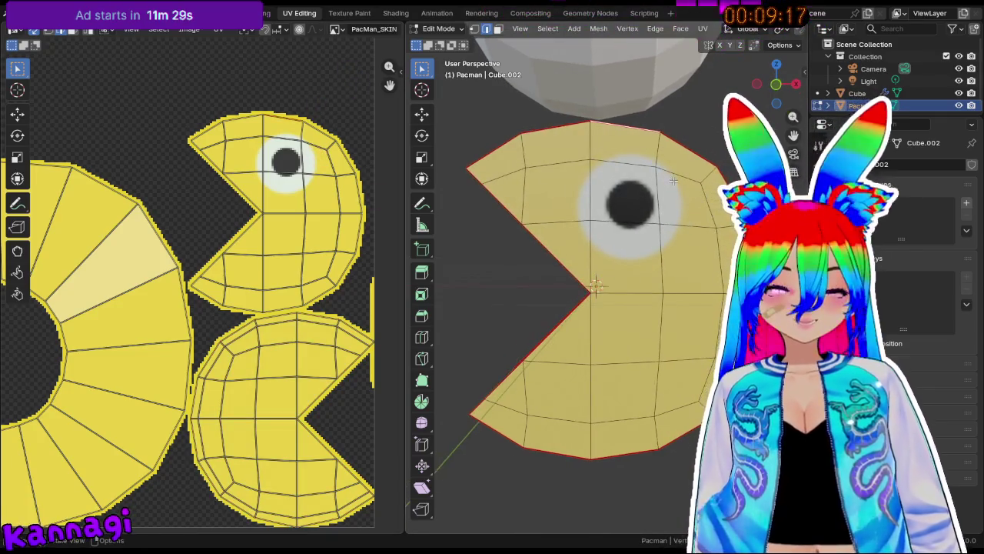
scroll(594, 146, "up", 2)
scroll(593, 145, "up", 2)
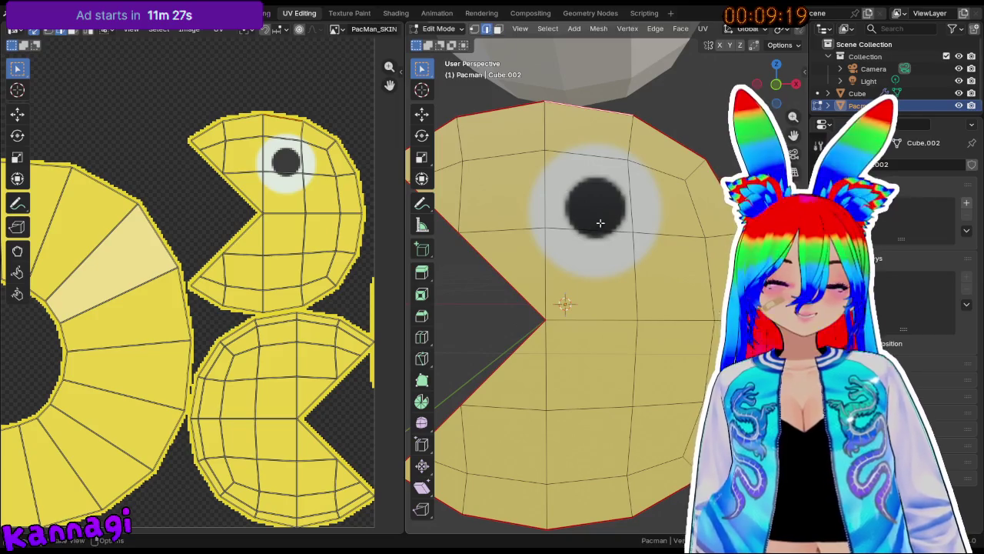
left_click(436, 28)
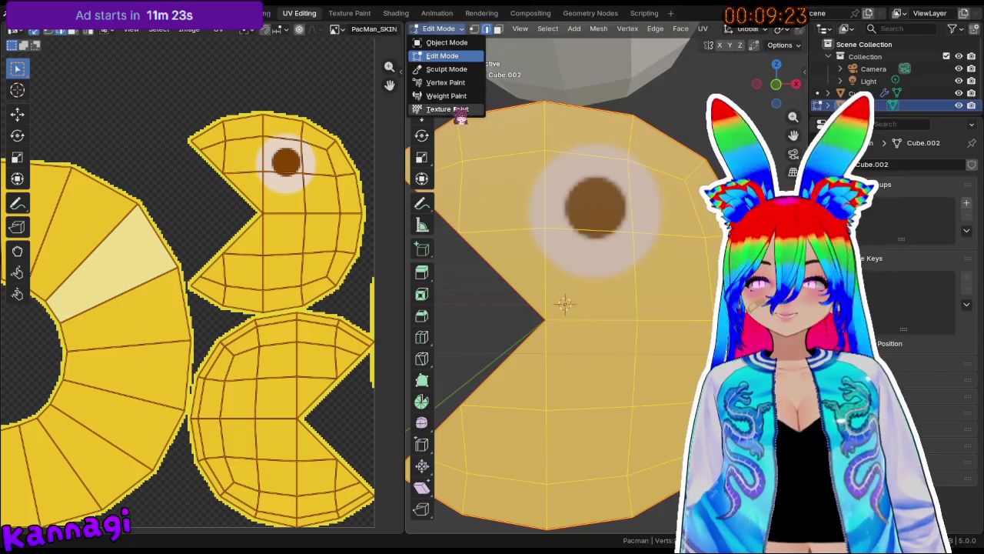
In Texture Paint, sample the body yellow and fill over the eye.
left_click(450, 108)
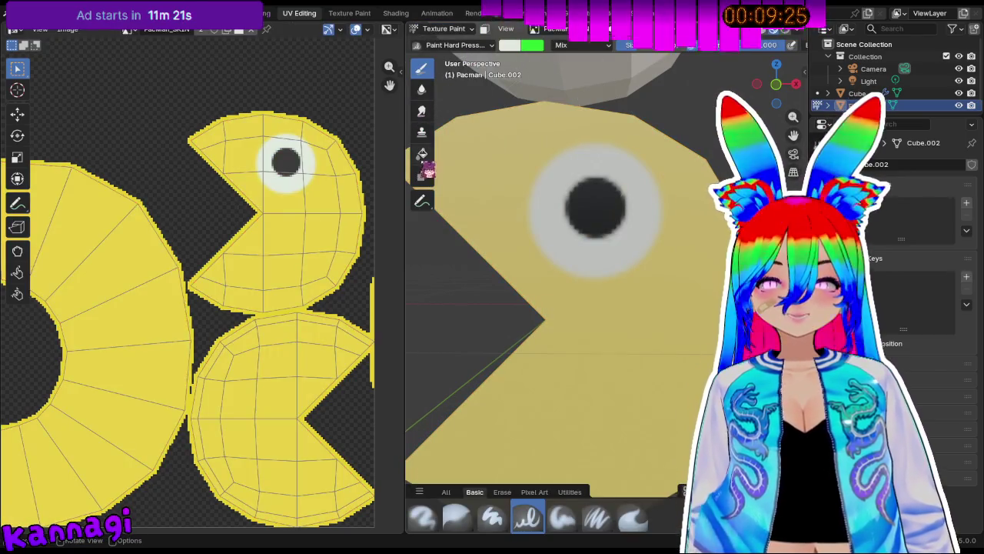
left_click(513, 46)
left_click(612, 243)
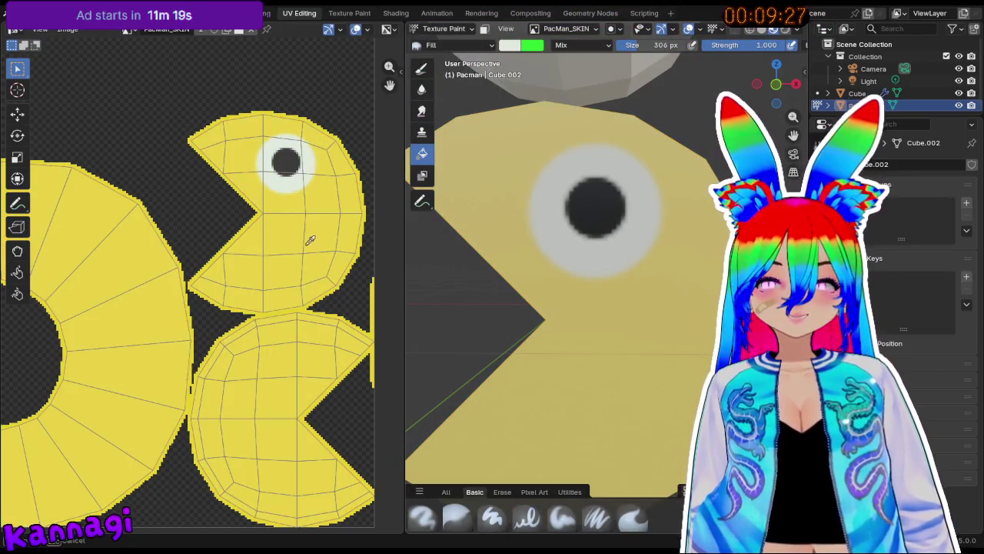
left_click(604, 215)
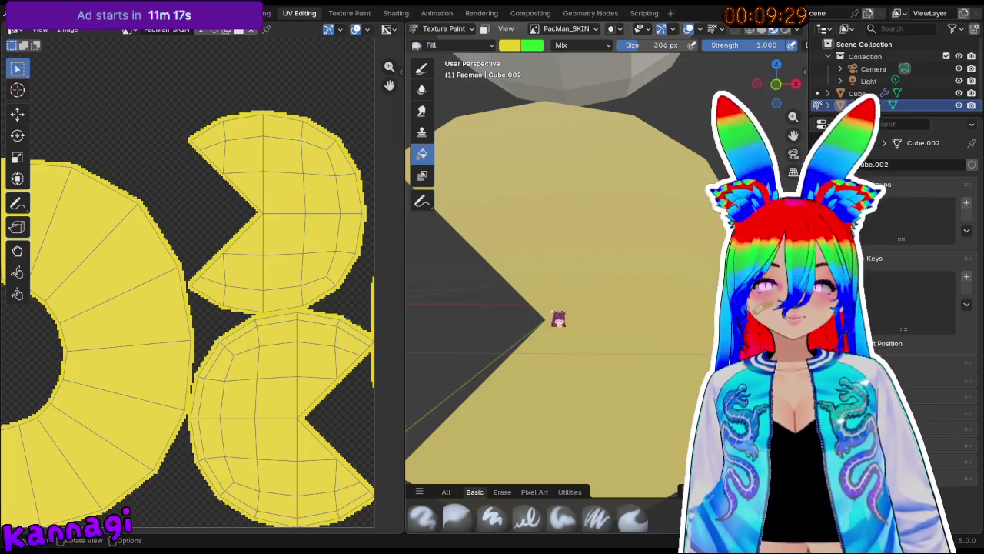
Return to Edit Mode in the Layout workspace and bring up the Add menu.
key("Tab")
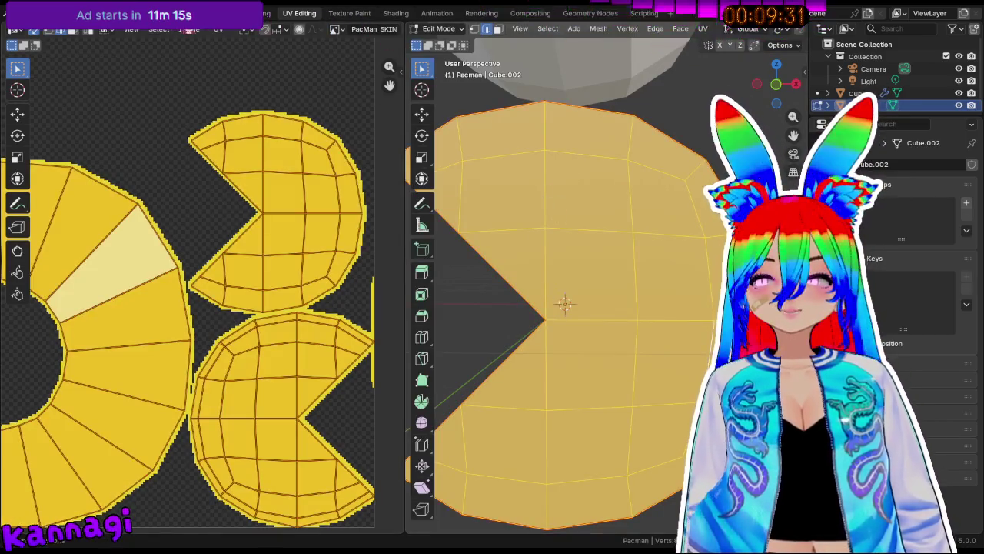
left_click(163, 13)
middle_click_drag(525, 384, 380, 266)
key("shift+a")
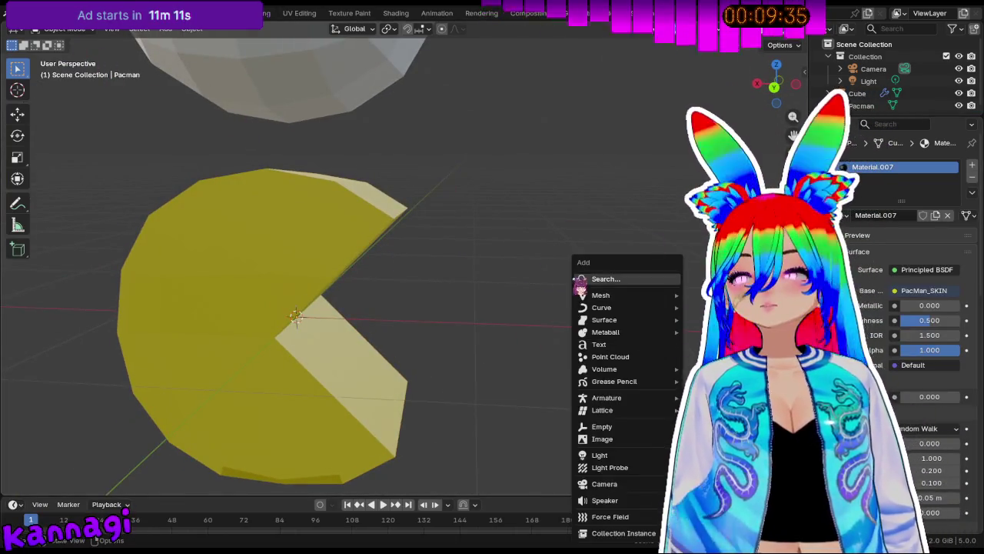
mouse_move(600, 296)
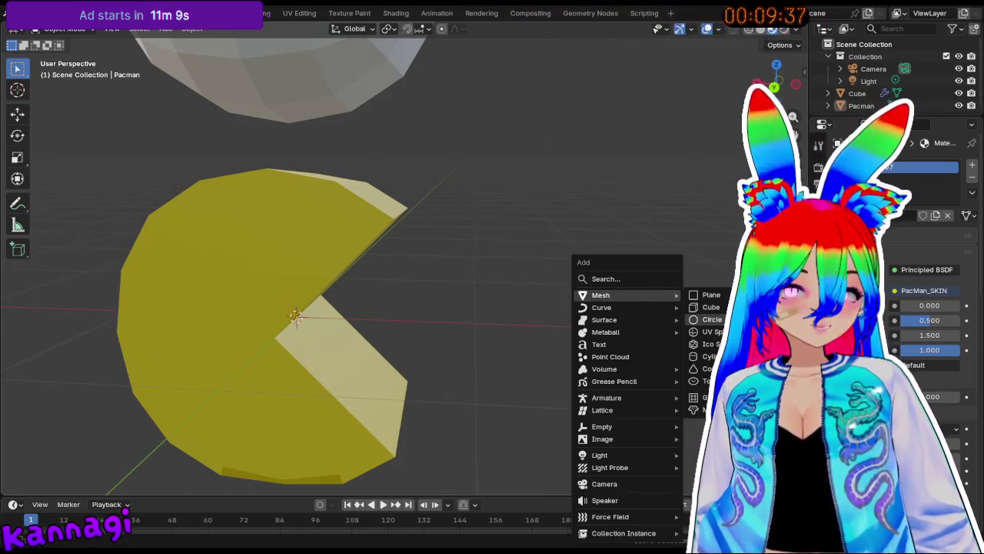
Add a cube, subdivide it round, and move it along Y in front of the mouth.
left_click(706, 306)
key("ctrl+1")
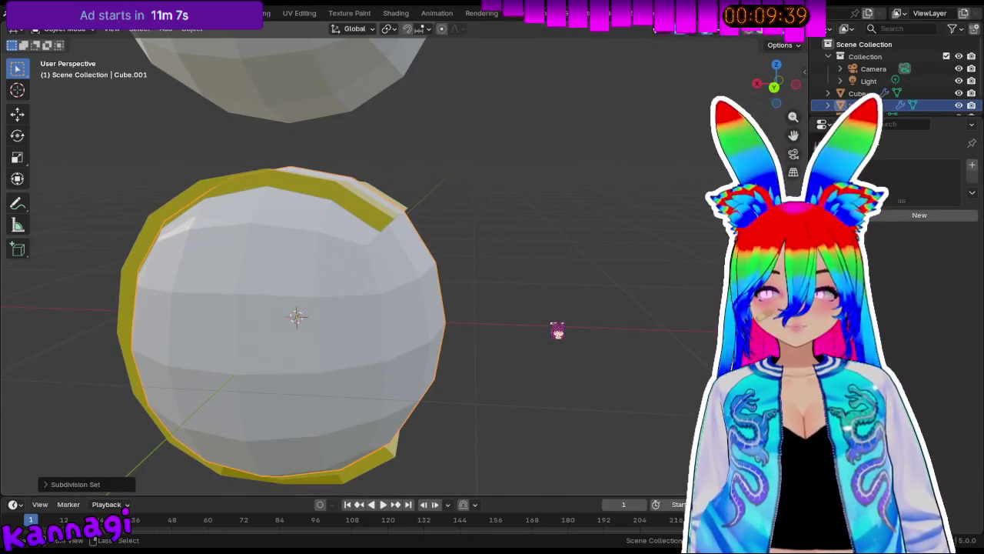
key("ctrl+2")
mouse_move(547, 330)
middle_mouse_down()
mouse_move(459, 325)
mouse_move(467, 318)
middle_mouse_up()
key("x")
key("Escape")
key("g")
key("y")
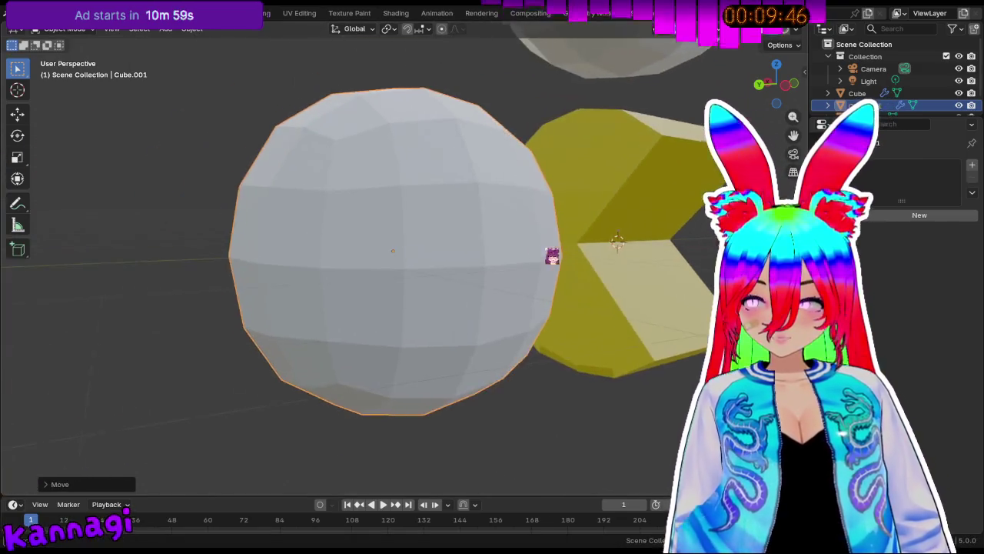
left_click(406, 314)
Scale the sphere down and check it from the side and front views.
key("s")
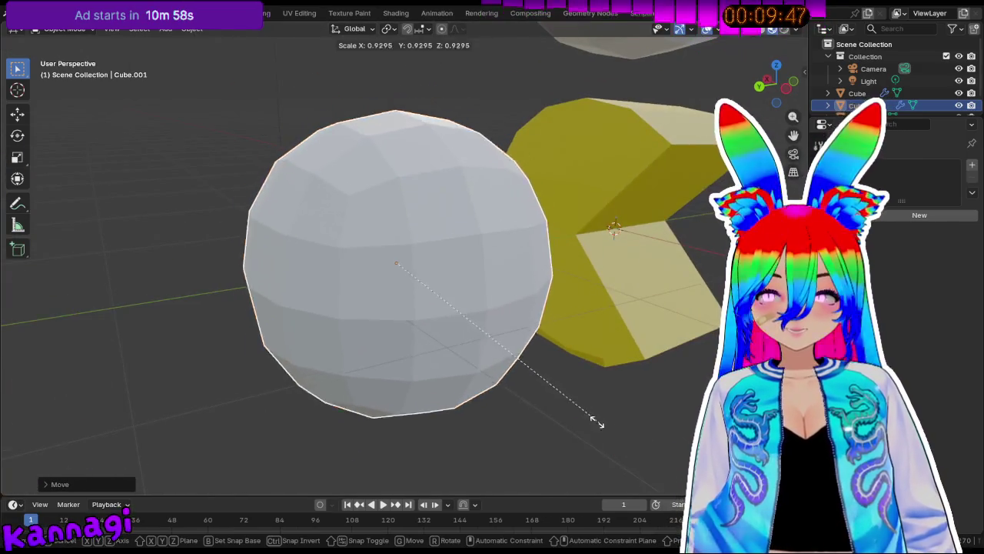
left_click(427, 323)
mouse_move(427, 323)
middle_mouse_down()
mouse_move(406, 281)
mouse_move(439, 279)
mouse_move(380, 204)
mouse_move(323, 220)
mouse_move(400, 251)
middle_mouse_up()
key("KP_3")
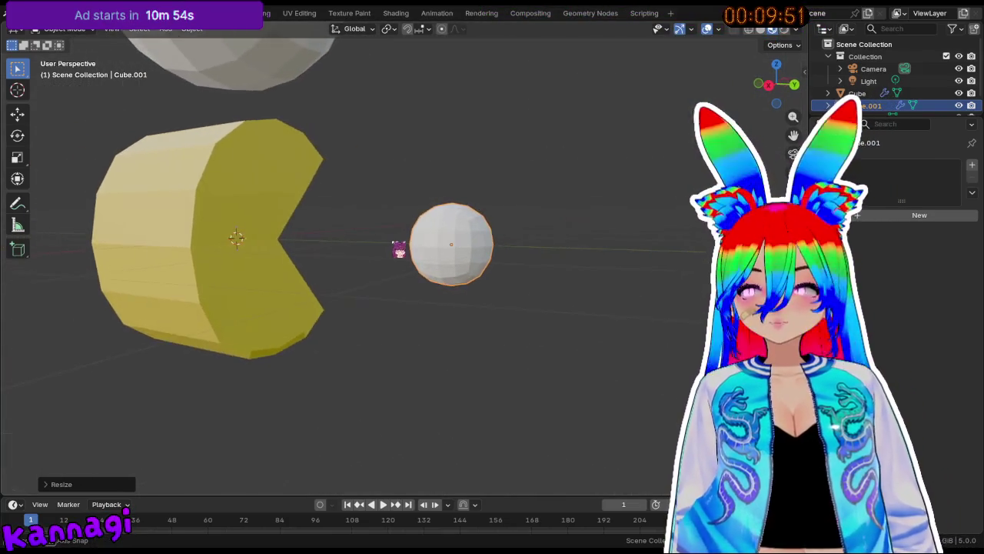
key("KP_1")
key("KP_3")
left_click(96, 121)
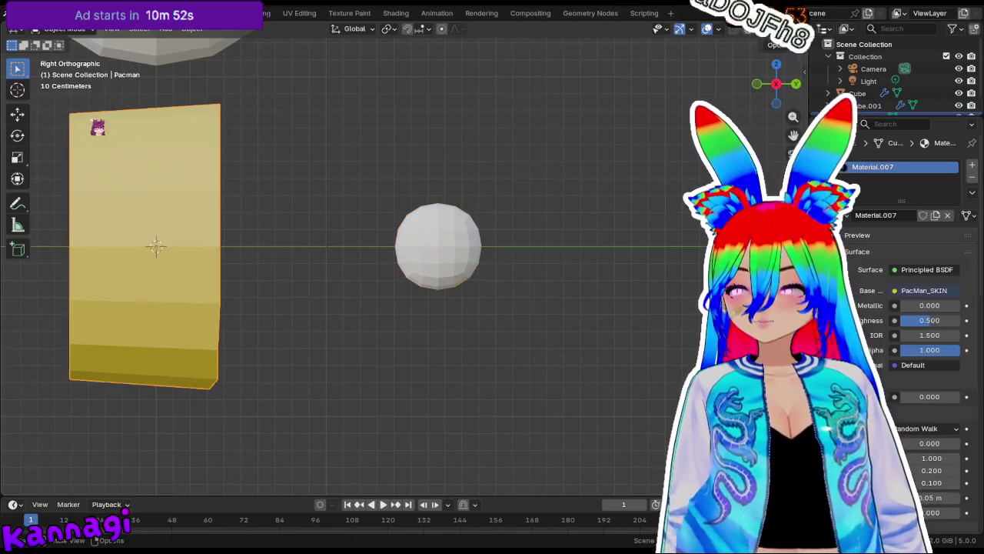
mouse_move(241, 380)
middle_mouse_down()
mouse_move(206, 326)
mouse_move(270, 318)
mouse_move(228, 336)
middle_mouse_up()
Reselect the sphere and shrink it further, viewed from the right side.
left_click(437, 268)
key("s")
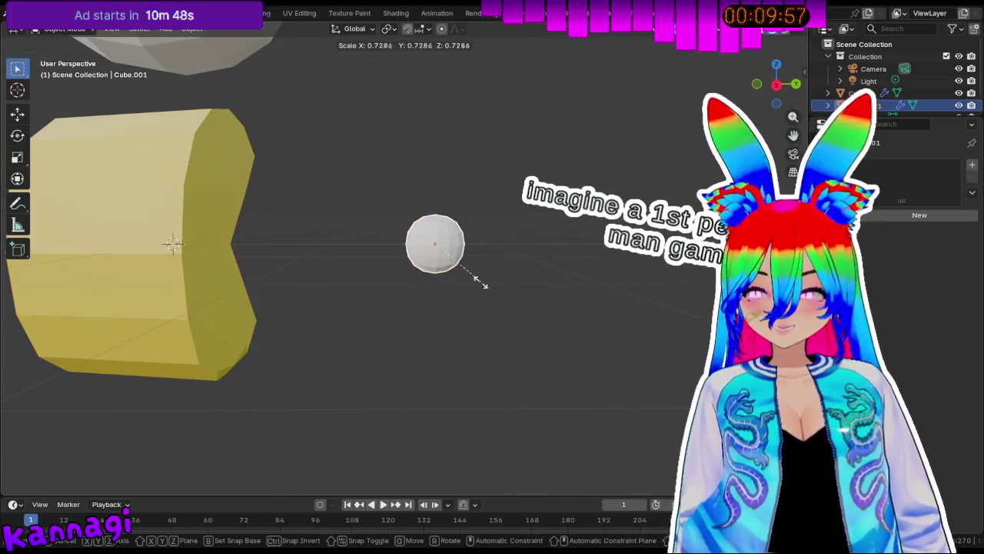
left_click(466, 274)
mouse_move(466, 274)
middle_mouse_down()
mouse_move(402, 242)
mouse_move(412, 217)
middle_mouse_up()
scroll(412, 214, "up", 5)
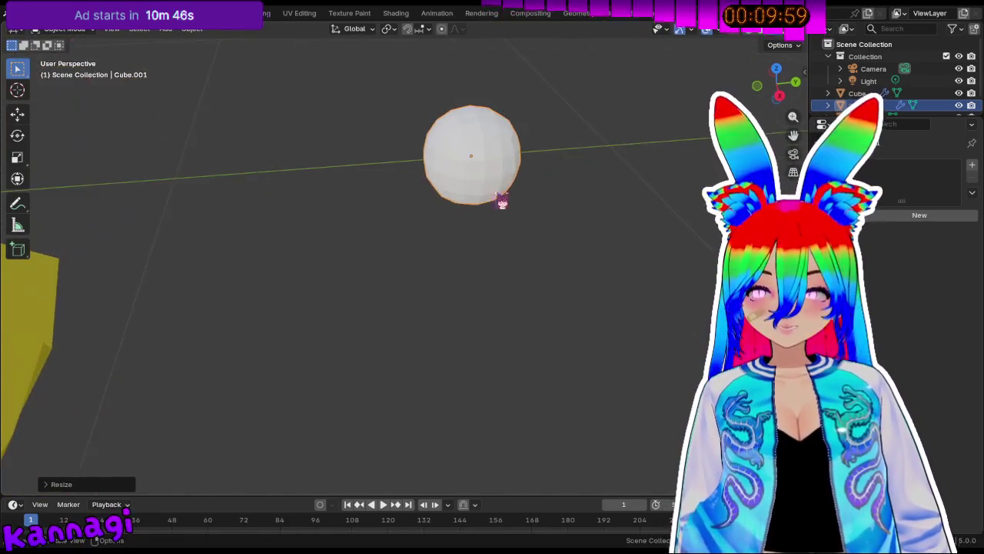
middle_click_drag(508, 161, 521, 158)
key("KP_3")
Apply the sphere's Subdivision modifier and start box-selecting its left half in Edit Mode.
key("Tab")
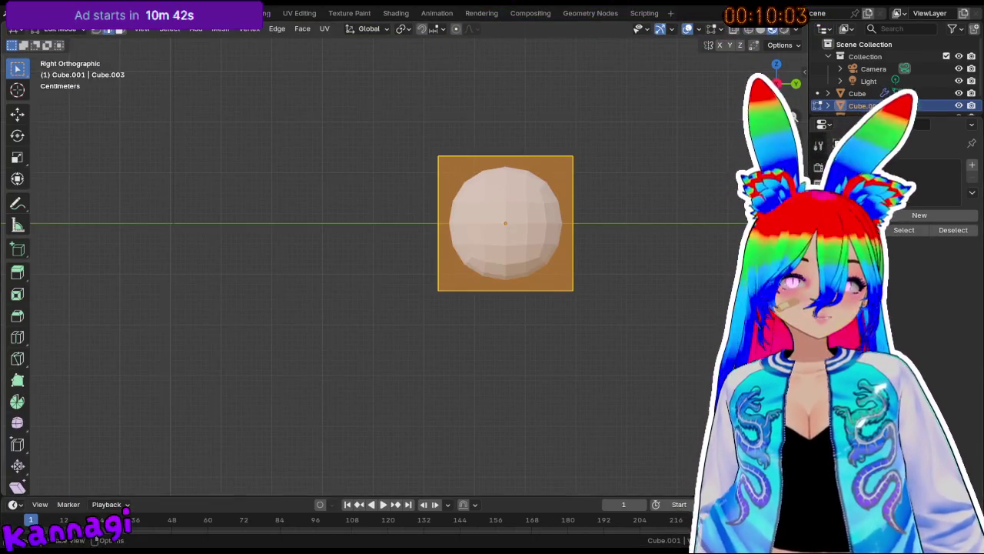
left_click(818, 145)
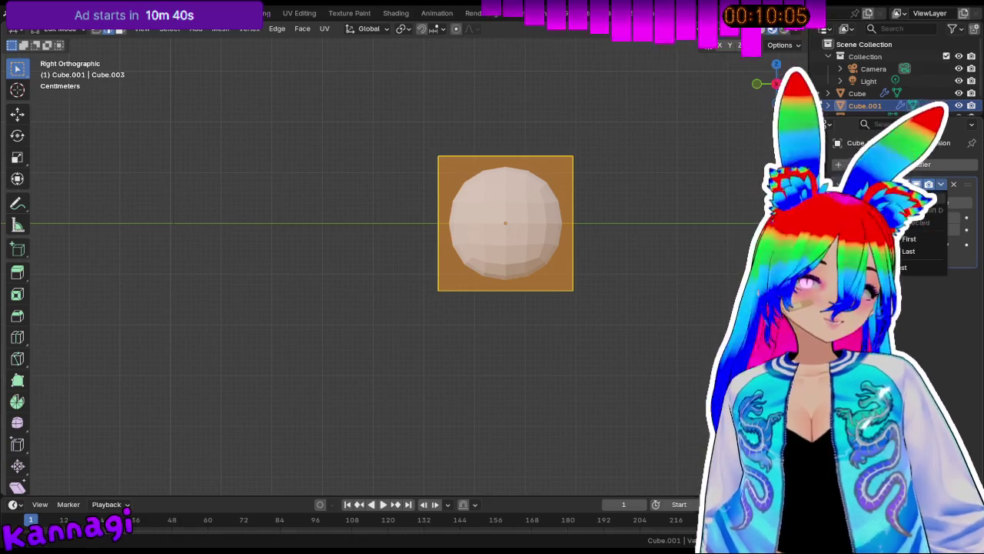
key("Tab")
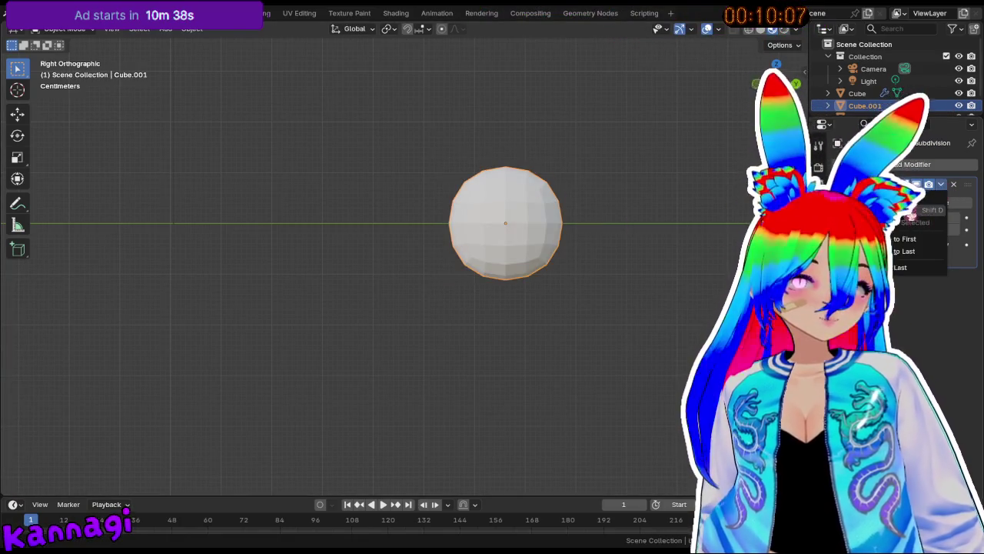
left_click(953, 186)
key("Tab")
left_click_drag(423, 119, 499, 346)
Delete the faces of the sphere's left half, then restore the full sphere.
left_click_drag(457, 217, 506, 347)
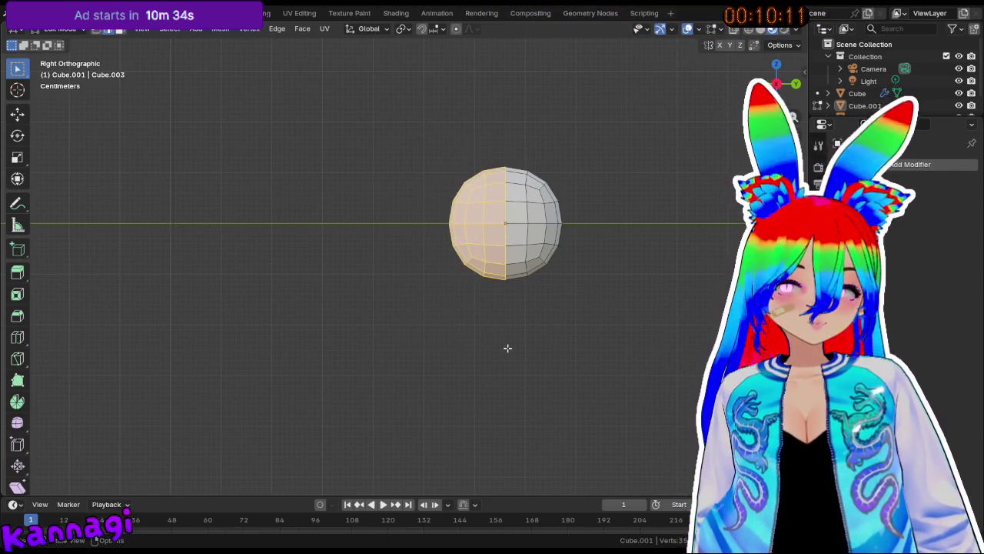
key("x")
left_click(470, 355)
mouse_move(417, 200)
middle_mouse_down()
mouse_move(467, 213)
mouse_move(517, 166)
middle_mouse_up()
key("a")
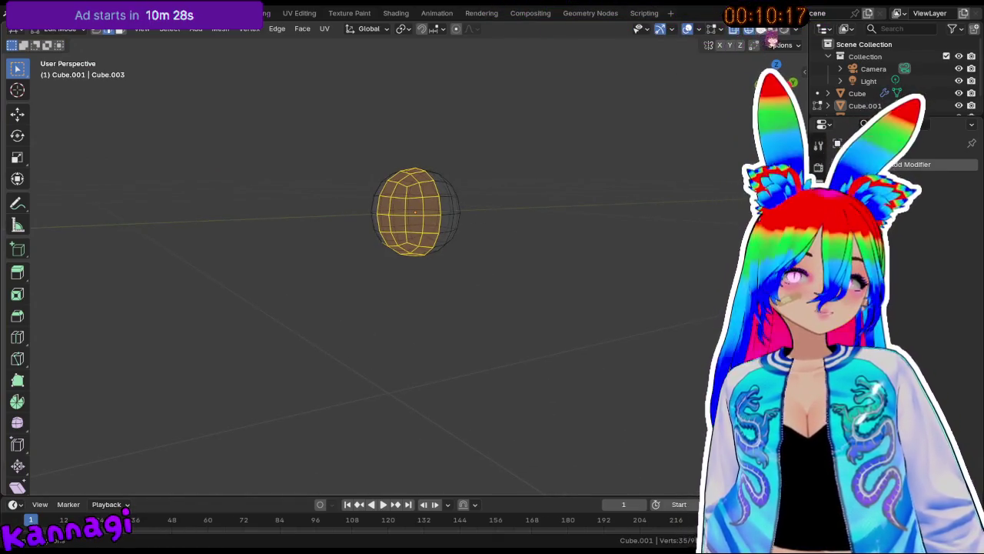
left_click(846, 230)
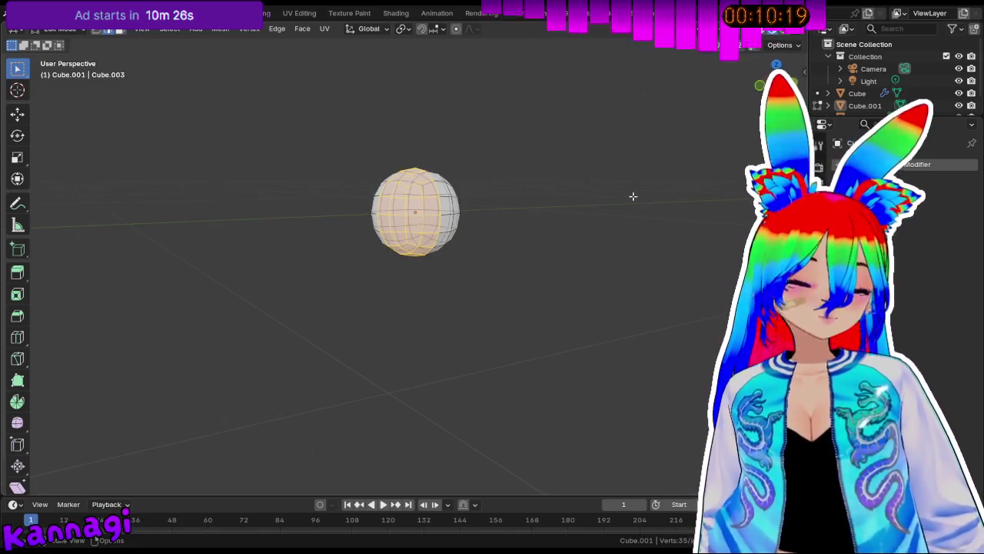
In Right view, reselect the left half, delete its faces, and return to Object Mode.
middle_click_drag(590, 262, 284, 178)
key("KP_3")
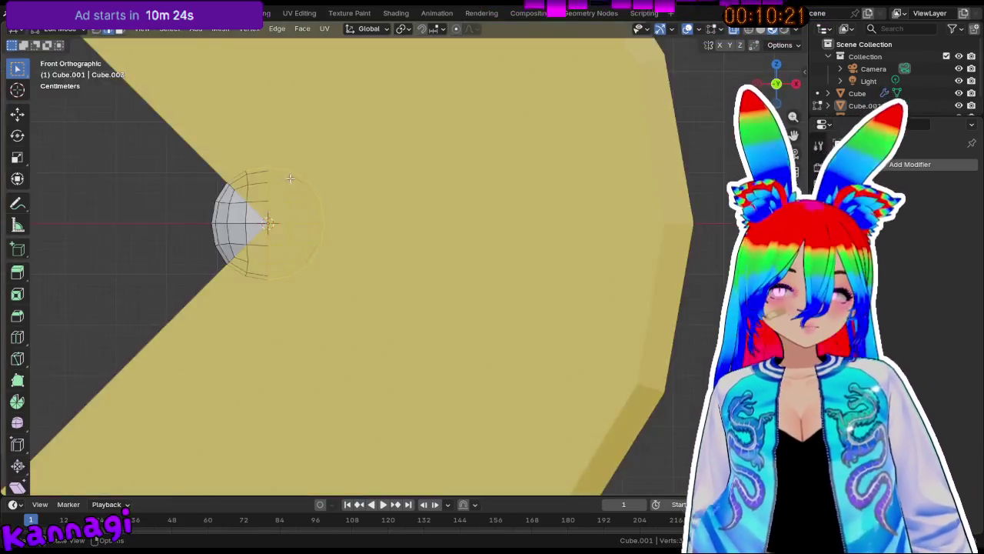
left_click_drag(402, 109, 509, 329)
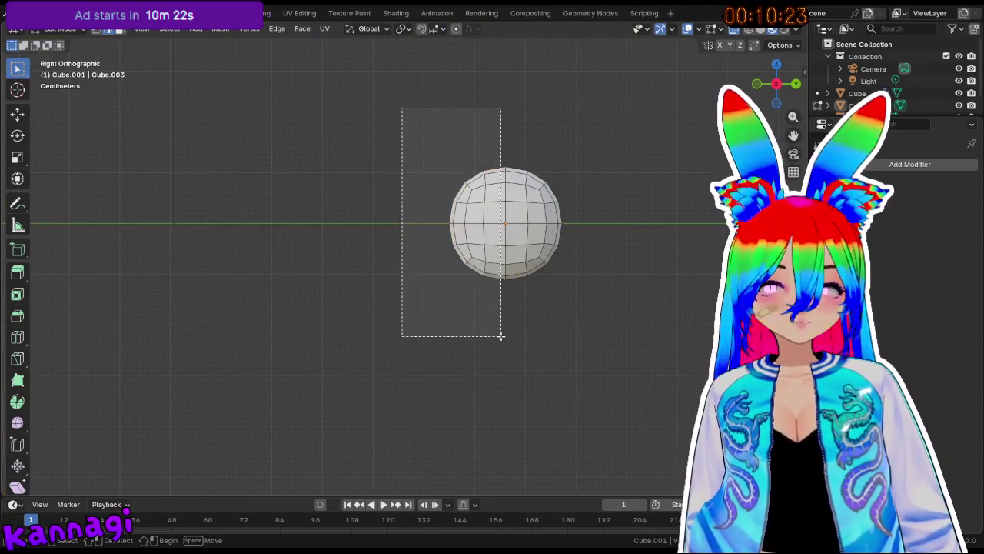
mouse_move(435, 107)
left_mouse_down()
mouse_move(528, 341)
mouse_move(504, 347)
left_mouse_up()
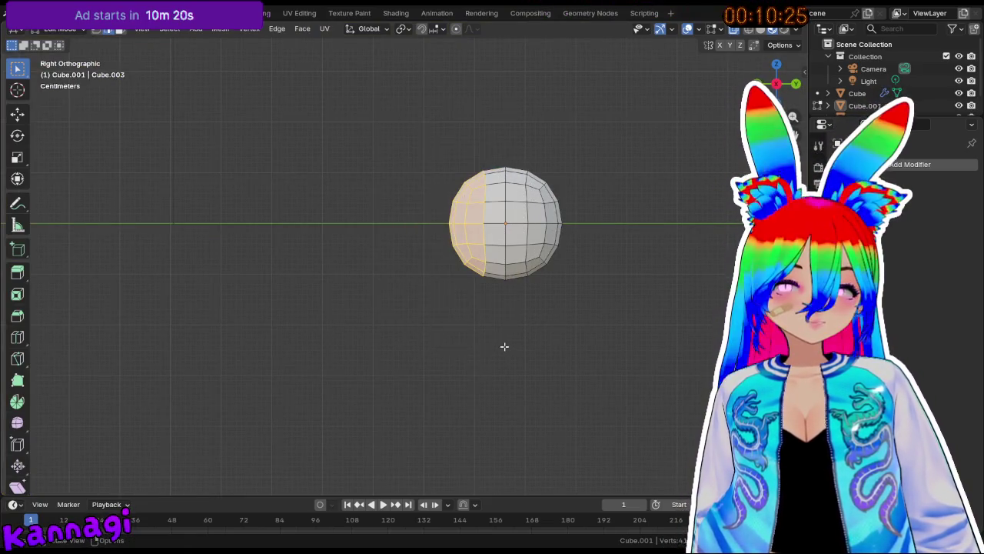
left_click_drag(437, 134, 504, 321)
key("x")
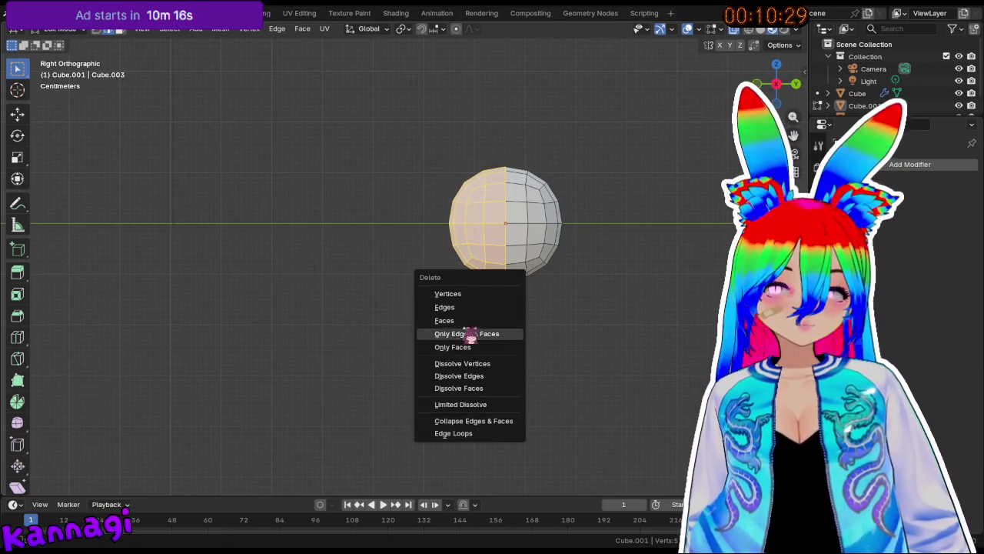
left_click(461, 321)
key("Tab")
mouse_move(464, 255)
middle_mouse_down()
mouse_move(508, 244)
mouse_move(232, 233)
middle_mouse_up()
middle_click_drag(308, 244, 279, 243)
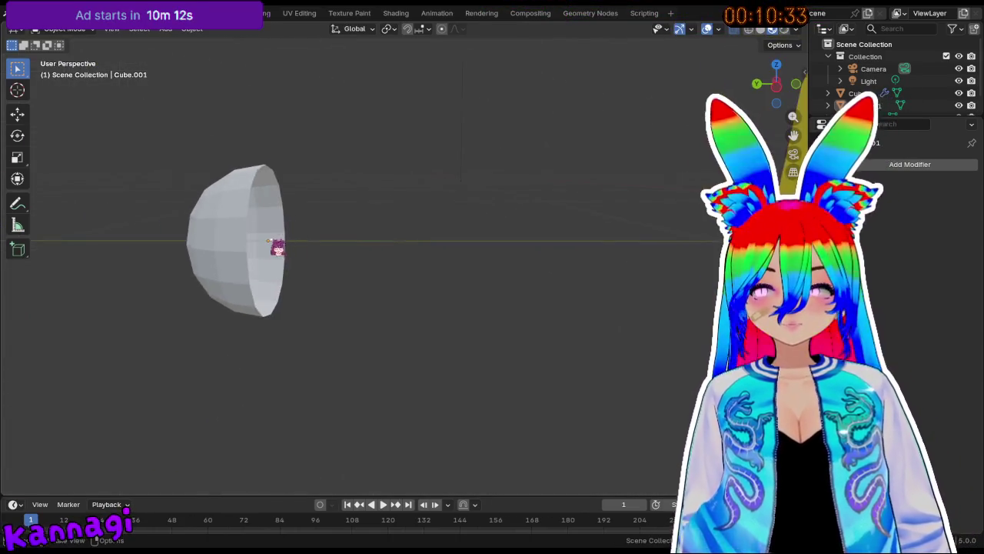
Select the half-dome and slide it along Y against the Pac-Man body.
key("Tab")
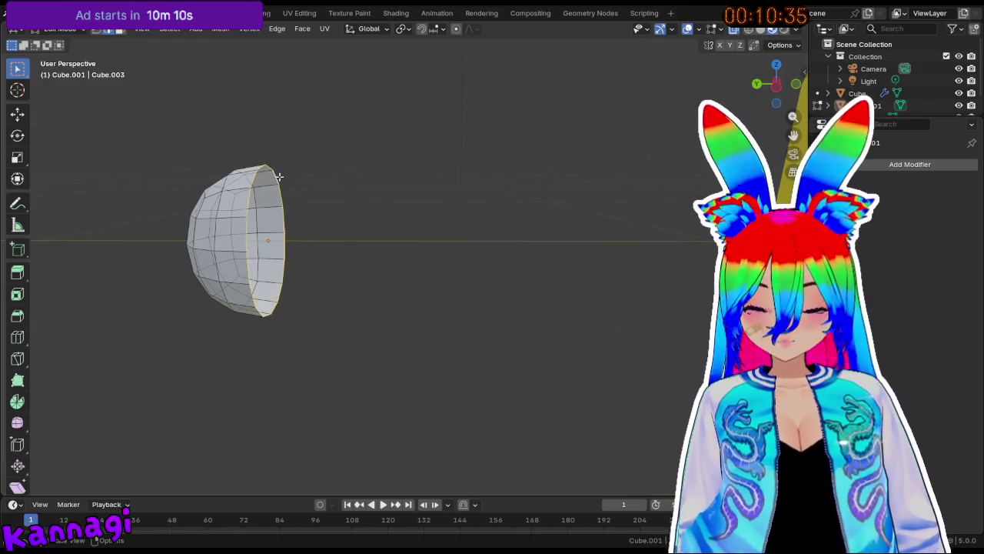
mouse_move(390, 318)
middle_mouse_down()
mouse_move(176, 279)
mouse_move(481, 200)
middle_mouse_up()
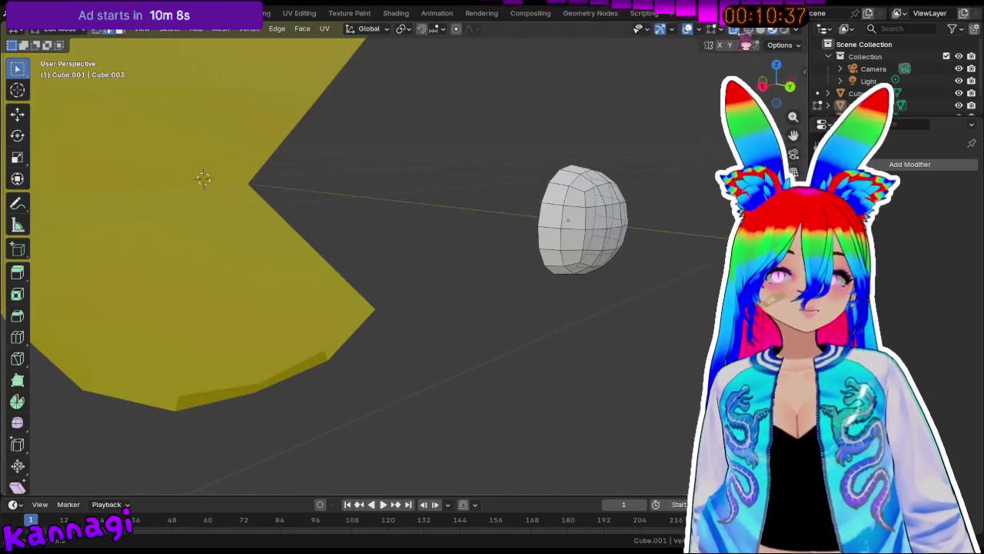
key("Tab")
left_click(602, 213)
mouse_move(602, 213)
middle_mouse_down()
mouse_move(510, 197)
mouse_move(547, 203)
mouse_move(507, 262)
middle_mouse_up()
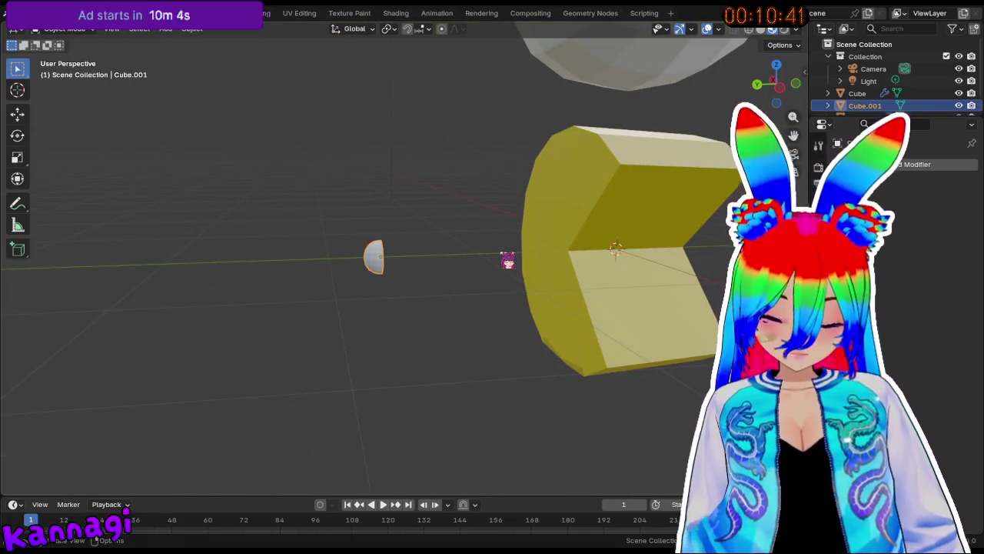
key("KP_1")
key("KP_3")
key("g")
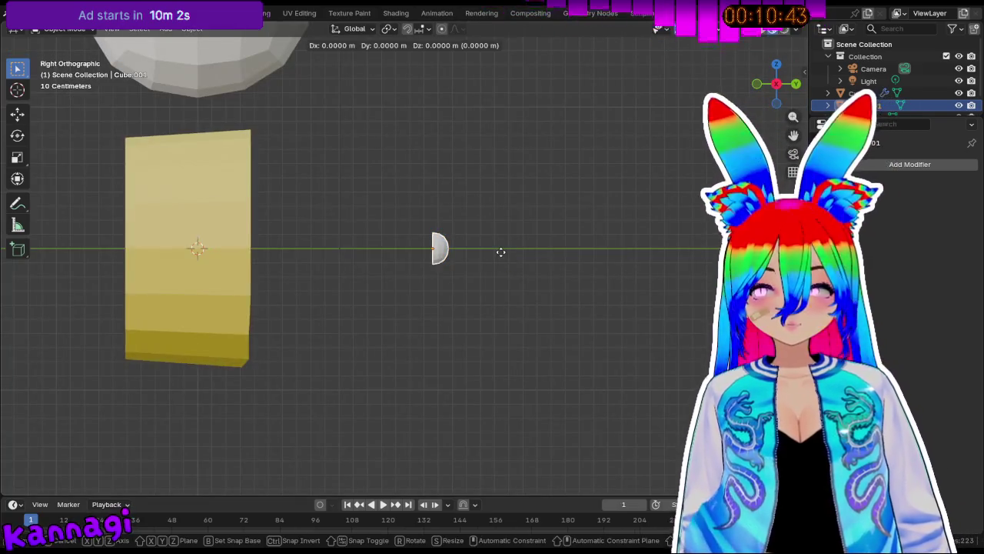
key("y")
left_click(500, 252)
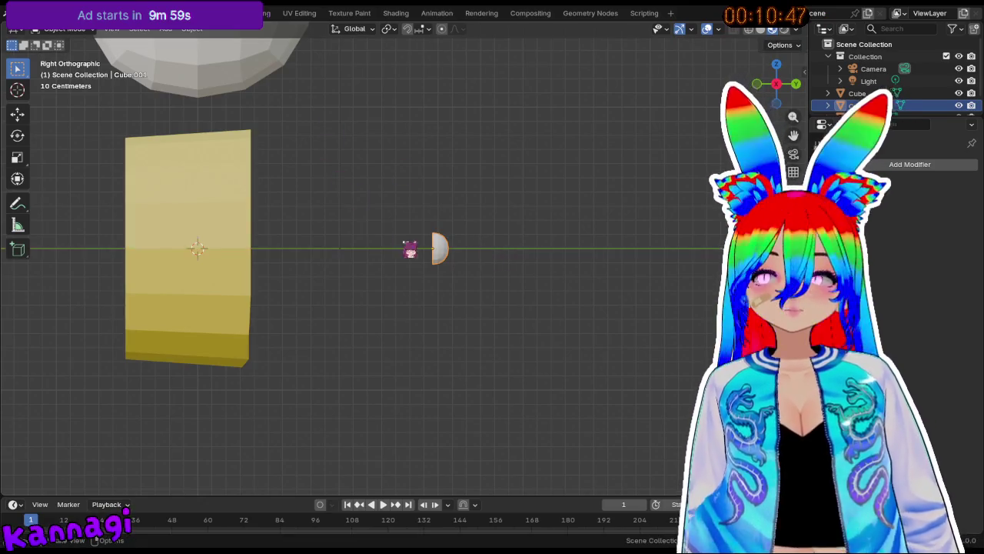
key("g")
key("y")
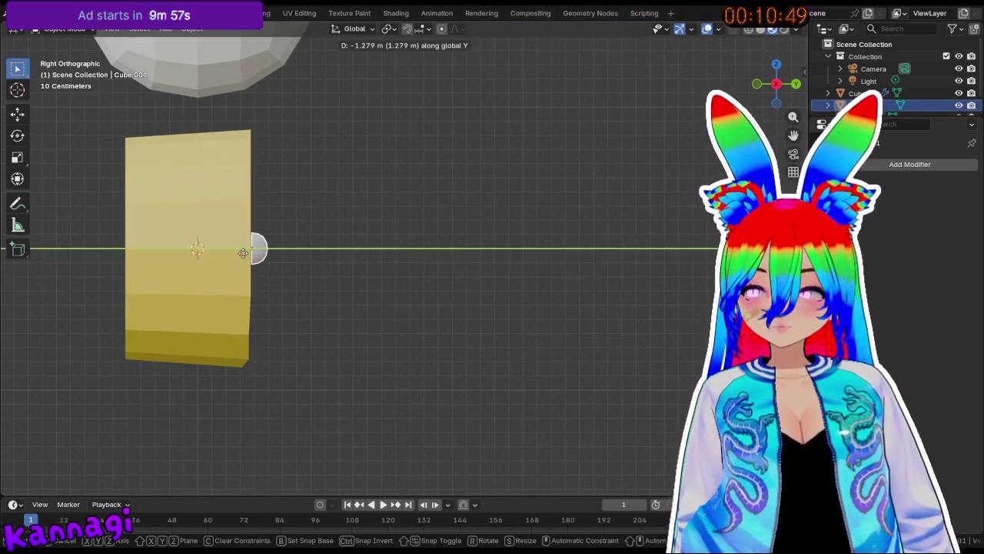
left_click(243, 253)
From the front view, shift the dome along X on the body.
middle_click_drag(243, 253, 189, 222)
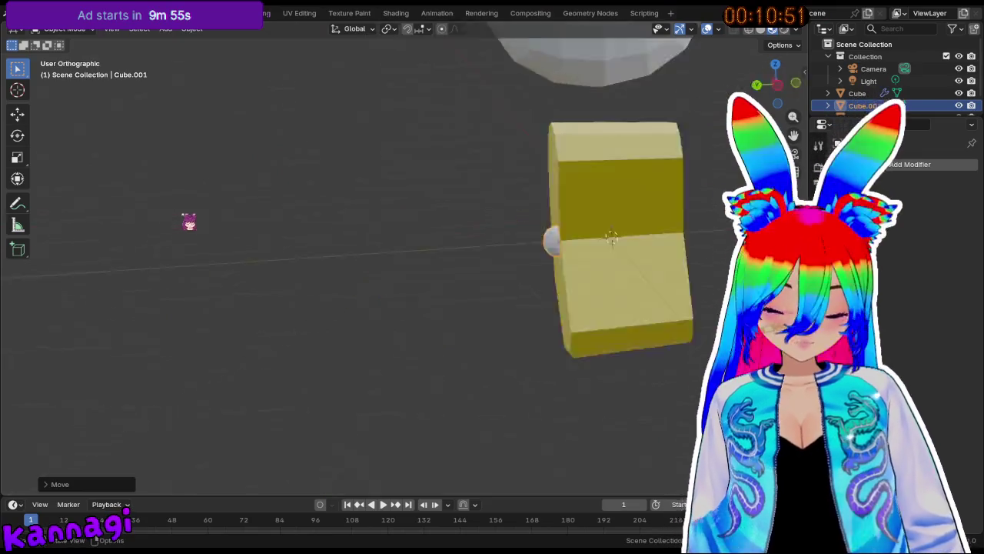
key("KP_3")
key("KP_1")
scroll(292, 145, "up", 3)
mouse_move(293, 145)
middle_mouse_down()
mouse_move(391, 200)
mouse_move(461, 202)
middle_mouse_up()
scroll(461, 202, "up", 1)
key("g")
key("y")
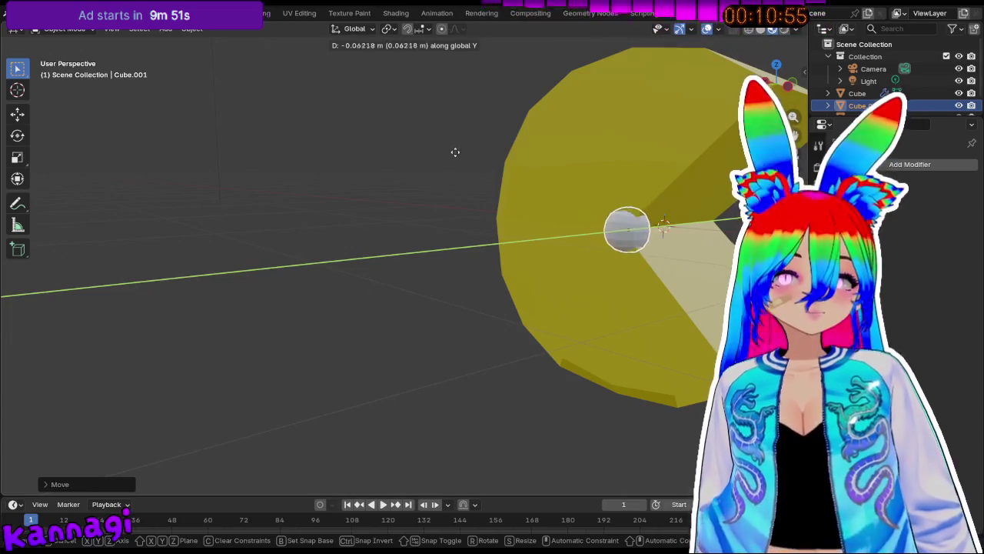
key("x")
left_click(478, 78)
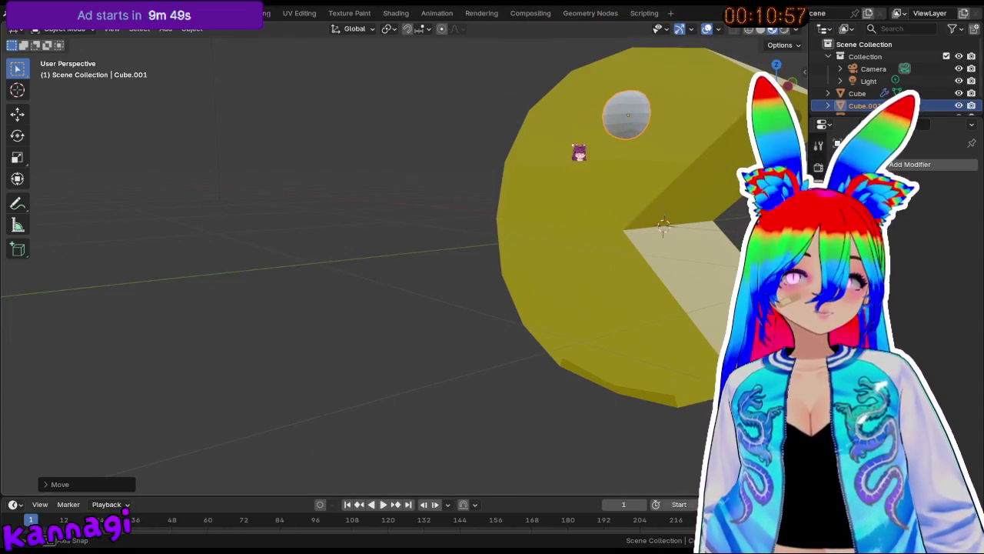
middle_click_drag(577, 154, 622, 159)
Scale the dome up and raise it along Z onto the upper body.
key("s")
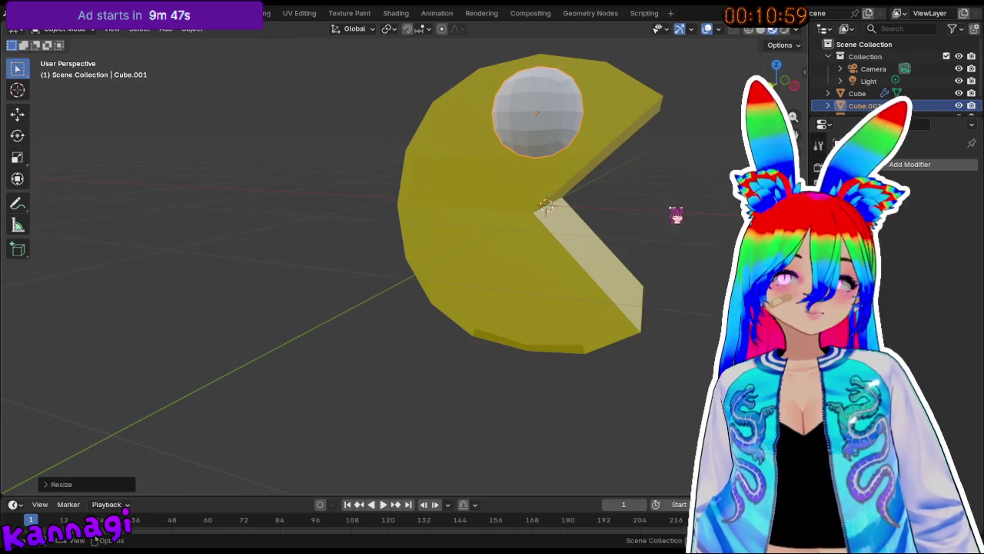
left_click(599, 178)
key("g")
key("y")
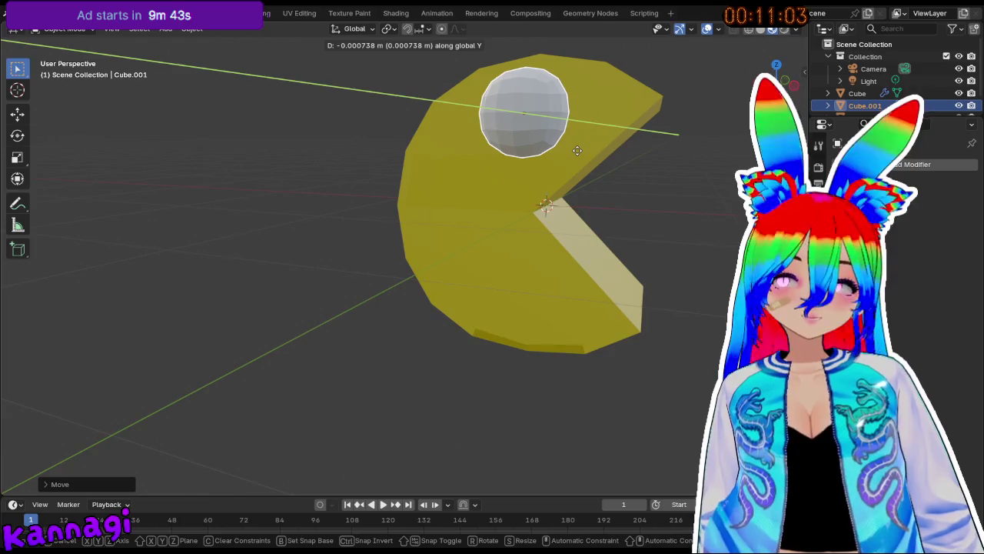
key("z")
left_click(538, 176)
mouse_move(539, 177)
middle_mouse_down()
mouse_move(514, 199)
mouse_move(551, 200)
middle_mouse_up()
key("g")
key("y")
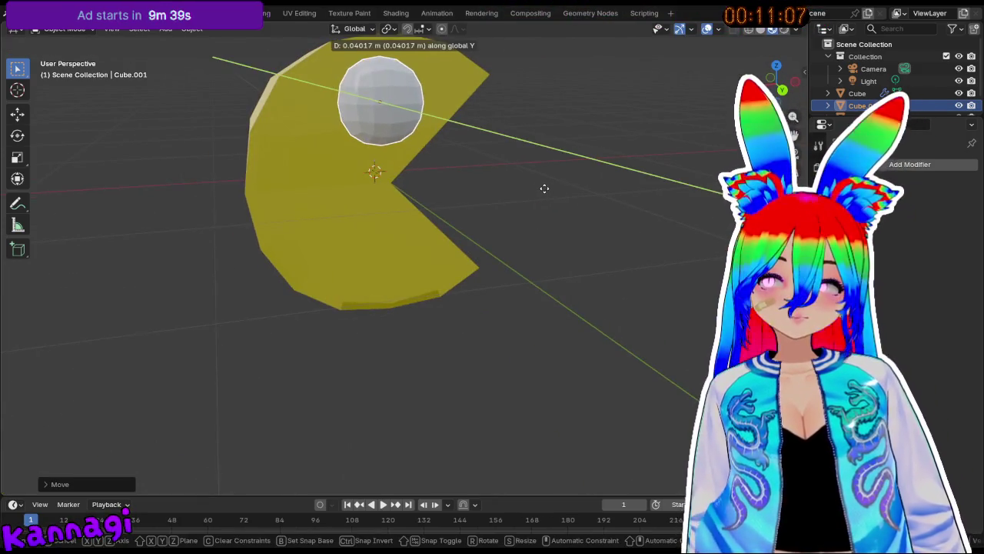
left_click(535, 188)
Orbit around the Pac-Man to inspect the eye and select it.
middle_click_drag(549, 123, 523, 119)
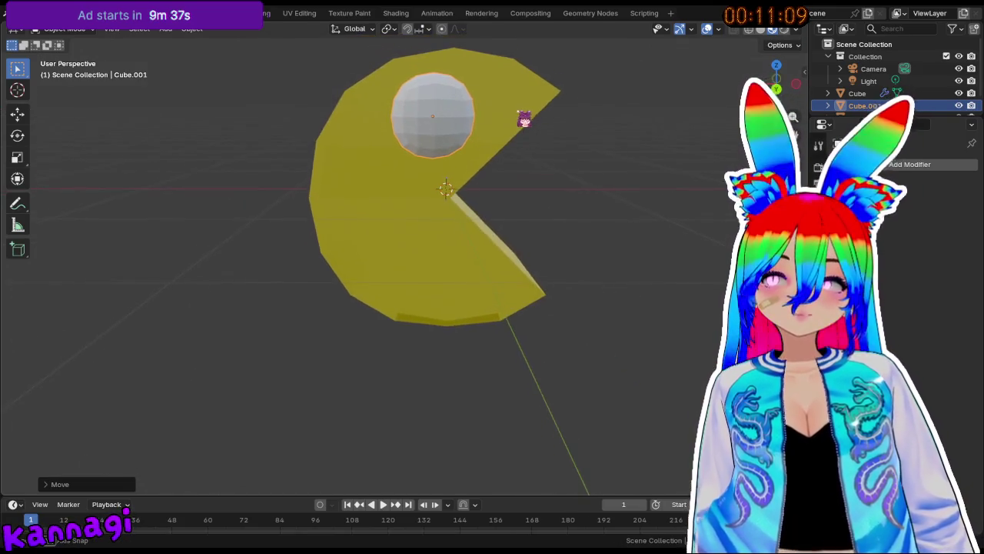
scroll(523, 177, "up", 3)
mouse_move(472, 167)
middle_mouse_down()
mouse_move(417, 149)
mouse_move(538, 139)
middle_mouse_up()
scroll(584, 150, "up", 3)
mouse_move(630, 158)
middle_mouse_down()
mouse_move(392, 159)
mouse_move(424, 195)
mouse_move(371, 207)
mouse_move(370, 222)
mouse_move(259, 203)
mouse_move(373, 180)
middle_mouse_up()
scroll(370, 222, "down", 3)
left_click(374, 180)
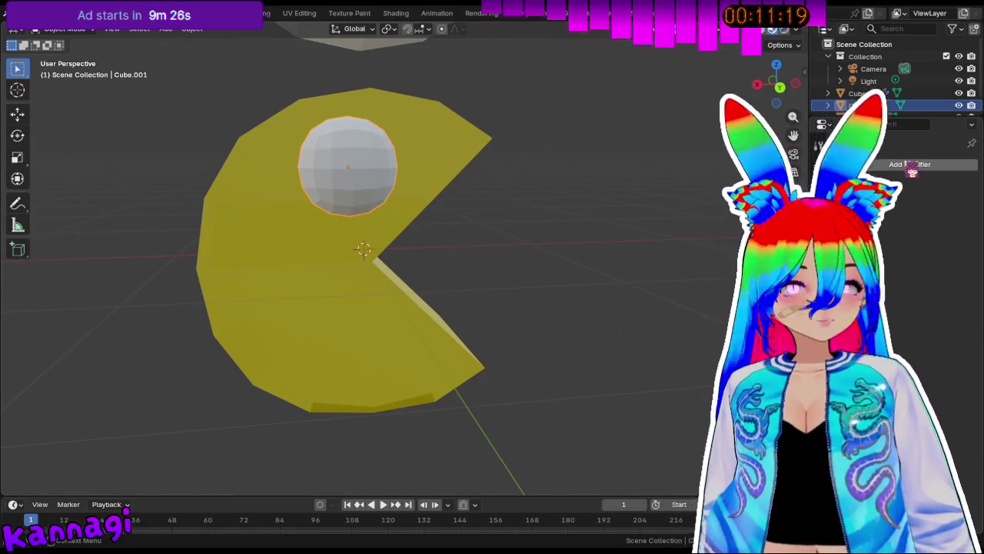
Create a new eye material with a white base colour and a value lowered to about 0.5.
left_click(939, 214)
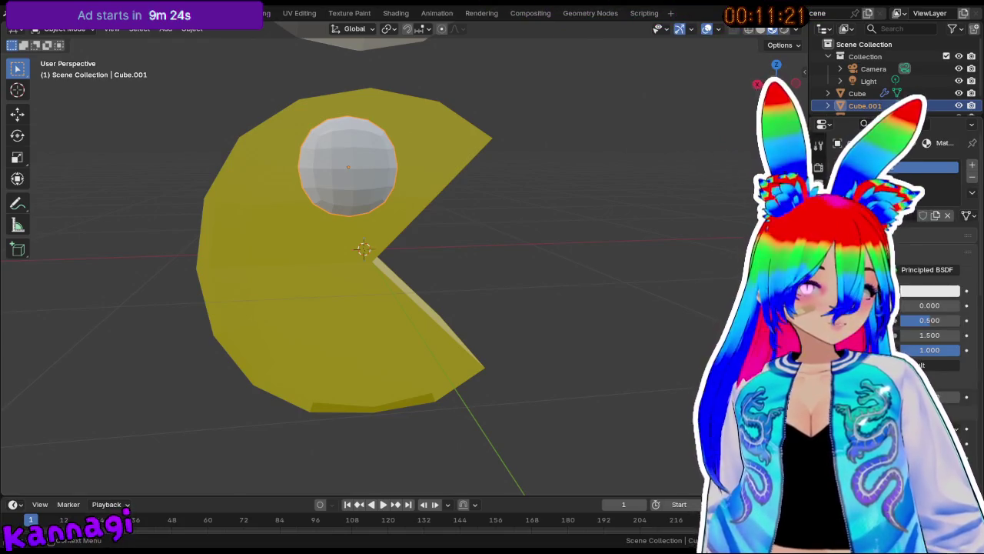
left_click(933, 290)
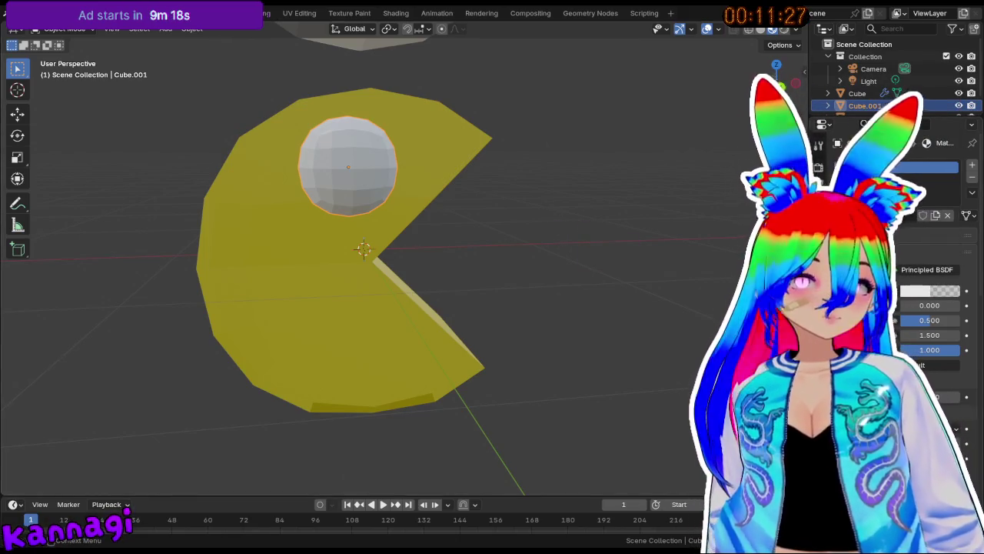
left_click(931, 291)
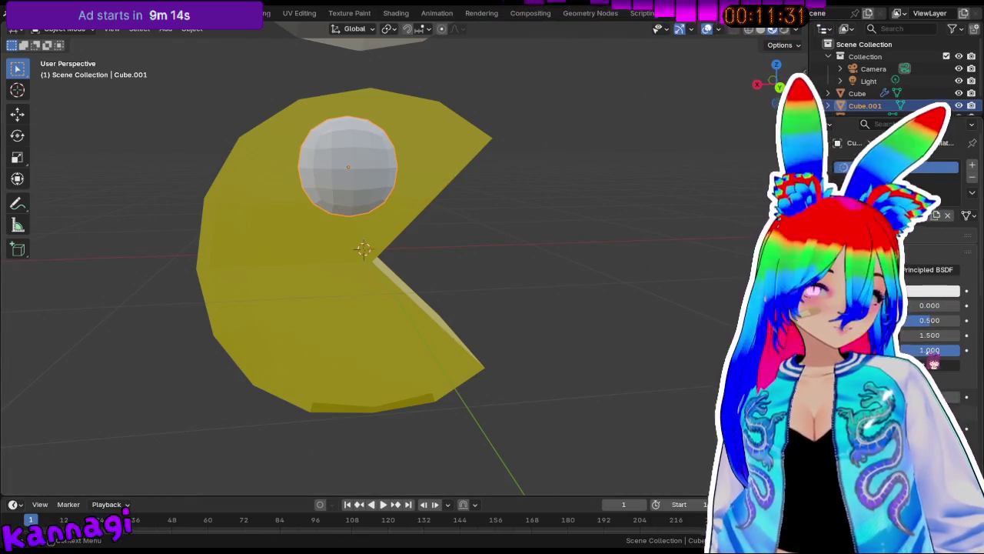
left_click_drag(930, 350, 907, 350)
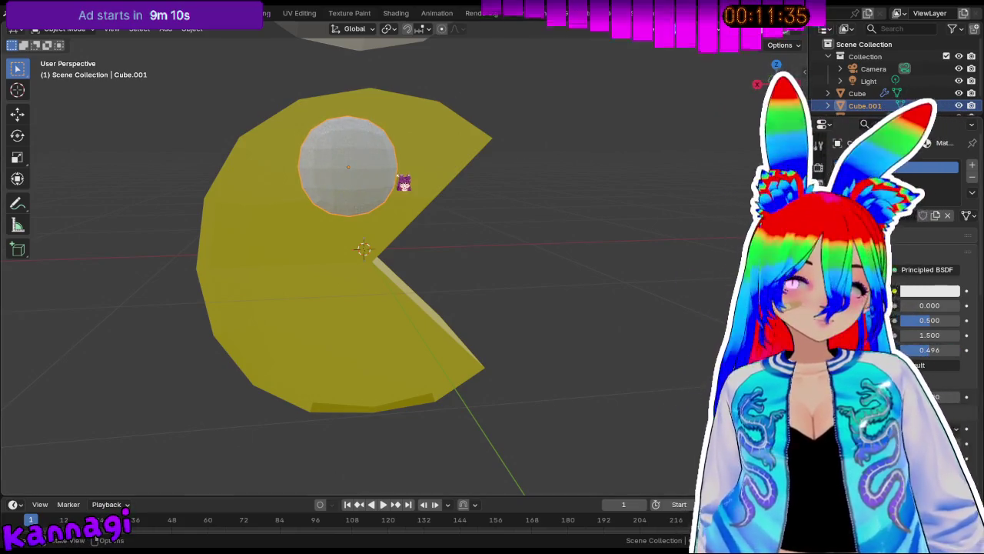
Select the yellow Pac-Man body and bring up the Add menu.
left_click(279, 149)
mouse_move(293, 158)
middle_mouse_down()
mouse_move(345, 193)
mouse_move(327, 196)
mouse_move(488, 222)
mouse_move(461, 222)
middle_mouse_up()
key("shift+a")
mouse_move(420, 227)
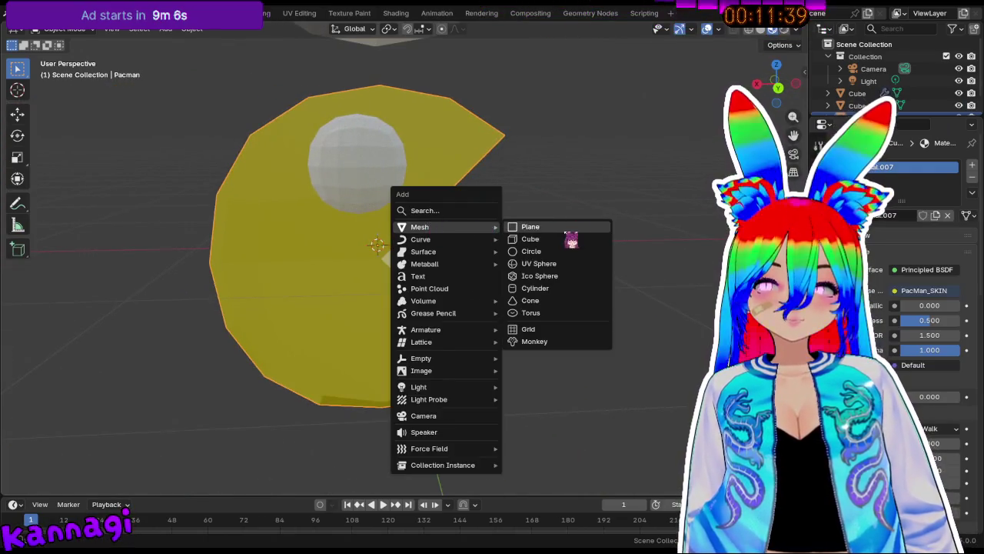
Try a circle and a shrunken duplicate of the eye, then remove both.
left_click(549, 257)
scroll(439, 235, "down", 3)
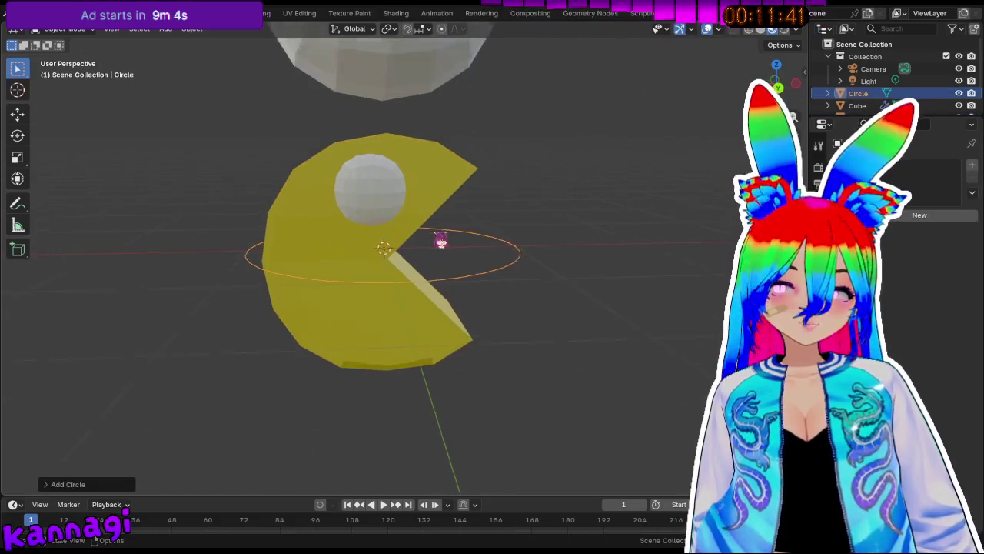
middle_click_drag(439, 235, 462, 235)
key("Delete")
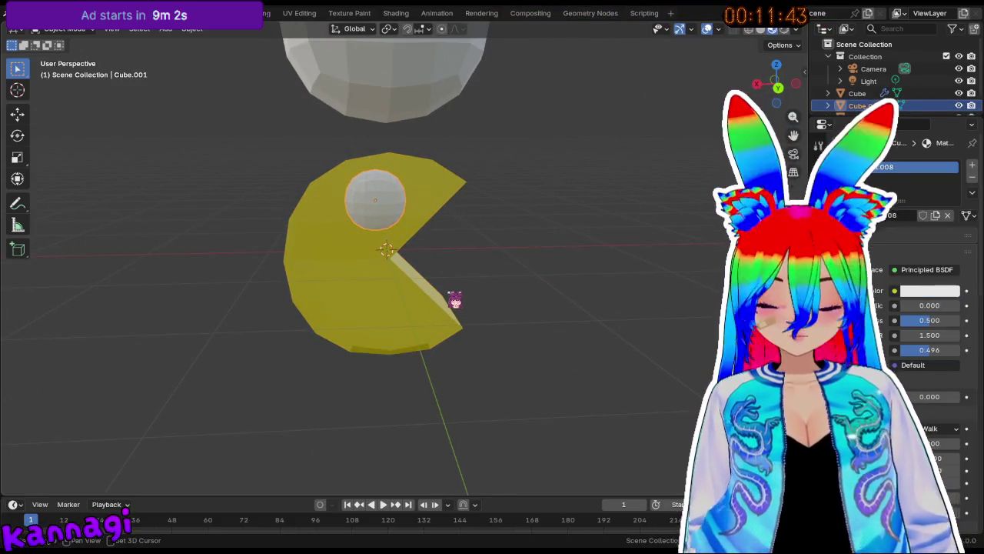
key("shift+d")
left_click(598, 274)
key("s")
left_click(597, 315)
middle_click_drag(598, 316, 692, 316)
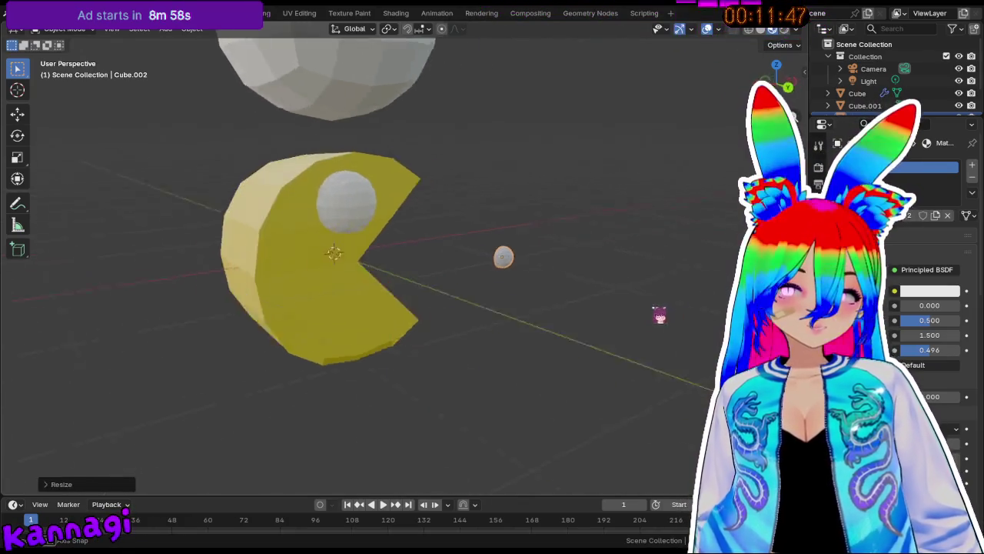
key("ctrl+z")
key("ctrl+z")
middle_click_drag(769, 297, 538, 279)
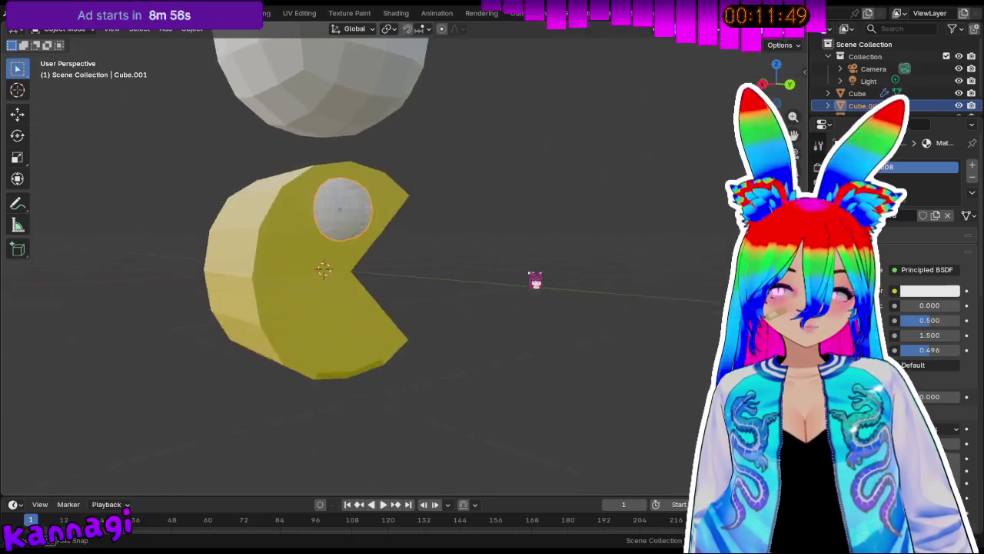
Add a cube subdivided round with Ctrl+2/3, shrink it, and move it along Y onto the eye.
key("shift+a")
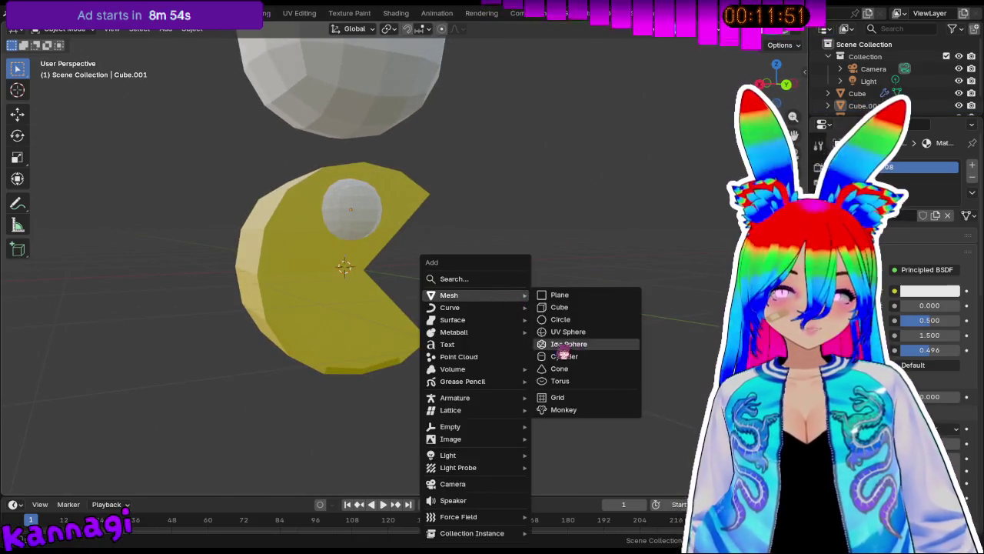
mouse_move(449, 295)
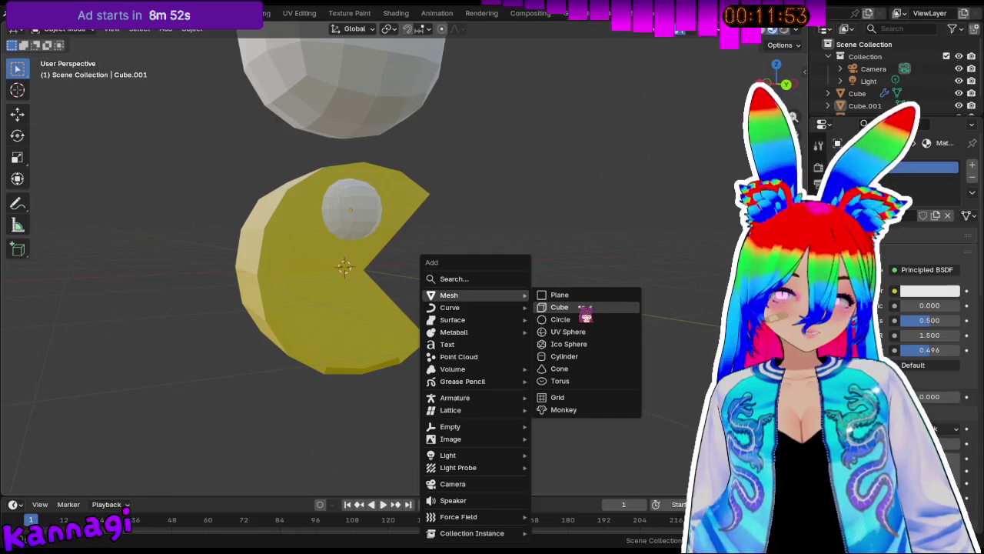
left_click(584, 309)
key("ctrl+2")
key("ctrl+3")
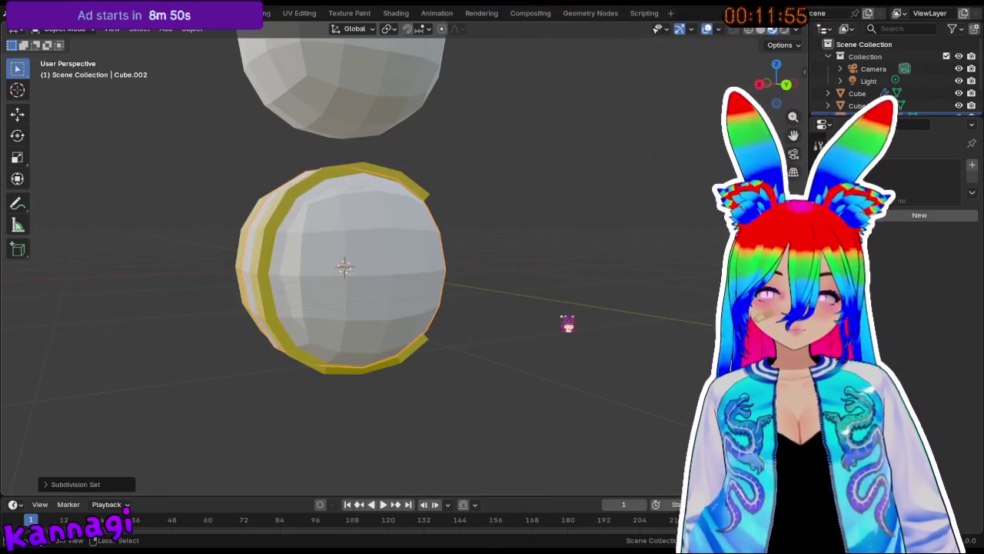
key("s")
left_click(391, 291)
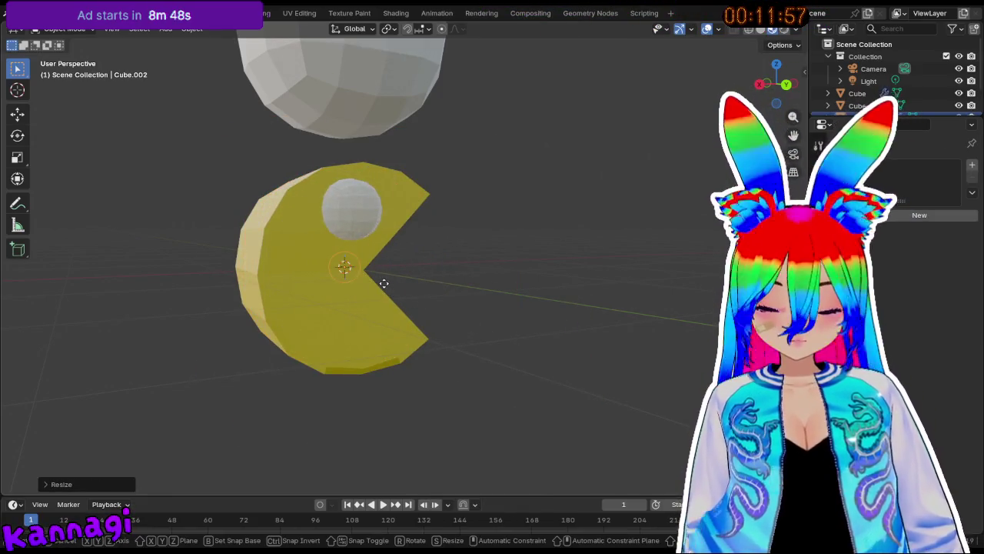
left_click(394, 237)
key("KP_6")
key("KP_6")
key("KP_6")
key("KP_6")
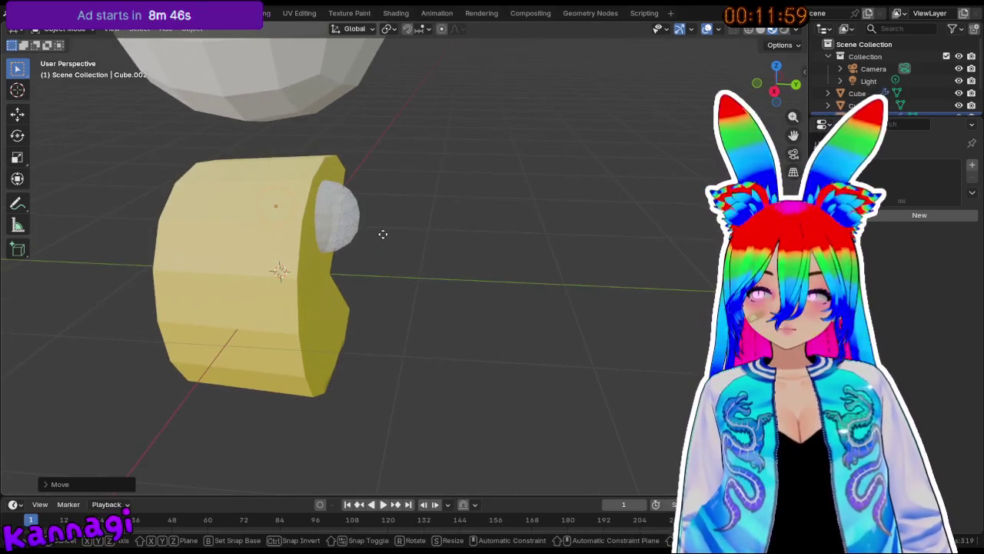
left_click(446, 250)
middle_click_drag(457, 164, 318, 149)
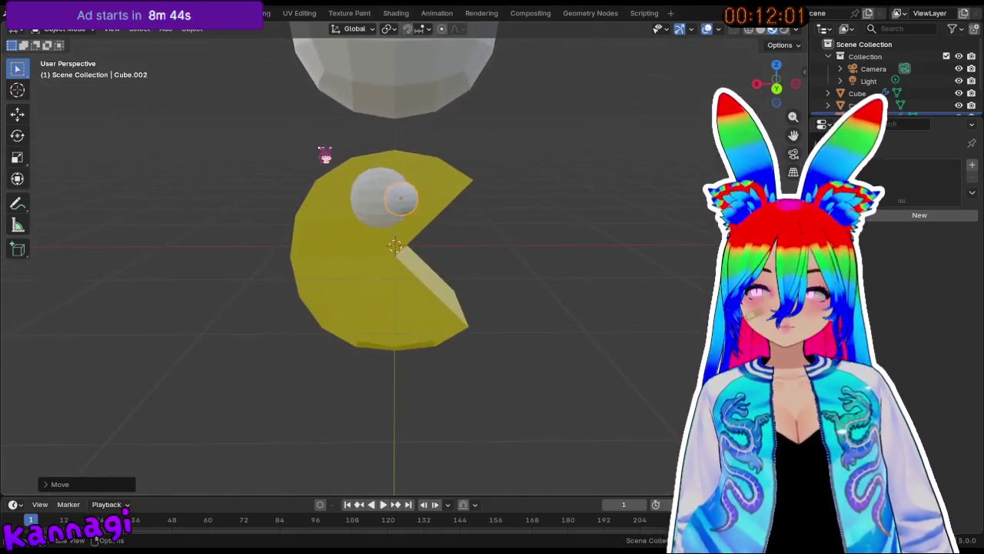
Make the pupil's material black and shift the pupil along X.
left_click(930, 291)
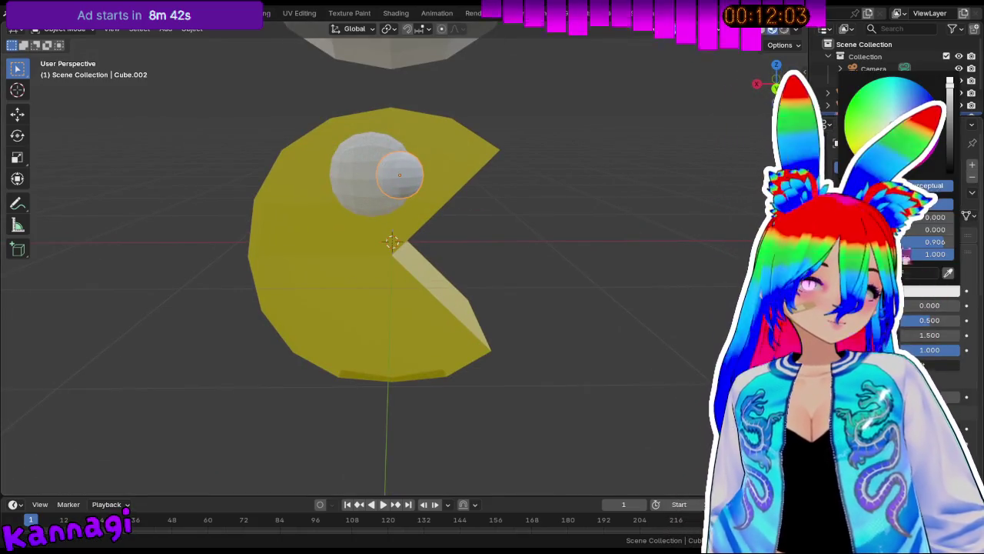
left_click_drag(951, 106, 950, 172)
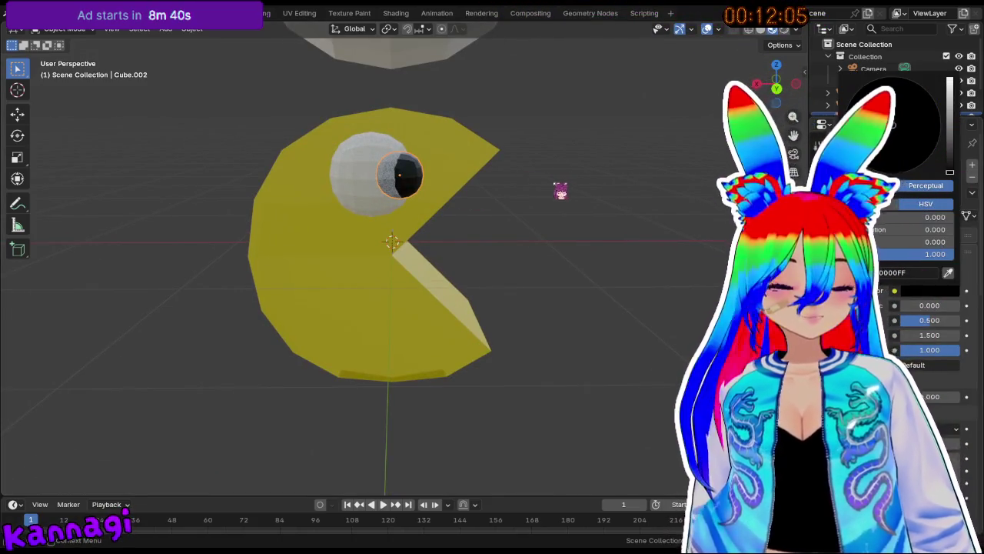
key("g")
key("x")
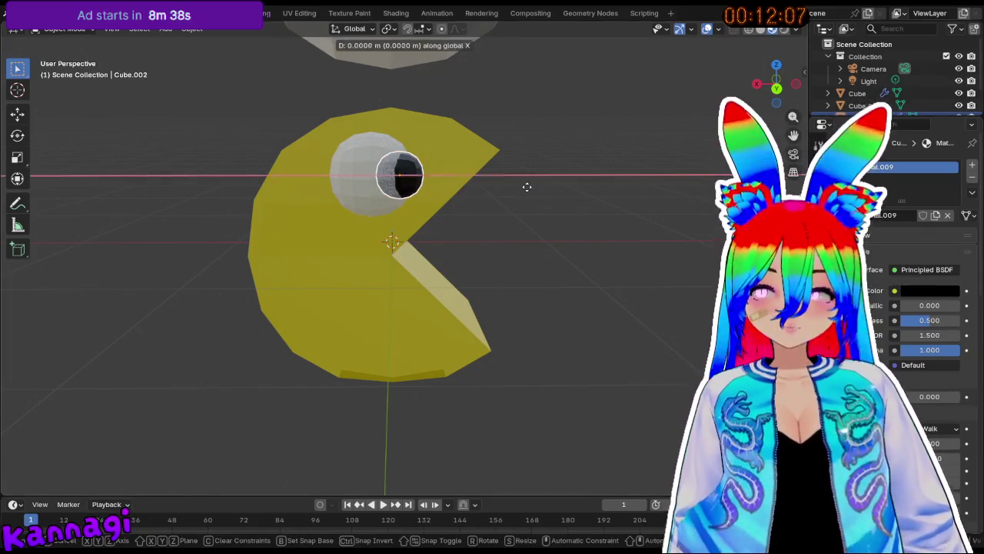
left_click(497, 187)
Resize the pupil and slide it along Y into the eye.
mouse_move(436, 202)
middle_mouse_down()
mouse_move(547, 202)
mouse_move(485, 202)
mouse_move(452, 238)
mouse_move(470, 164)
middle_mouse_up()
key("s")
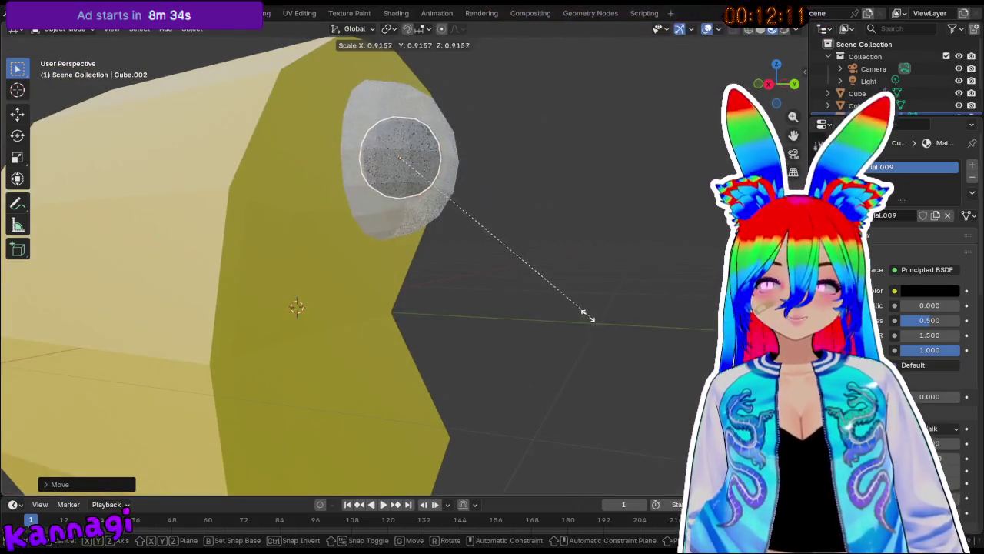
left_click(578, 285)
mouse_move(578, 284)
middle_mouse_down()
mouse_move(362, 213)
mouse_move(395, 205)
middle_mouse_up()
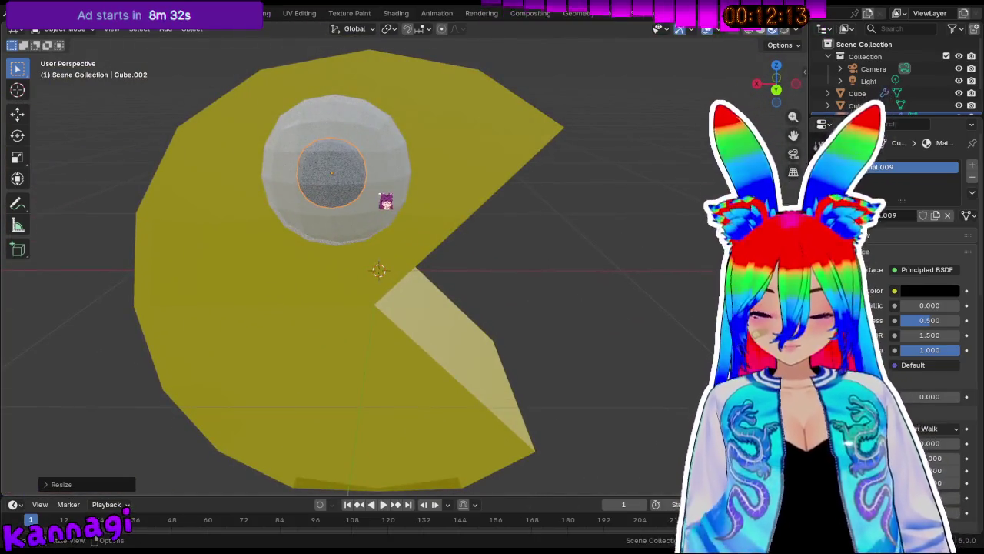
key("g")
key("y")
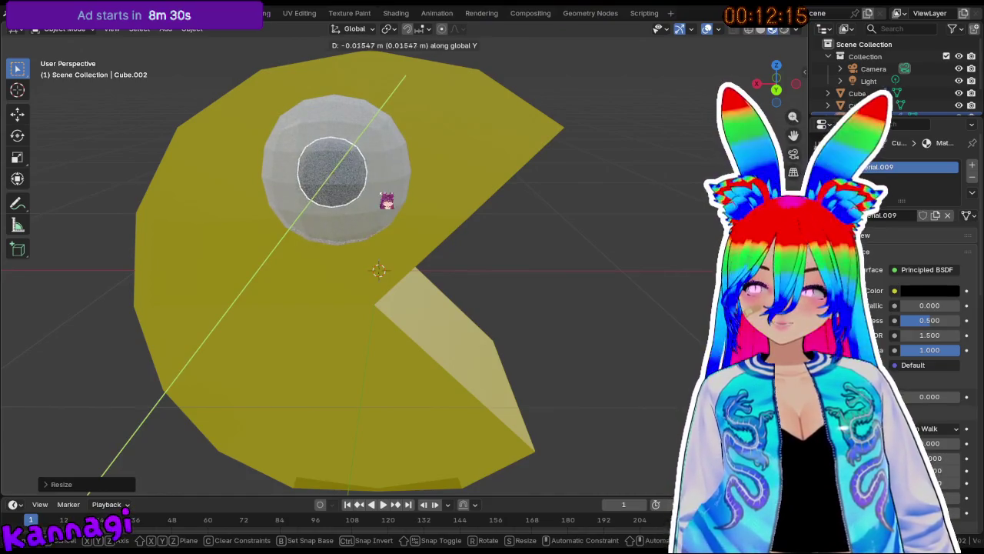
left_click(380, 192)
middle_click_drag(380, 192, 341, 187)
mouse_move(408, 220)
middle_mouse_down()
mouse_move(220, 189)
mouse_move(279, 208)
mouse_move(506, 226)
mouse_move(497, 222)
mouse_move(463, 218)
mouse_move(641, 281)
mouse_move(620, 351)
mouse_move(444, 347)
middle_mouse_up()
Move the white eye along Y against the body and bring up the apply-transforms menu.
left_click(482, 214)
mouse_move(482, 214)
middle_mouse_down()
mouse_move(395, 213)
mouse_move(350, 187)
mouse_move(331, 203)
mouse_move(520, 208)
mouse_move(442, 209)
mouse_move(453, 193)
mouse_move(439, 192)
mouse_move(466, 230)
mouse_move(407, 255)
mouse_move(468, 237)
mouse_move(431, 228)
mouse_move(413, 173)
middle_mouse_up()
left_click(350, 187)
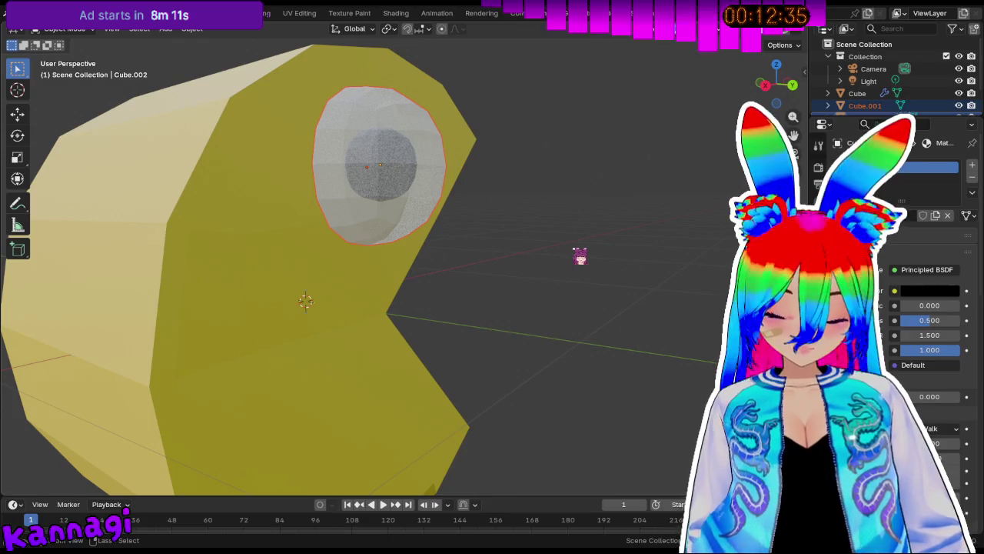
mouse_move(577, 257)
middle_mouse_down()
mouse_move(585, 220)
mouse_move(384, 236)
mouse_move(380, 219)
middle_mouse_up()
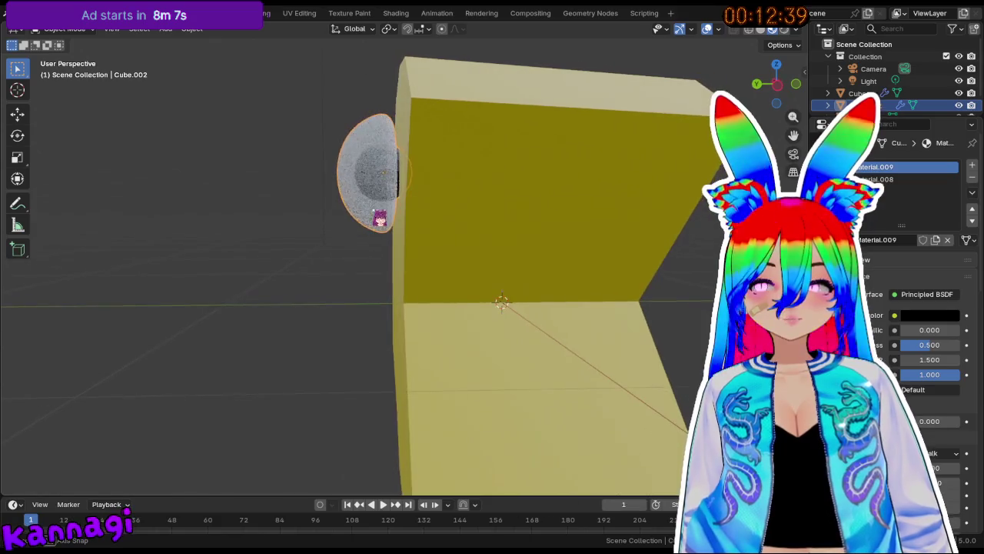
key("g")
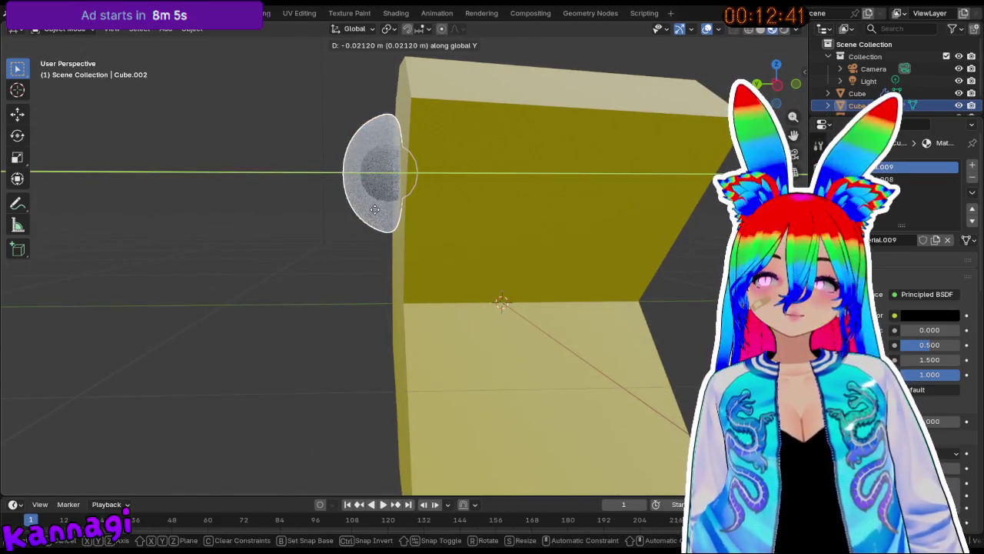
left_click(374, 209)
key("ctrl+a")
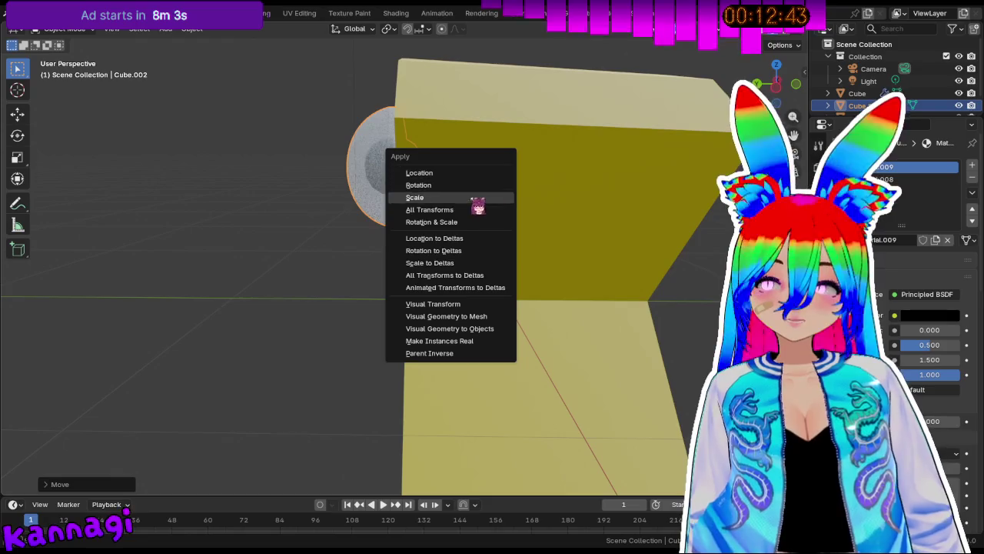
Apply the eye's scale and give it a Mirror modifier on Y.
left_click(466, 214)
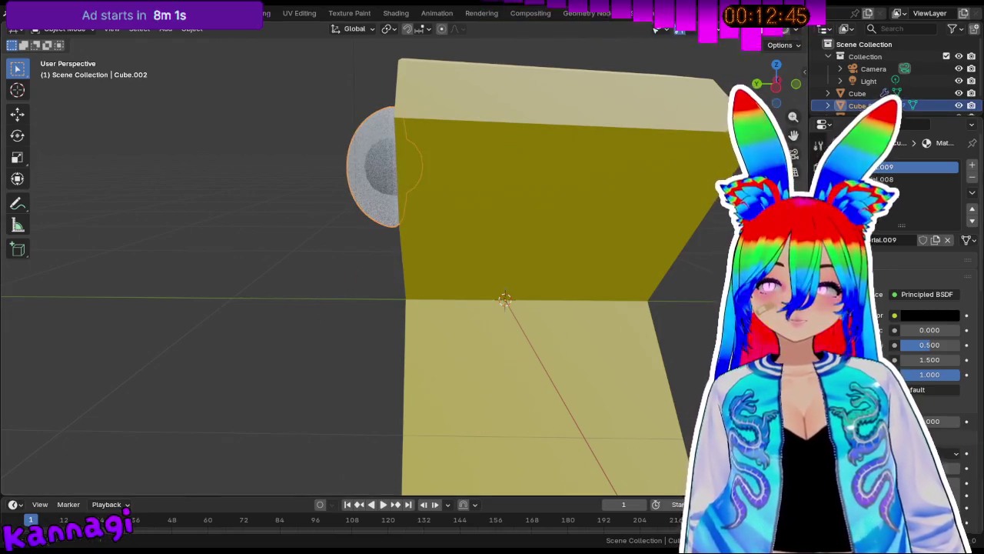
left_click(819, 144)
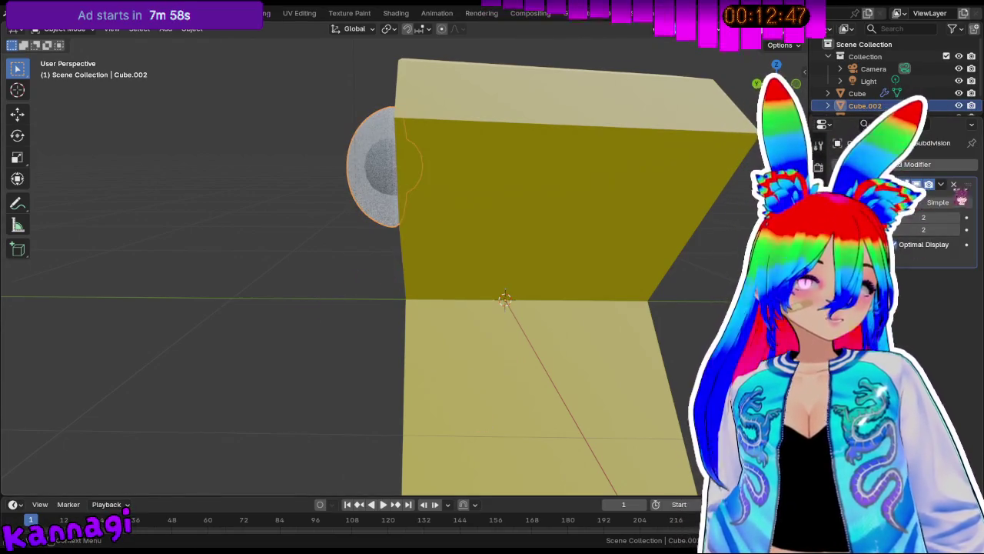
left_click(941, 185)
left_click(869, 164)
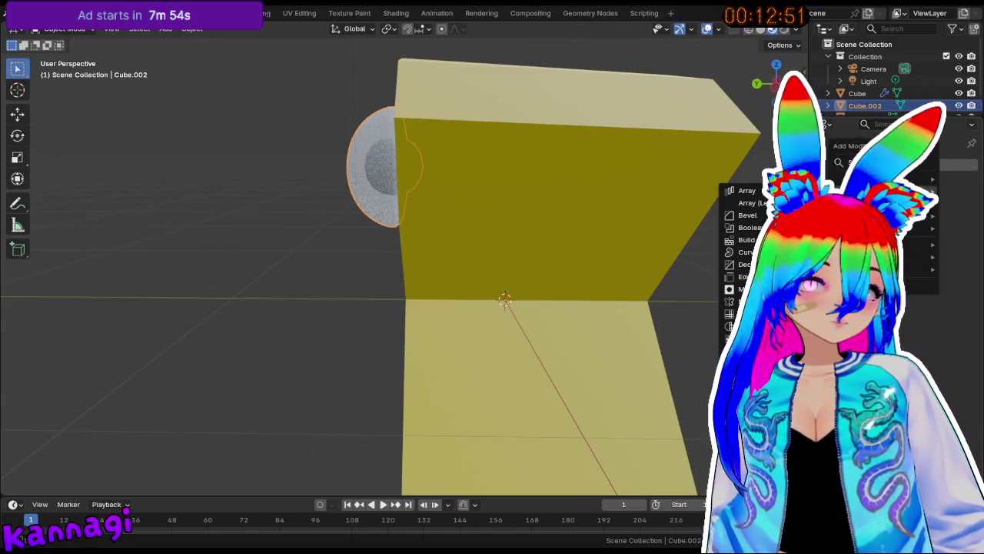
left_click(744, 313)
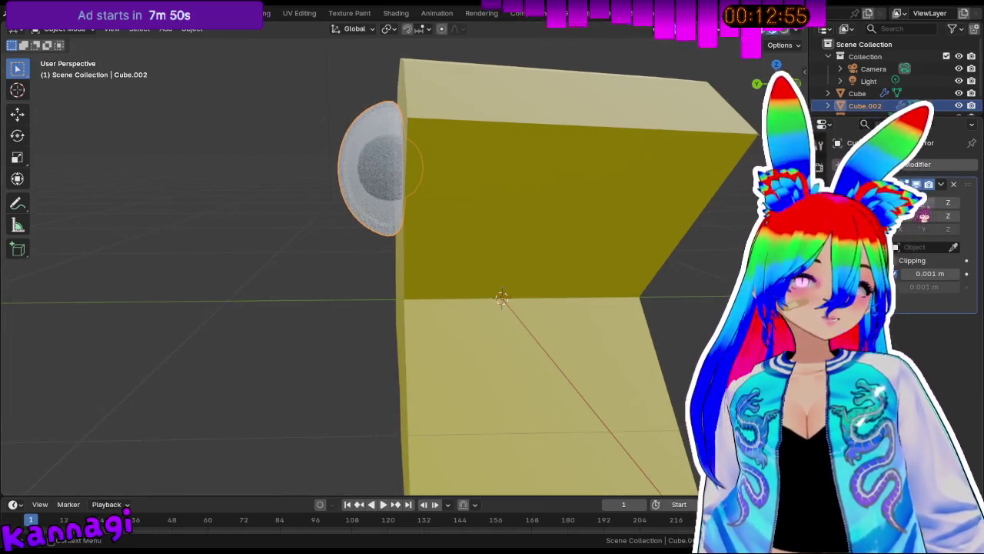
Orbit around the Pac-Man to check both eyes, then select the body.
mouse_move(498, 251)
middle_mouse_down()
mouse_move(512, 257)
mouse_move(483, 261)
mouse_move(528, 319)
mouse_move(623, 288)
mouse_move(910, 244)
middle_mouse_up()
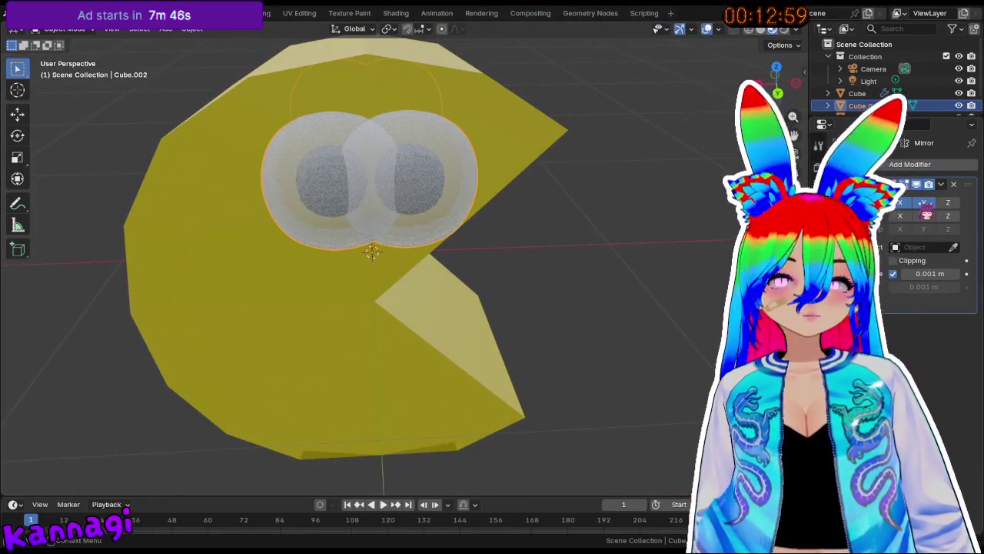
mouse_move(539, 231)
middle_mouse_down()
mouse_move(554, 204)
mouse_move(473, 176)
mouse_move(485, 180)
middle_mouse_up()
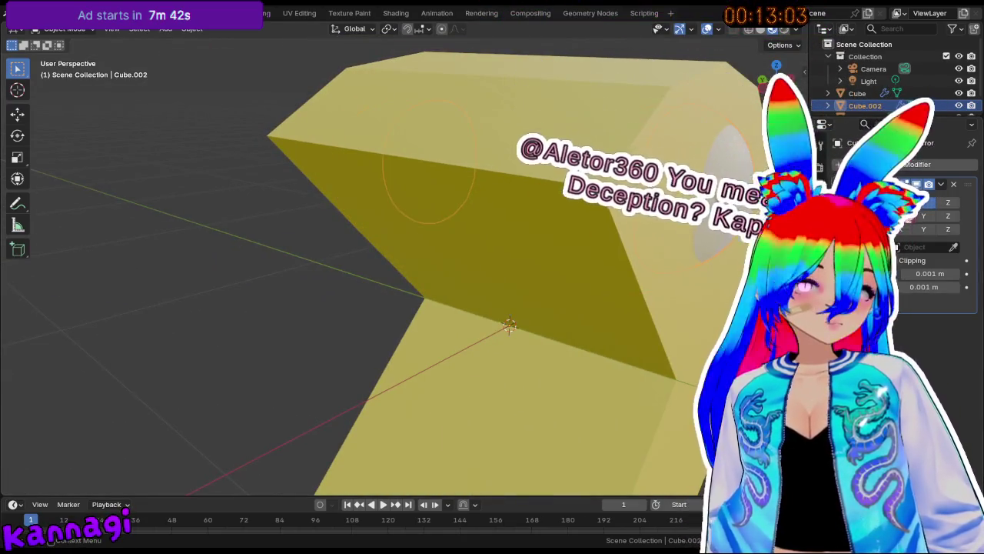
mouse_move(554, 263)
middle_mouse_down()
mouse_move(589, 257)
mouse_move(581, 234)
mouse_move(464, 229)
mouse_move(581, 236)
mouse_move(545, 269)
mouse_move(520, 267)
middle_mouse_up()
left_click(562, 235)
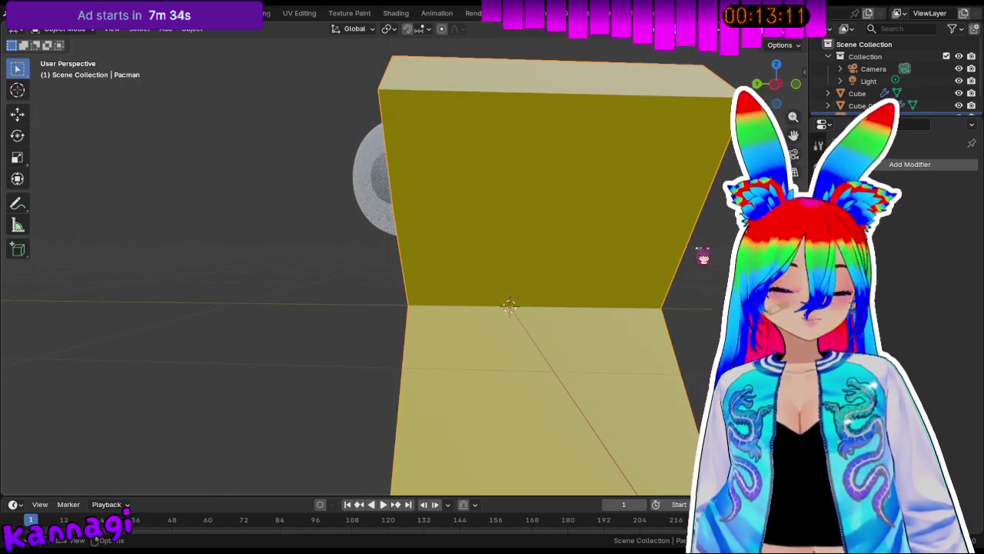
Scale the Pac-Man body down to 0.9.
scroll(651, 292, "down", 3)
mouse_move(543, 297)
middle_mouse_down()
mouse_move(503, 351)
mouse_move(494, 405)
mouse_move(479, 418)
mouse_move(380, 295)
middle_mouse_up()
mouse_move(470, 370)
middle_mouse_down()
mouse_move(429, 362)
mouse_move(479, 352)
middle_mouse_up()
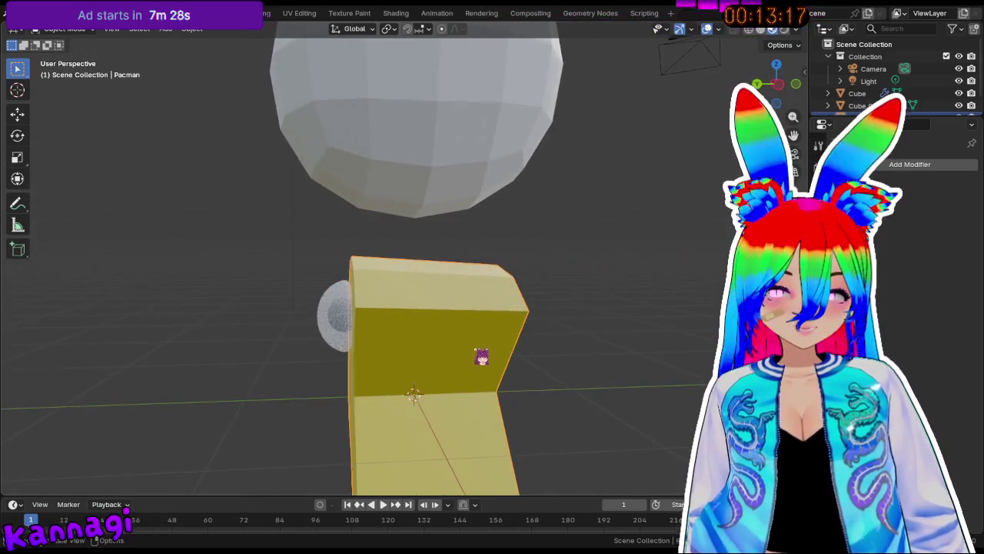
key("s")
key("ctrl")
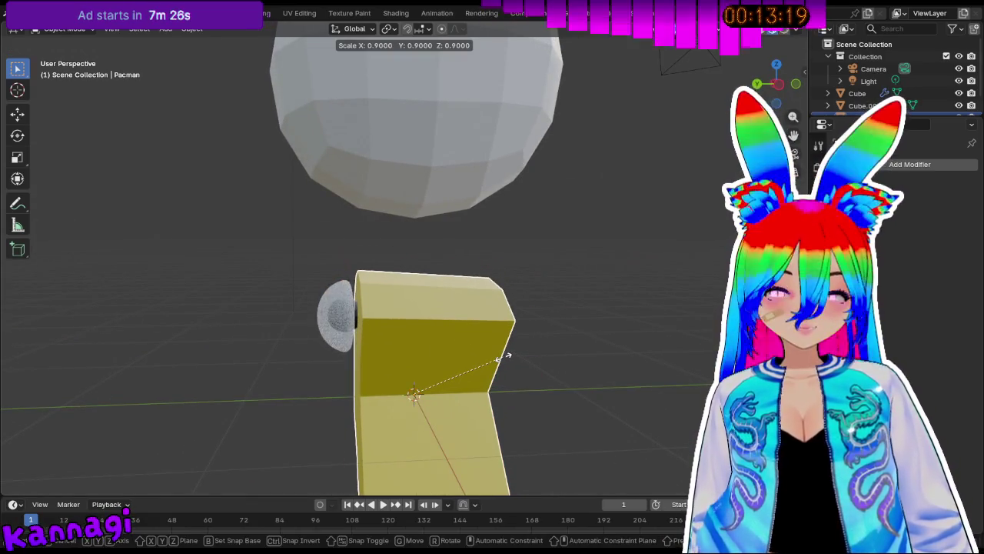
left_click(506, 357)
Delete the yellow Pac-Man body and bring up the Add menu.
mouse_move(512, 362)
middle_mouse_down()
mouse_move(640, 363)
mouse_move(392, 359)
mouse_move(556, 339)
mouse_move(523, 374)
mouse_move(406, 336)
mouse_move(423, 355)
middle_mouse_up()
key("x")
left_click(582, 345)
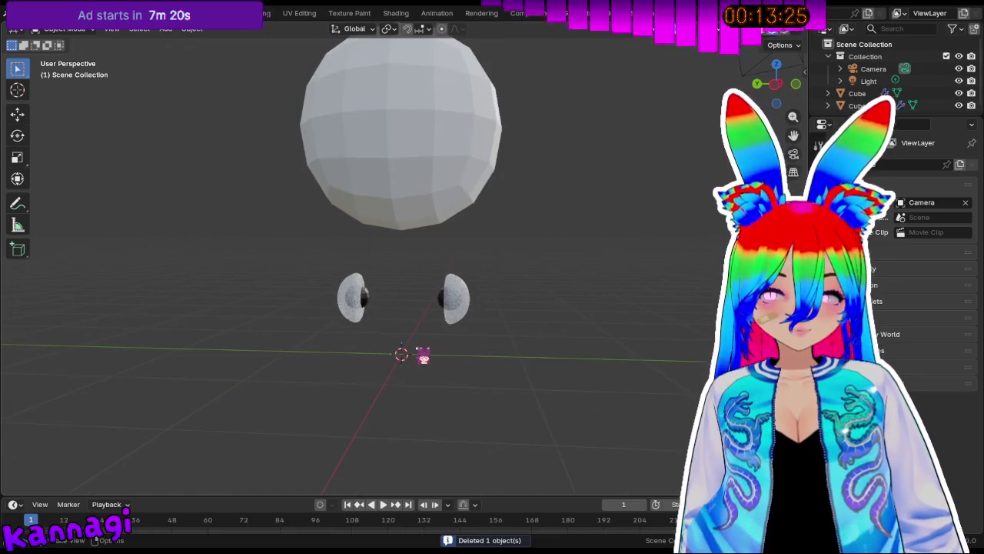
key("shift+a")
mouse_move(438, 295)
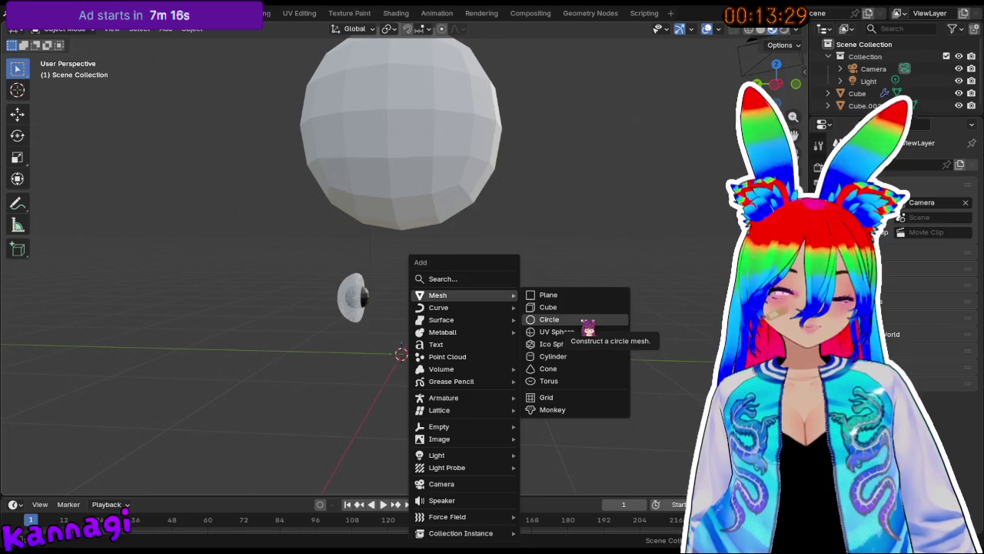
Add a cylinder and scale it, then delete it to start over.
left_click(573, 359)
mouse_move(402, 377)
middle_mouse_down()
mouse_move(431, 341)
mouse_move(470, 326)
middle_mouse_up()
key("s")
left_click(620, 336)
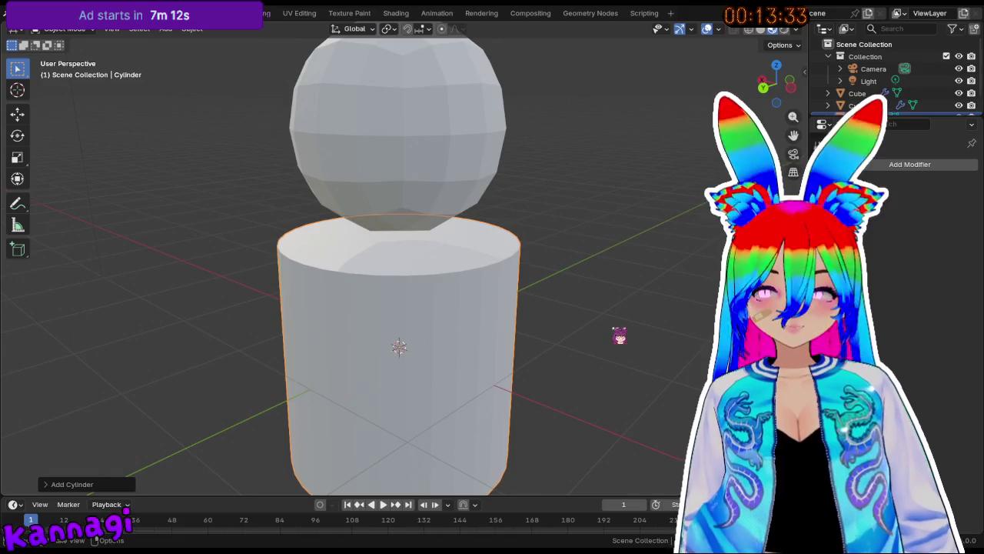
left_click(614, 330)
Add a fresh cylinder and set it to 6 vertices.
key("shift+a")
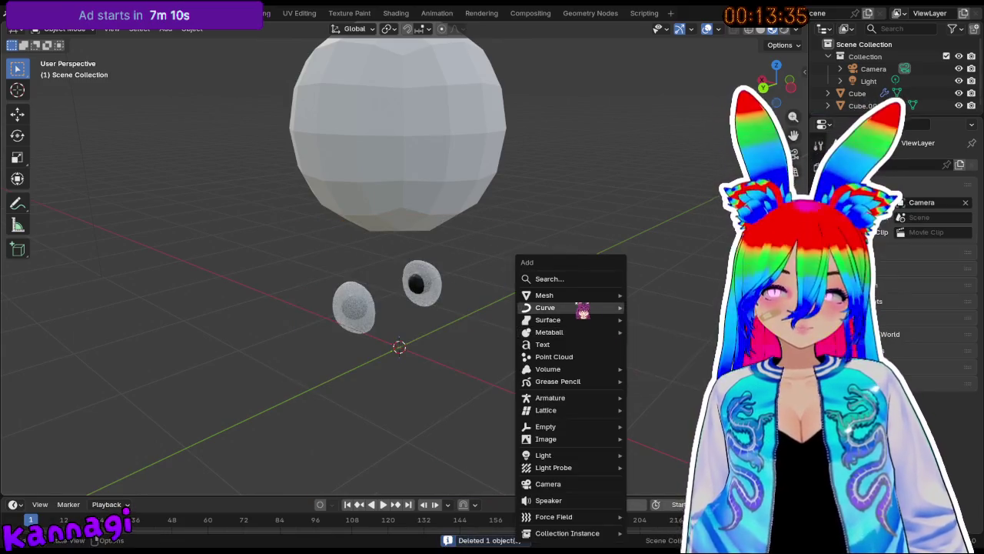
left_click(661, 356)
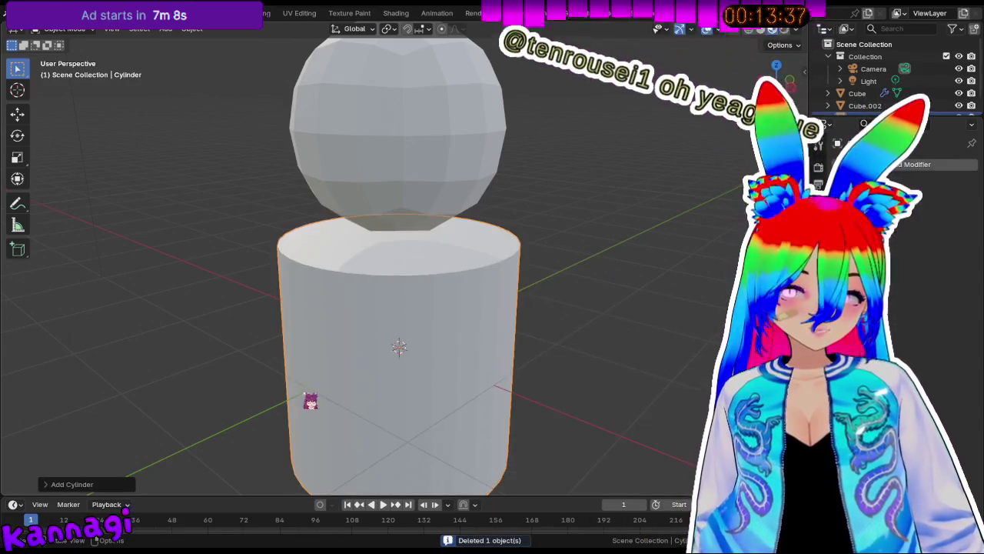
left_click(73, 480)
left_click_drag(157, 338, 123, 339)
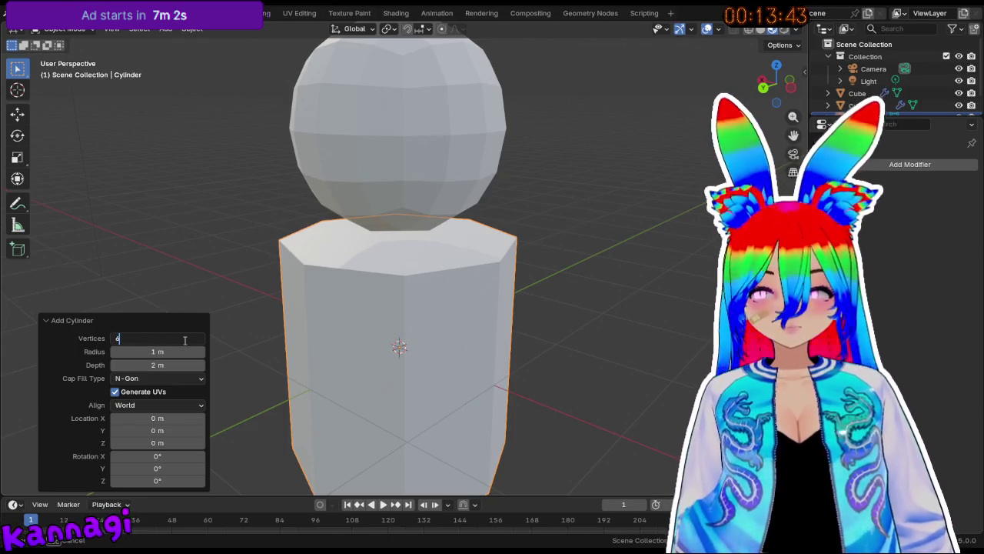
key("Return")
Flatten the cylinder to 0.28 m depth and reselect the hexagonal slab.
mouse_move(116, 214)
middle_mouse_down()
mouse_move(439, 303)
mouse_move(523, 310)
mouse_move(549, 299)
mouse_move(451, 334)
mouse_move(551, 428)
middle_mouse_up()
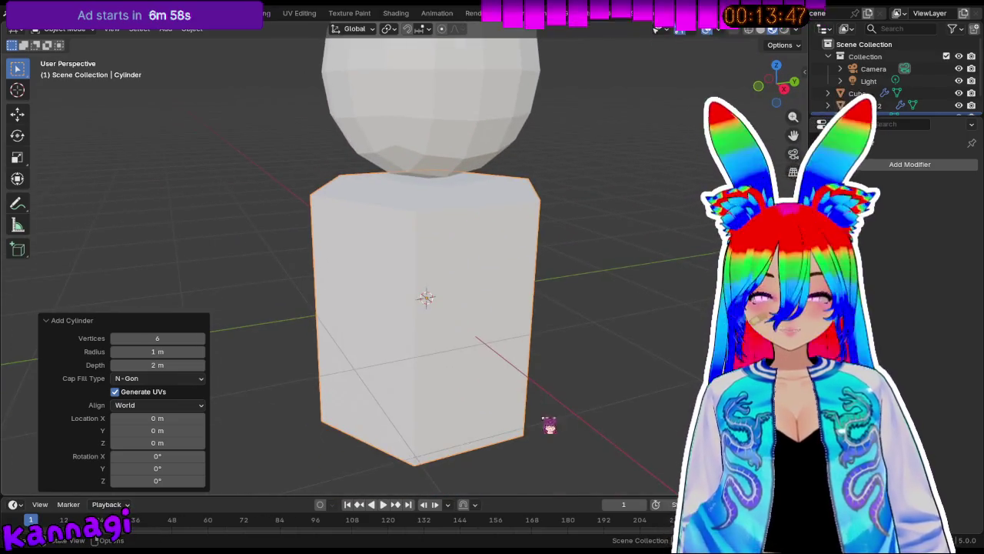
left_click_drag(158, 365, 123, 365)
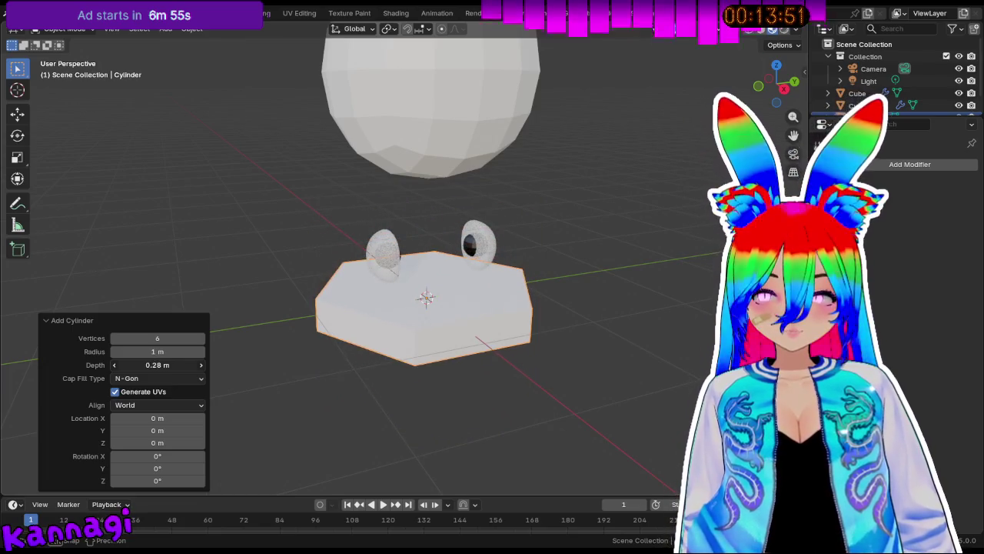
middle_click_drag(331, 323, 447, 307)
left_click(590, 277)
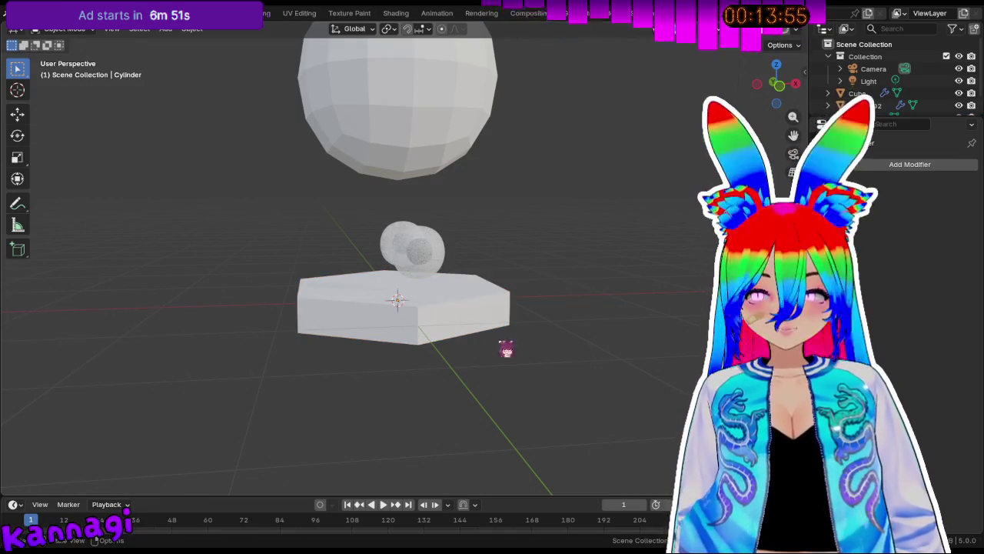
left_click(462, 321)
key("r")
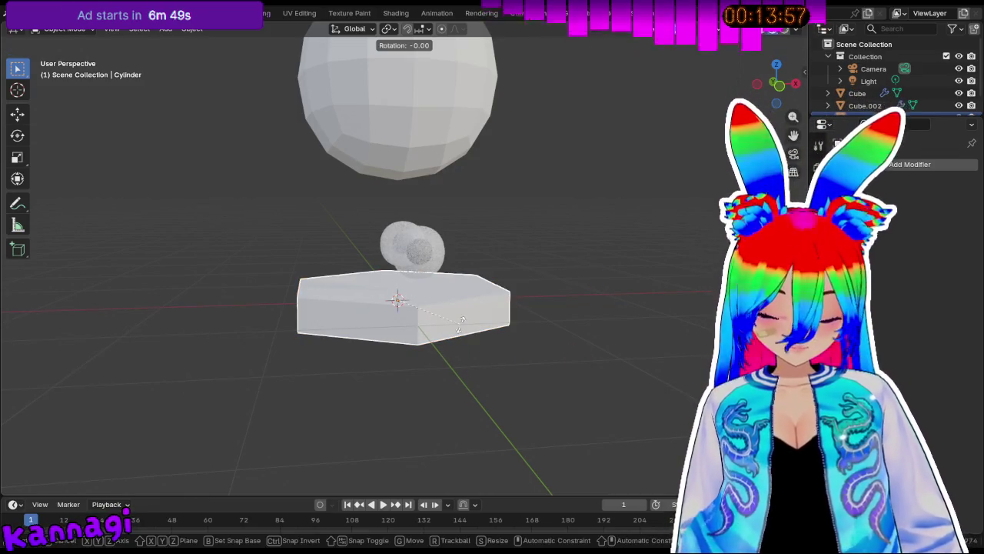
Rotate the hexagonal slab 90° to stand it upright.
type("90")
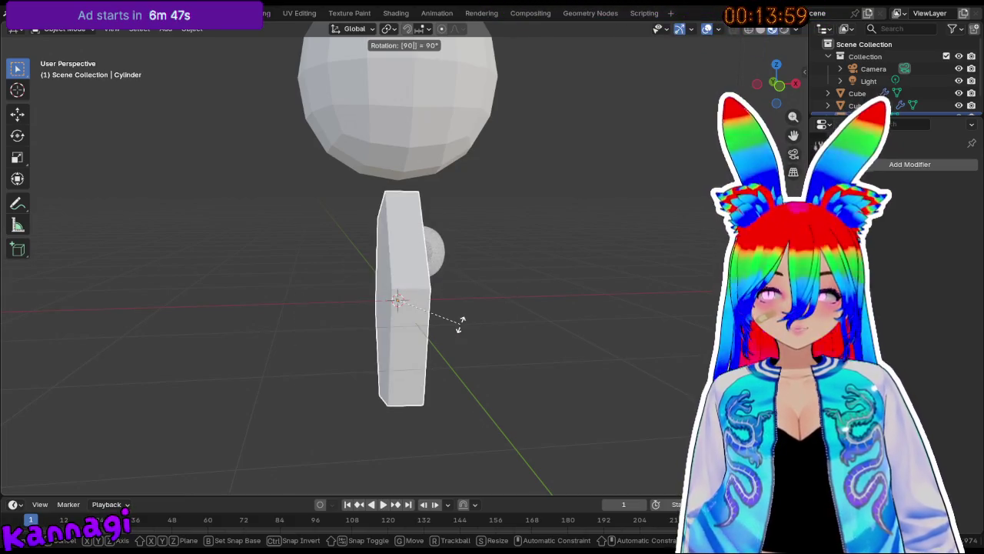
key("Return")
mouse_move(510, 344)
middle_mouse_down()
mouse_move(385, 213)
mouse_move(391, 193)
mouse_move(439, 259)
mouse_move(345, 259)
mouse_move(334, 247)
middle_mouse_up()
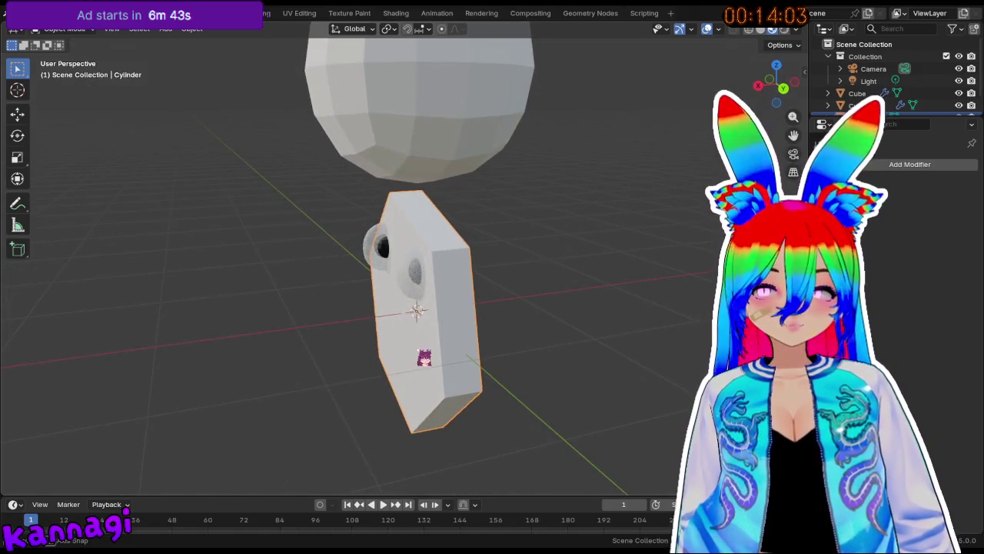
middle_click_drag(423, 359, 518, 325)
Try further slab rotations, then cancel and undo them.
key("r")
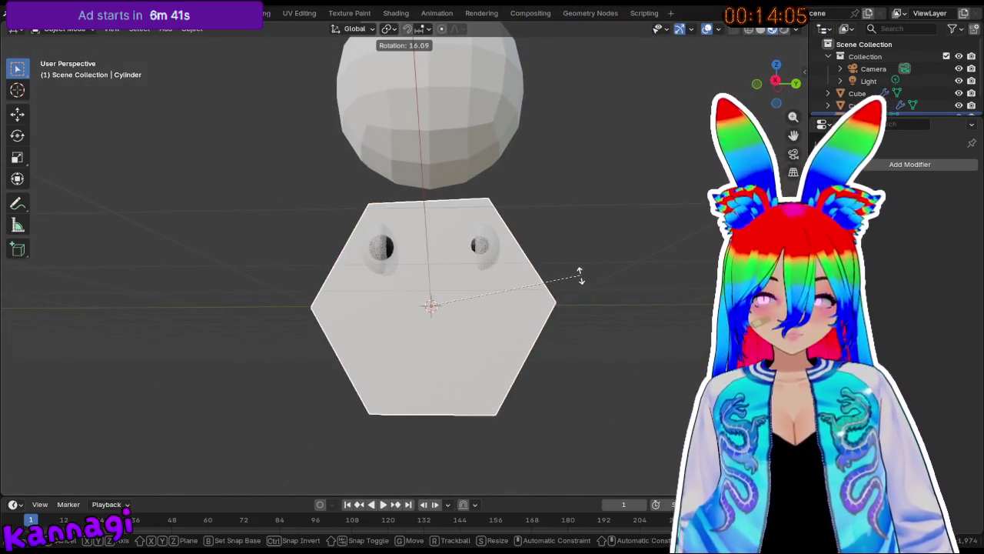
left_click(580, 276)
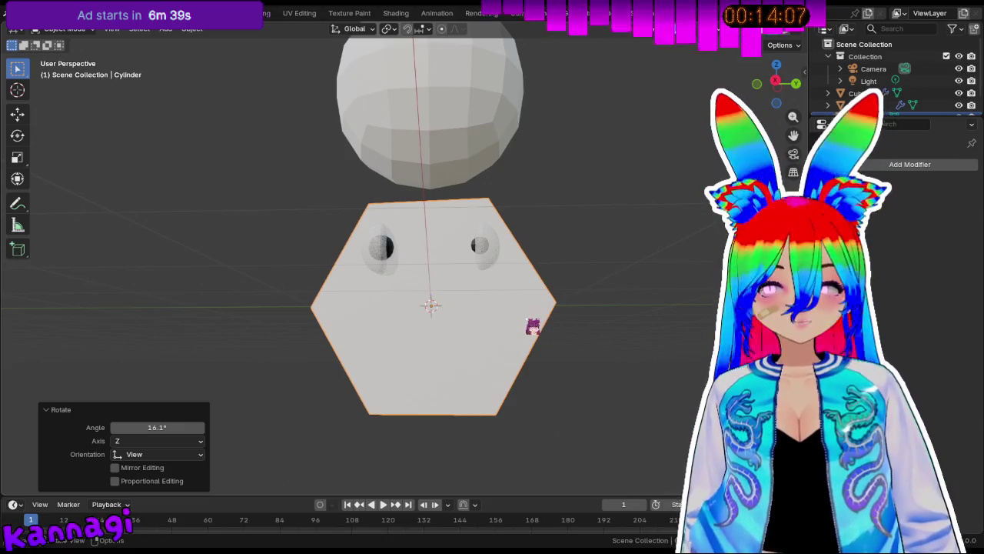
type("r30")
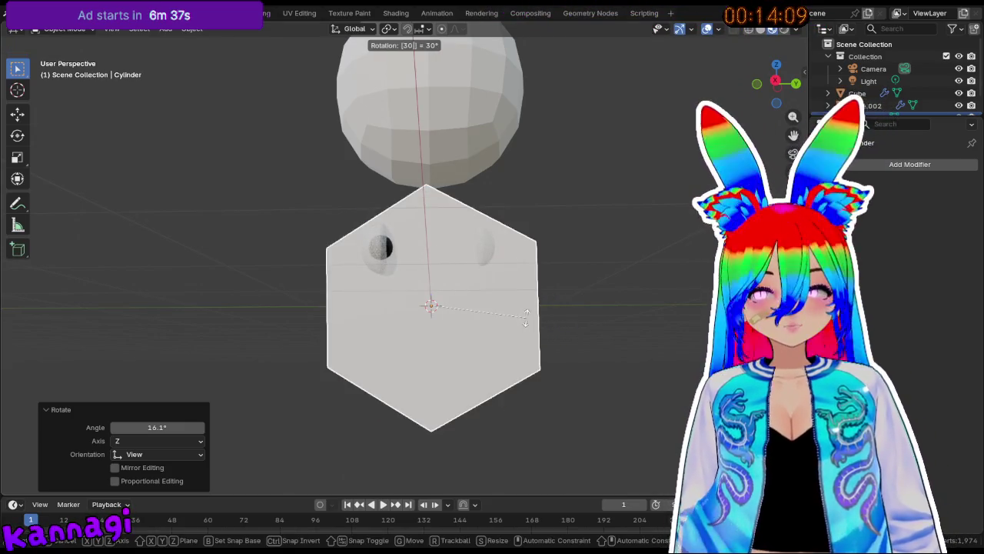
type("3")
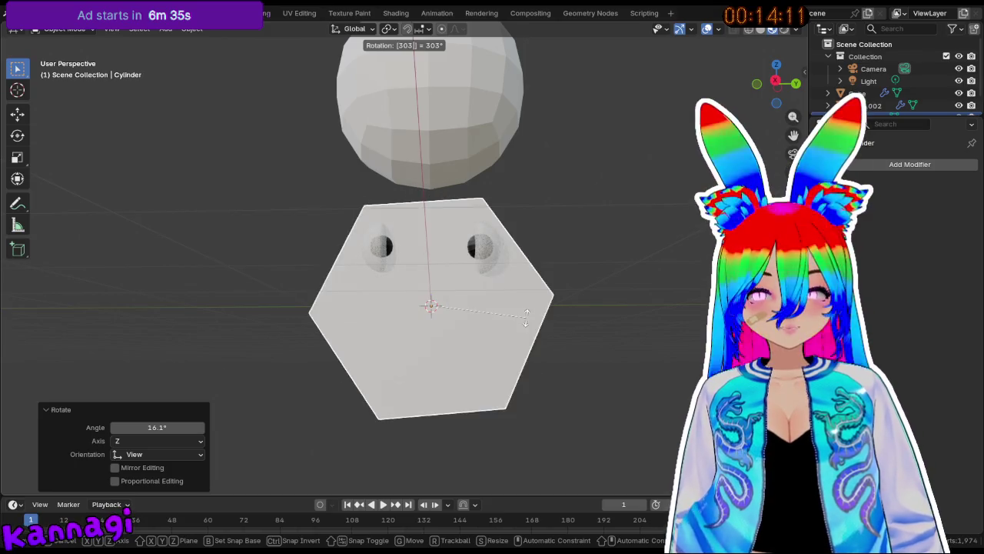
type("90")
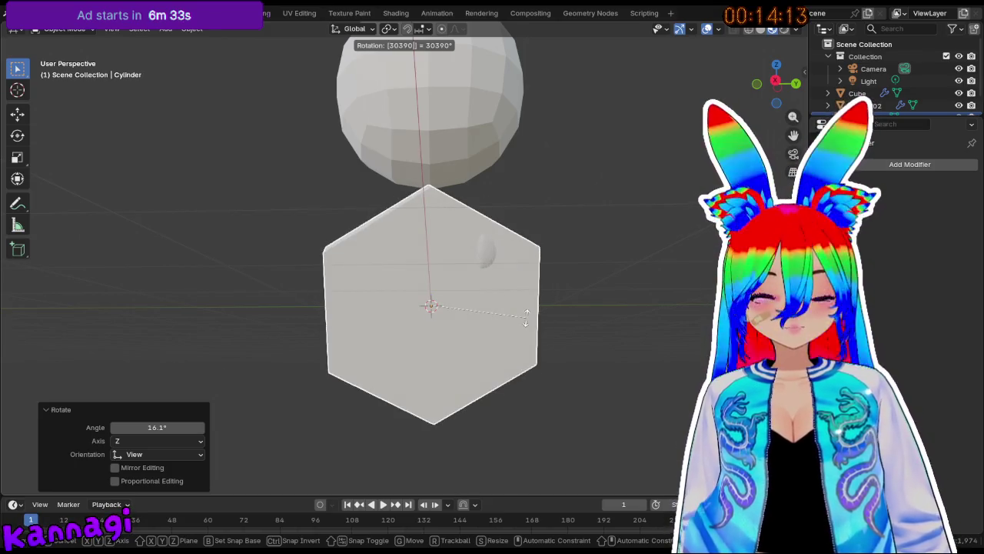
type("zz")
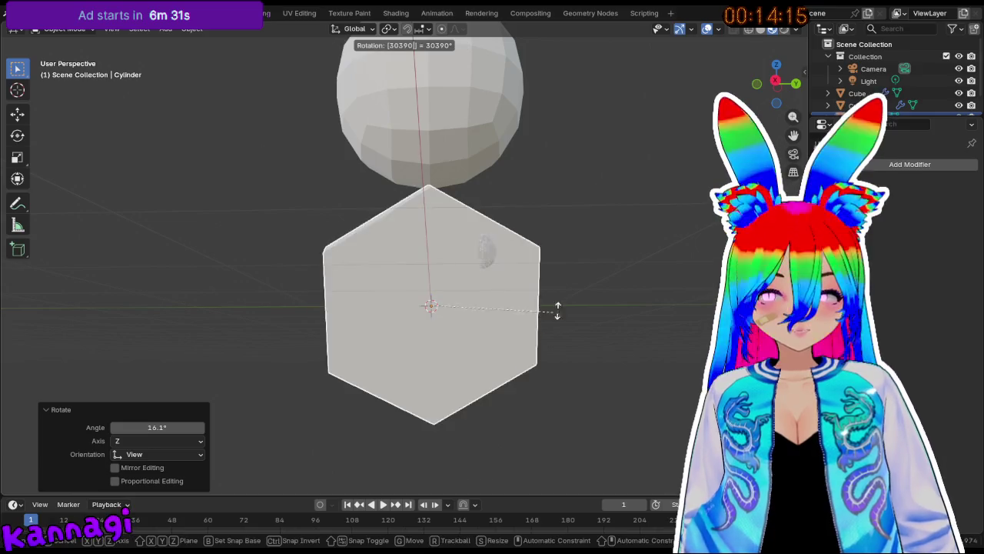
key("Return")
middle_click_drag(593, 270, 472, 307)
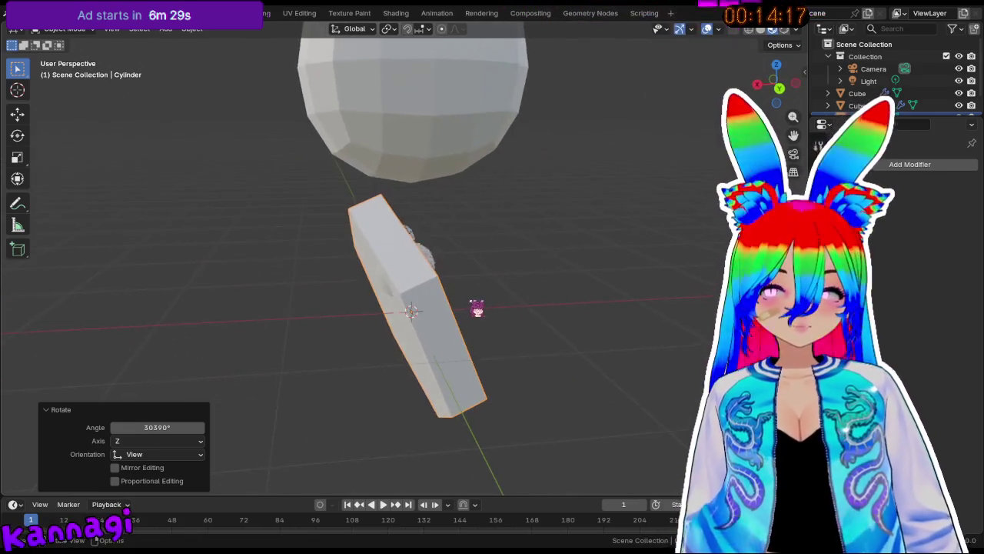
type("r90")
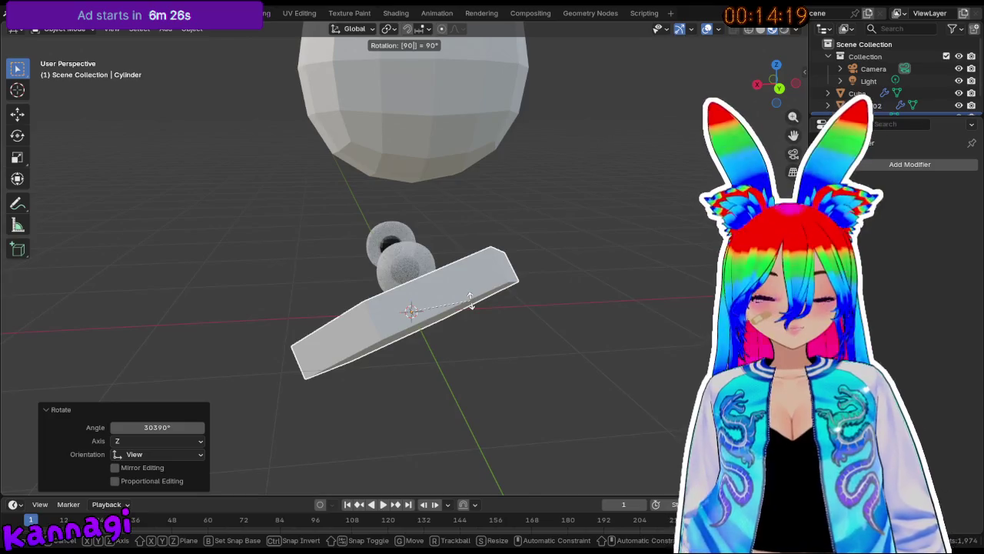
type("x")
key("Escape")
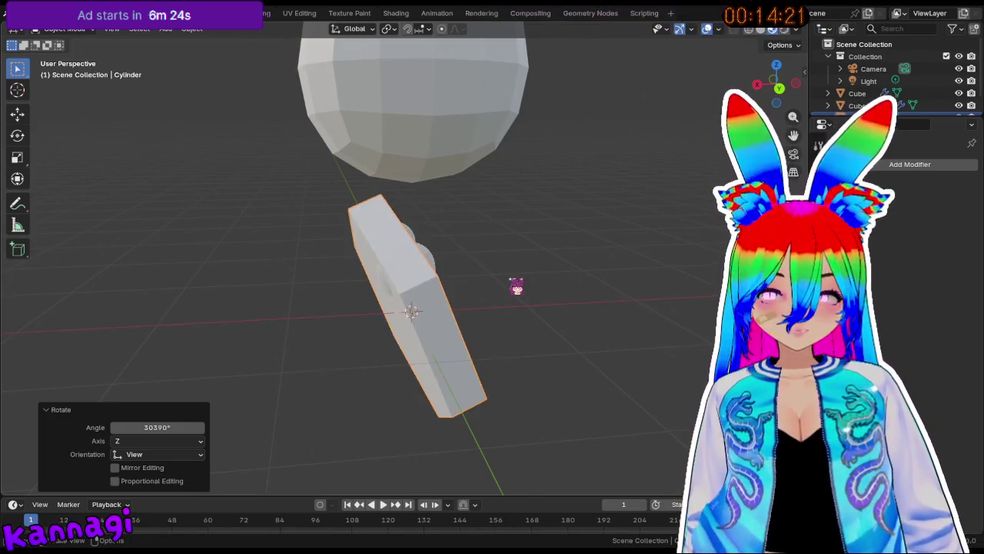
key("ctrl+z")
Try a 13.7° slab rotation, check orthographic front views, and undo it.
mouse_move(516, 287)
middle_mouse_down()
mouse_move(451, 290)
mouse_move(577, 255)
middle_mouse_up()
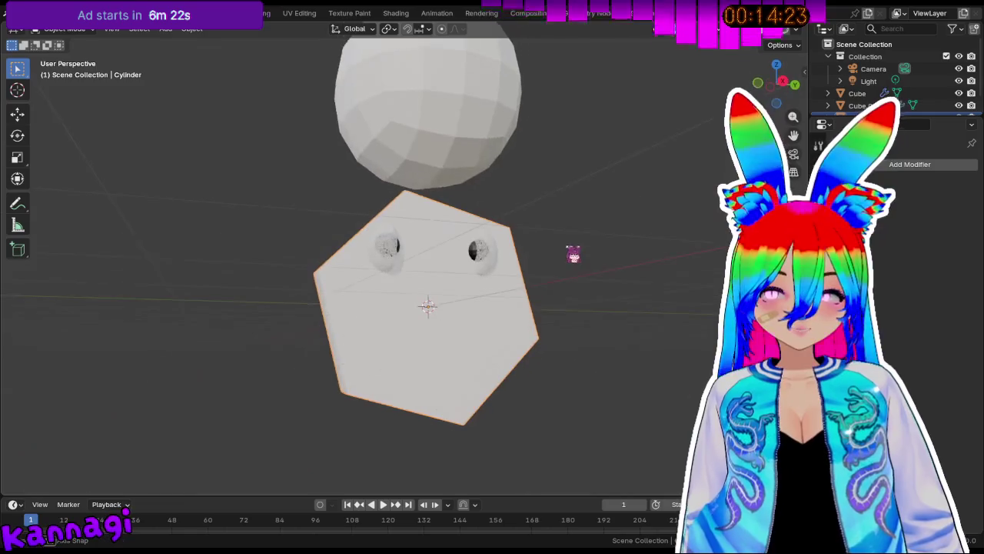
key("r")
left_click(565, 273)
mouse_move(453, 275)
middle_mouse_down()
mouse_move(389, 297)
mouse_move(311, 285)
mouse_move(577, 318)
mouse_move(529, 310)
middle_mouse_up()
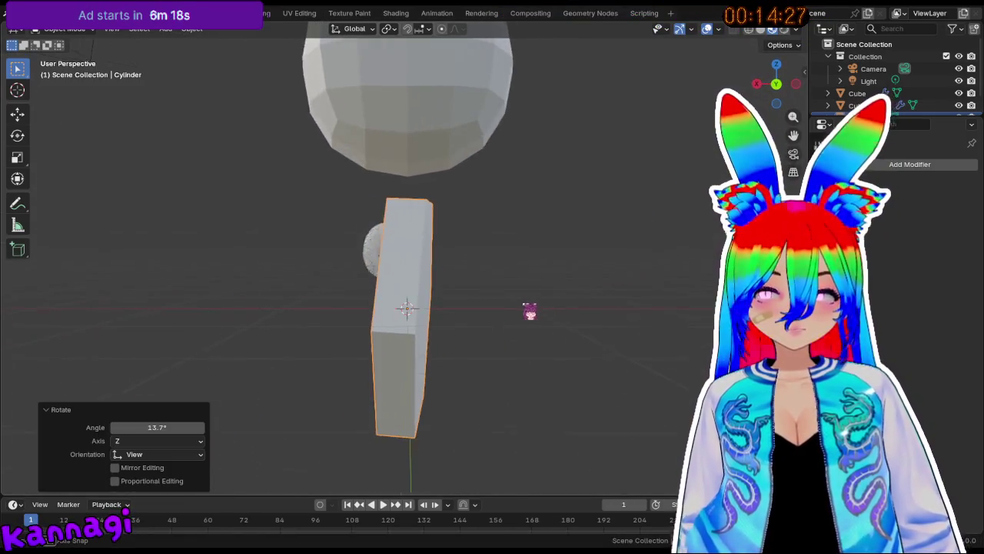
key("KP_5")
key("KP_3")
key("KP_1")
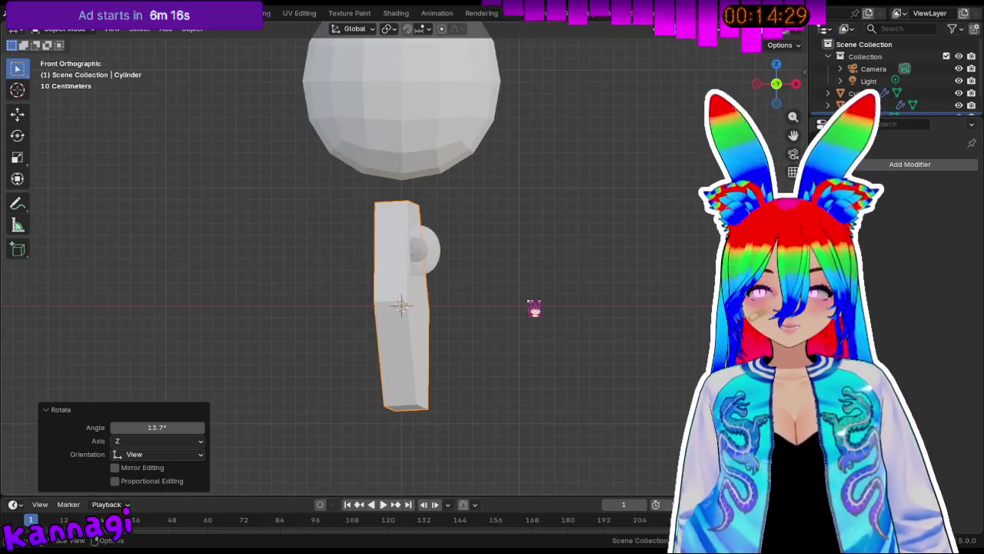
key("ctrl+z")
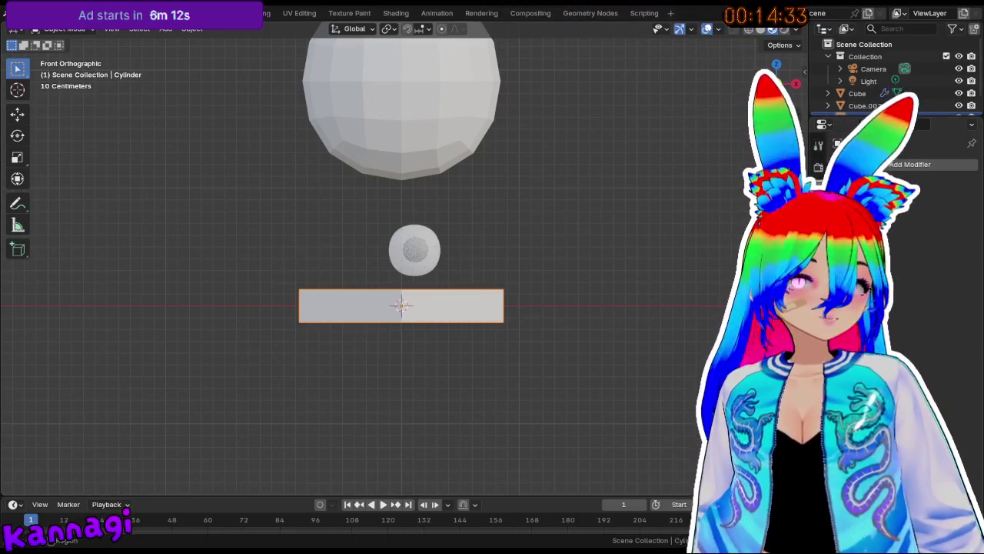
Set the cylinder's Y rotation to 90° in Object properties.
left_click(818, 198)
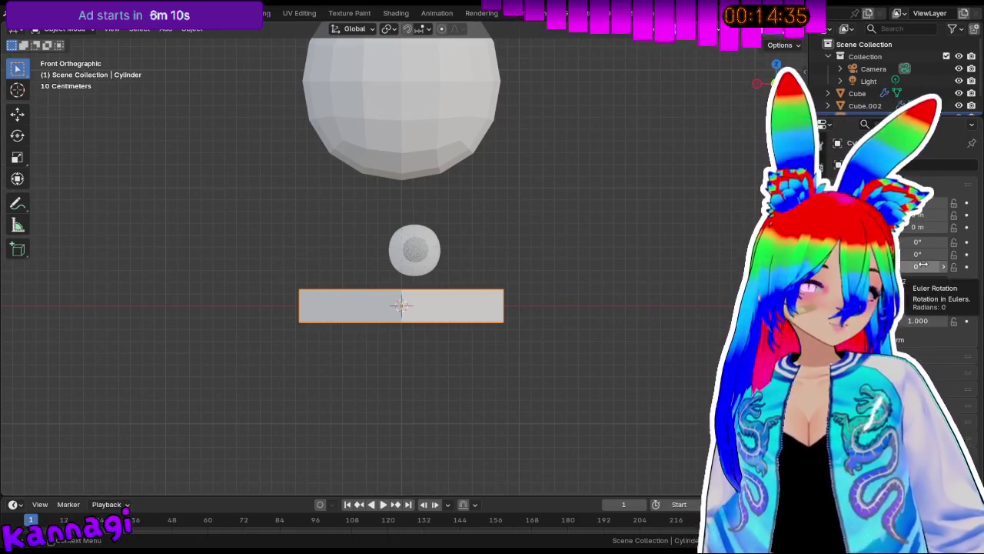
left_click(924, 264)
left_click(927, 253)
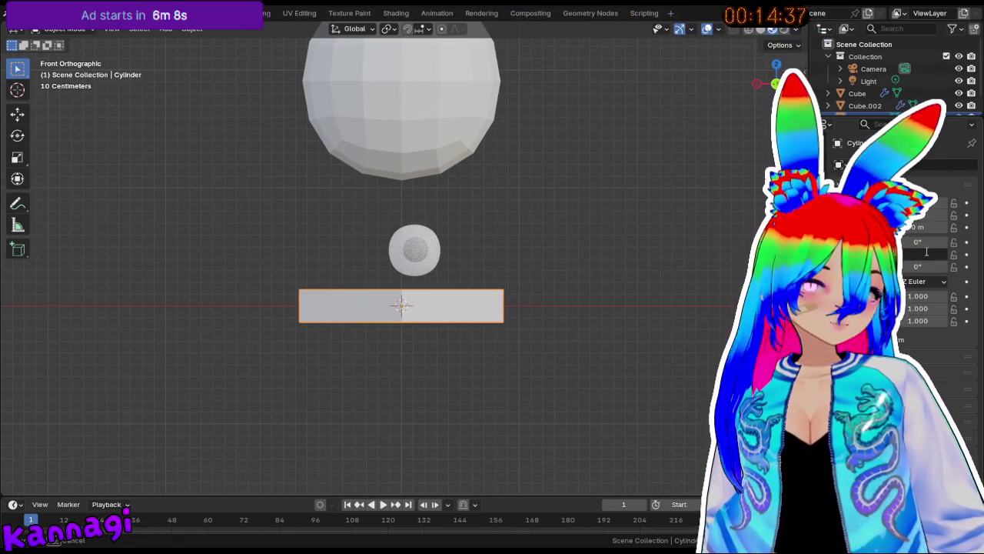
type("90")
key("Return")
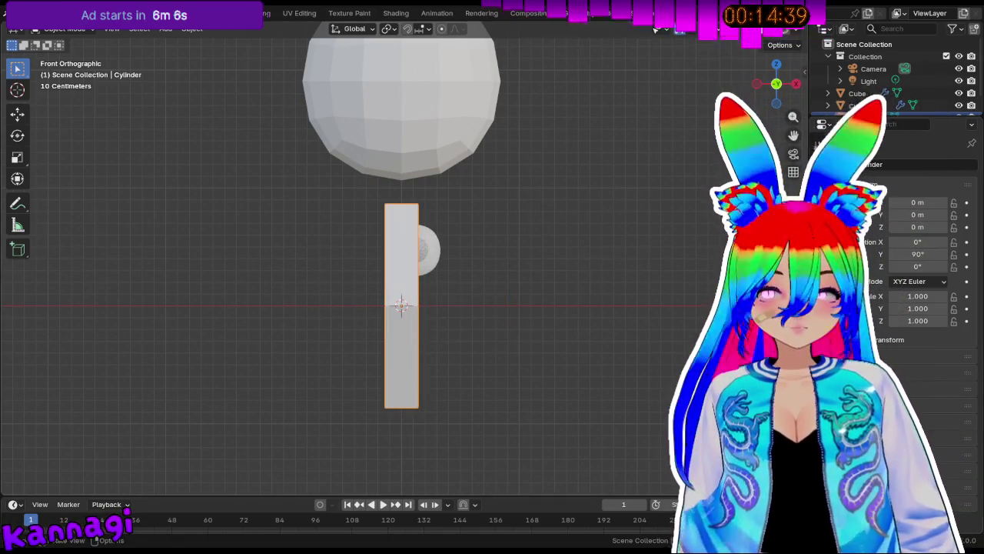
Raise the cylinder 0.85682 m on Z and delete the large sphere.
key("g")
key("z")
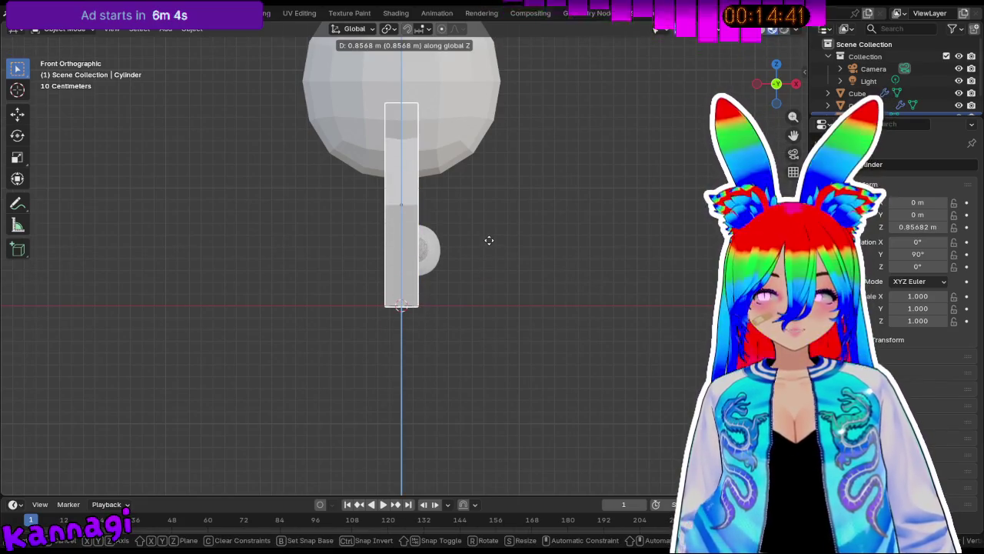
left_click(487, 237)
left_click(443, 98)
key("Delete")
left_click(438, 259)
mouse_move(439, 259)
middle_mouse_down()
mouse_move(336, 171)
mouse_move(187, 174)
mouse_move(494, 217)
middle_mouse_up()
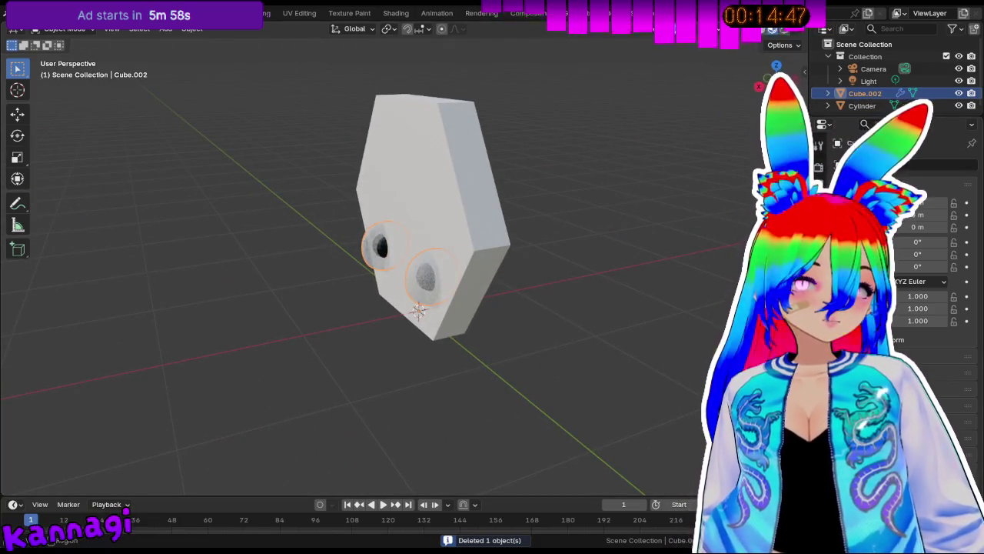
Try mirroring the eye along Z instead of X, then restore X.
left_click(928, 226)
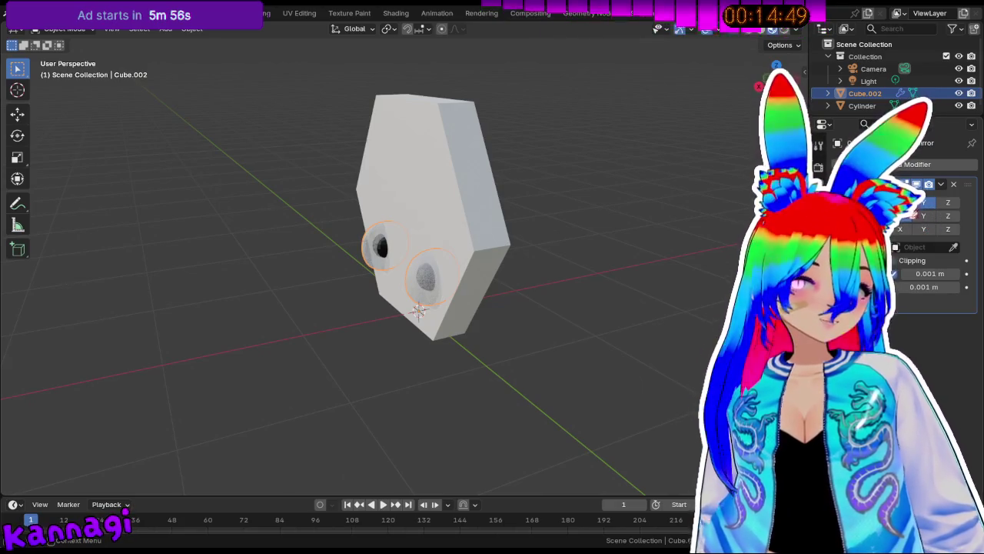
mouse_move(584, 216)
middle_mouse_down()
mouse_move(497, 213)
mouse_move(599, 214)
middle_mouse_up()
left_click(900, 202)
left_click(949, 202)
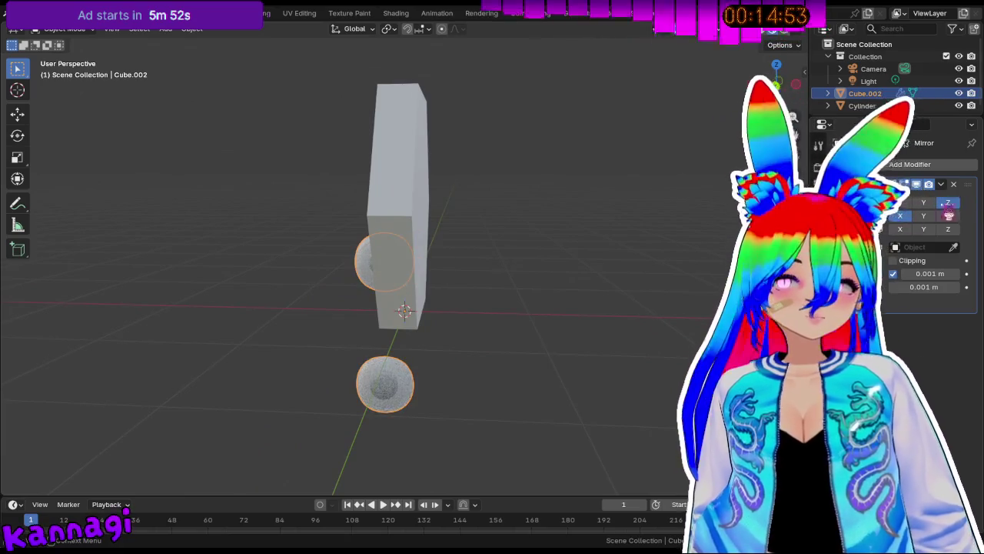
middle_click_drag(462, 230, 341, 244)
left_click(949, 202)
left_click(900, 202)
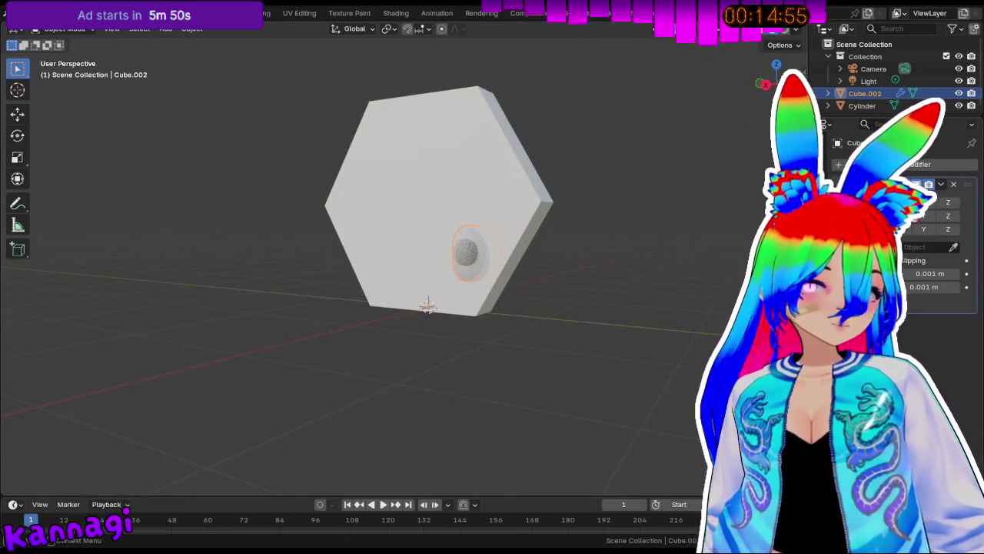
mouse_move(457, 246)
middle_mouse_down()
mouse_move(400, 240)
mouse_move(411, 219)
mouse_move(230, 233)
mouse_move(411, 233)
middle_mouse_up()
scroll(397, 235, "up", 2)
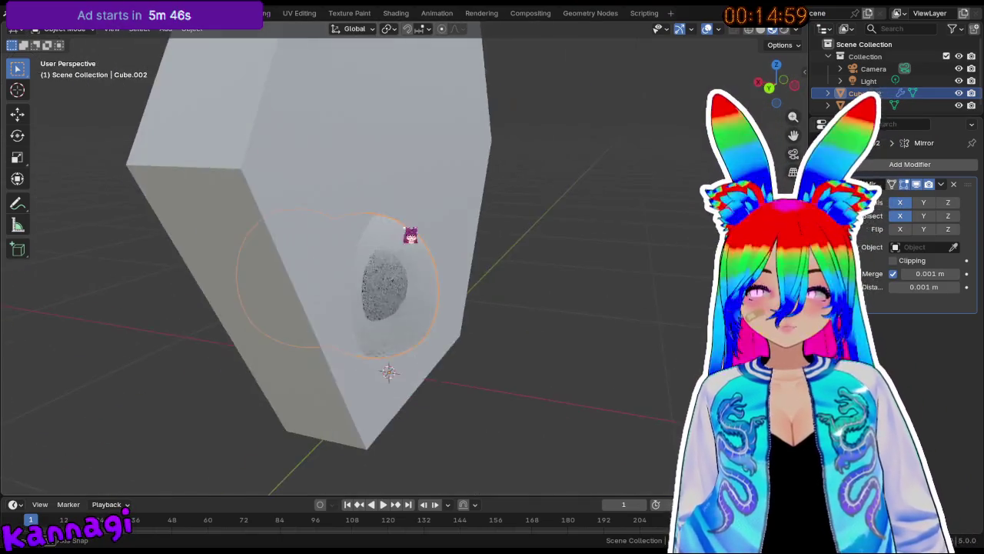
Remove the eye's Mirror modifier and raise the eye 0.46572 m on Z.
left_click(955, 188)
mouse_move(636, 249)
middle_mouse_down()
mouse_move(448, 275)
mouse_move(493, 256)
middle_mouse_up()
key("g")
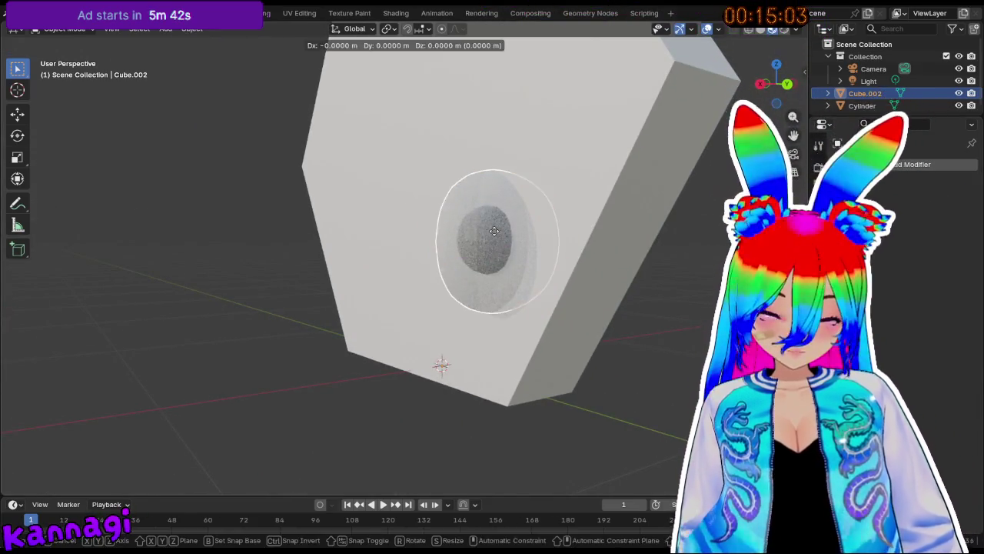
key("z")
left_click(484, 86)
mouse_move(484, 86)
middle_mouse_down()
mouse_move(588, 166)
mouse_move(626, 209)
mouse_move(741, 227)
middle_mouse_up()
Start moving and rotating the eye, cancel, then select the hexagon.
key("g")
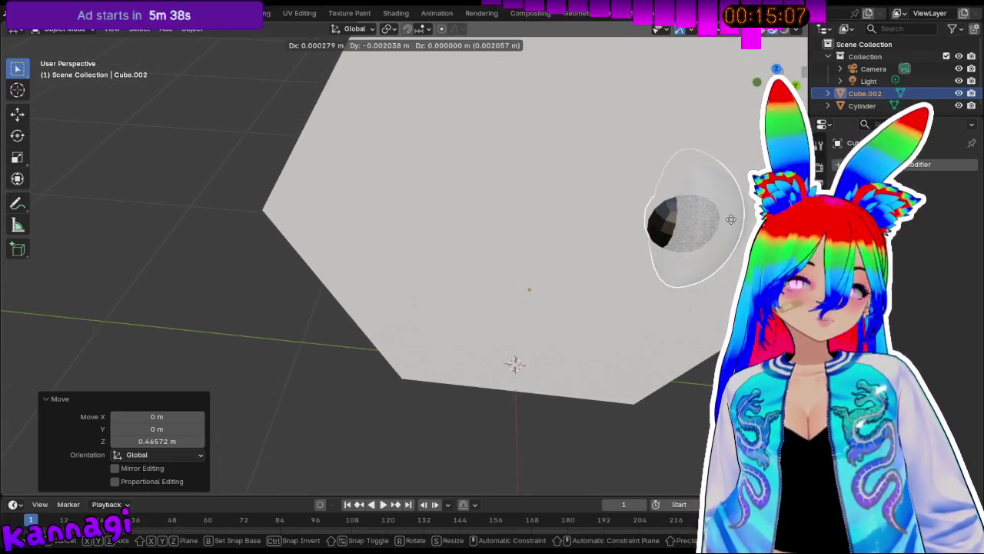
key("r")
key("Escape")
left_click(506, 231)
middle_click_drag(505, 231, 439, 231)
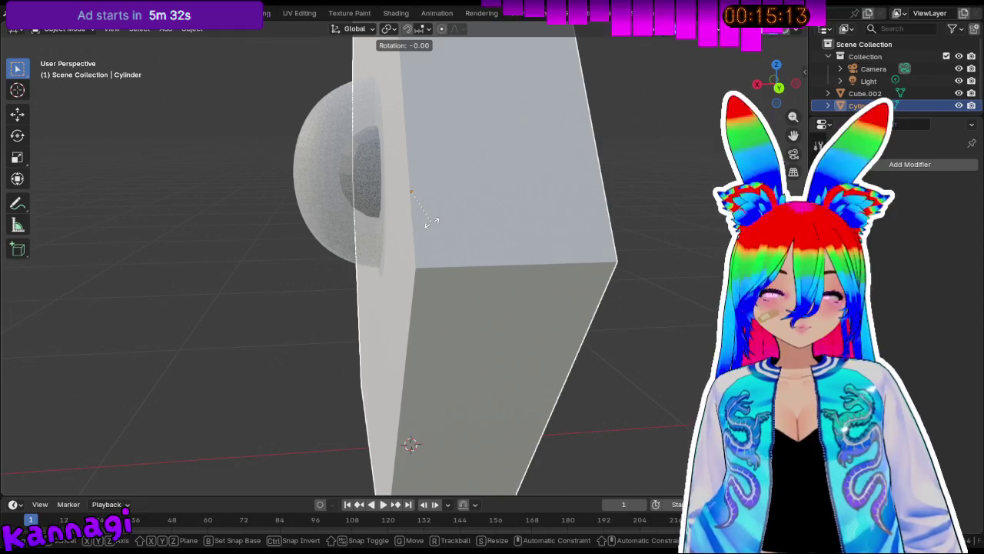
Turn the hexagon 90° around Z and shift the eye along Y.
type("z")
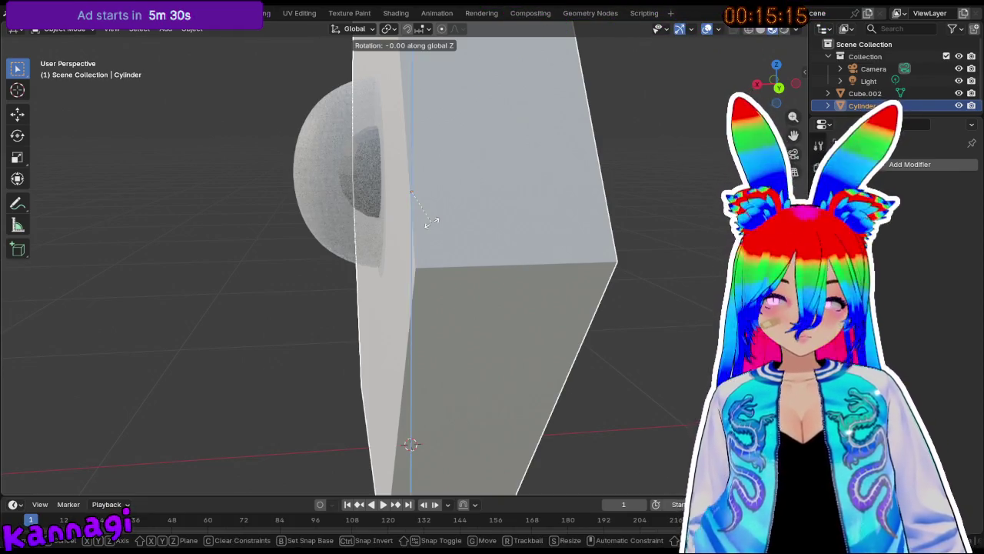
type("90")
key("Return")
mouse_move(508, 213)
middle_mouse_down()
mouse_move(390, 153)
mouse_move(116, 208)
mouse_move(154, 159)
mouse_move(365, 202)
mouse_move(466, 198)
mouse_move(451, 208)
middle_mouse_up()
left_click(438, 206)
key("g")
key("y")
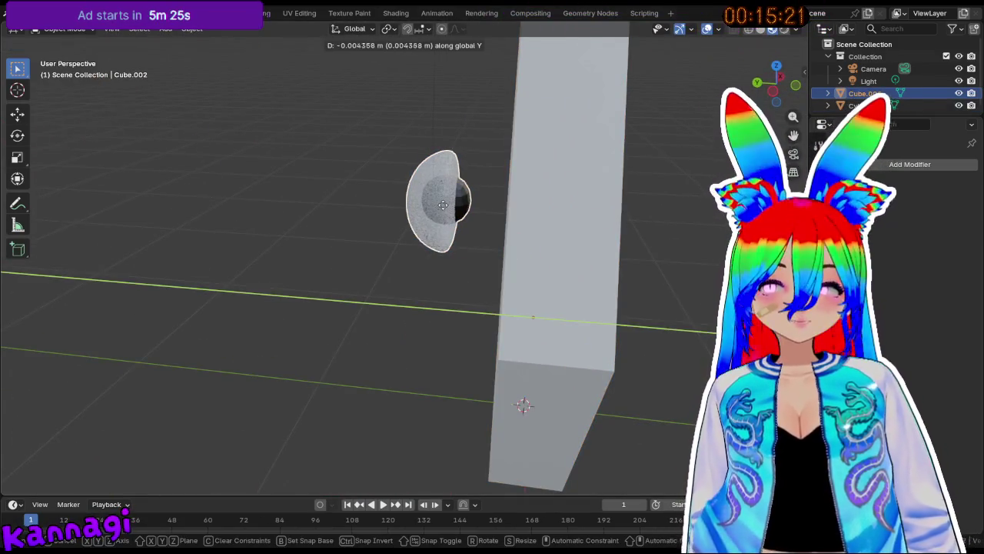
left_click(463, 220)
Raise the eye 0.43747 m on Z and nudge it sideways along Y.
mouse_move(464, 220)
middle_mouse_down()
mouse_move(499, 195)
mouse_move(631, 184)
mouse_move(561, 192)
middle_mouse_up()
key("g")
key("z")
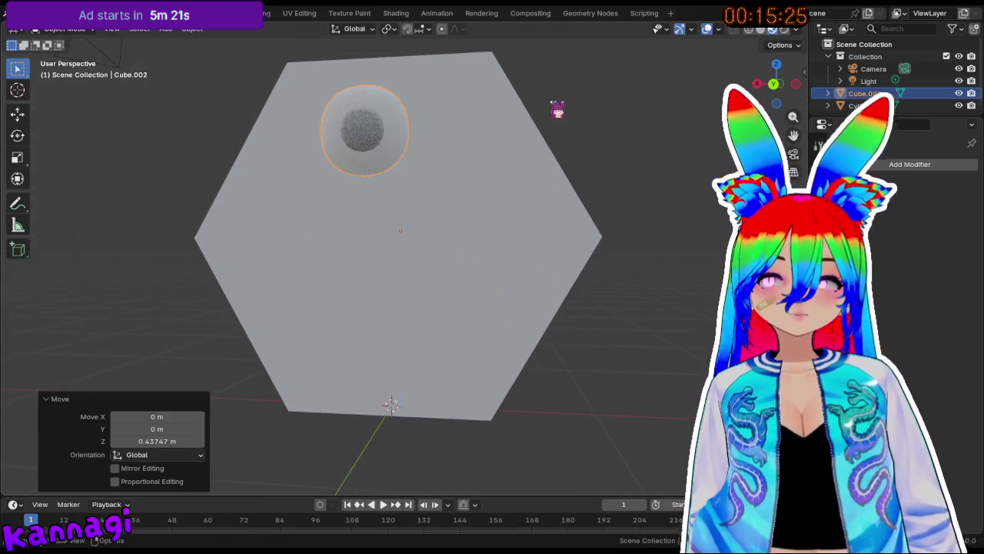
left_click(549, 100)
key("g")
key("y")
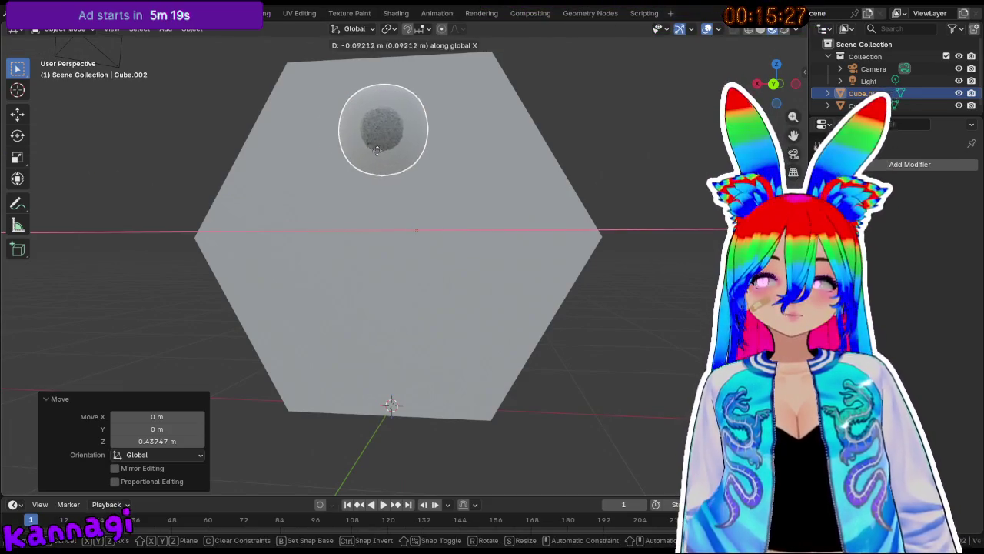
left_click(400, 165)
Enter Edit Mode on the hexagon with all vertices deselected, viewed head-on.
left_click(688, 236)
middle_click_drag(689, 236, 577, 258)
left_click(503, 235)
key("Tab")
key("alt+a")
key("KP_1")
mouse_move(508, 226)
middle_mouse_down()
mouse_move(347, 186)
mouse_move(427, 205)
middle_mouse_up()
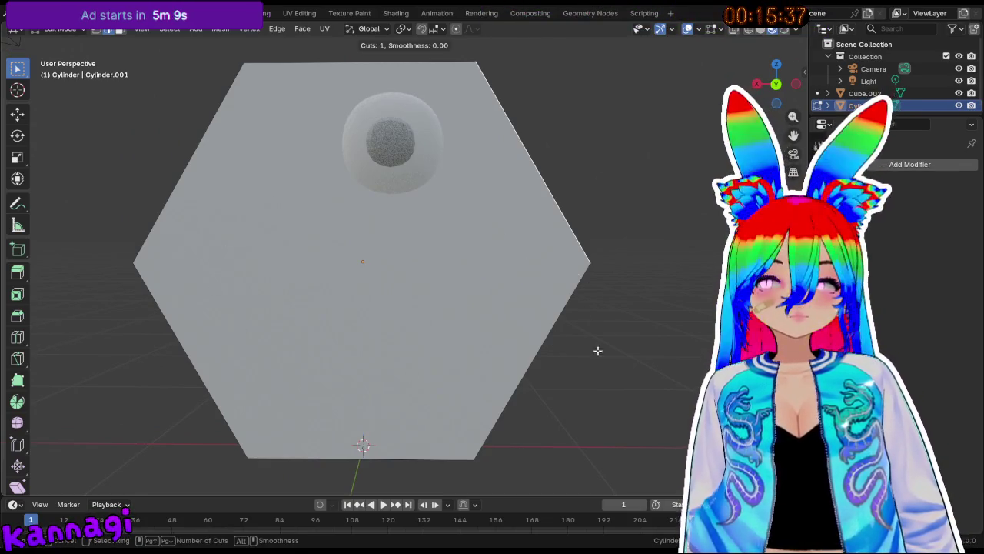
key("Escape")
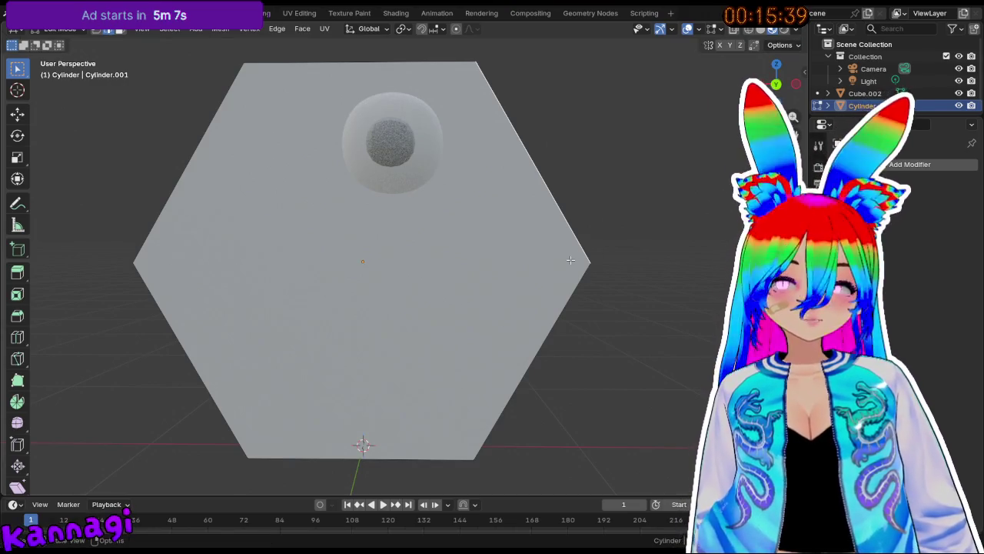
key("Tab")
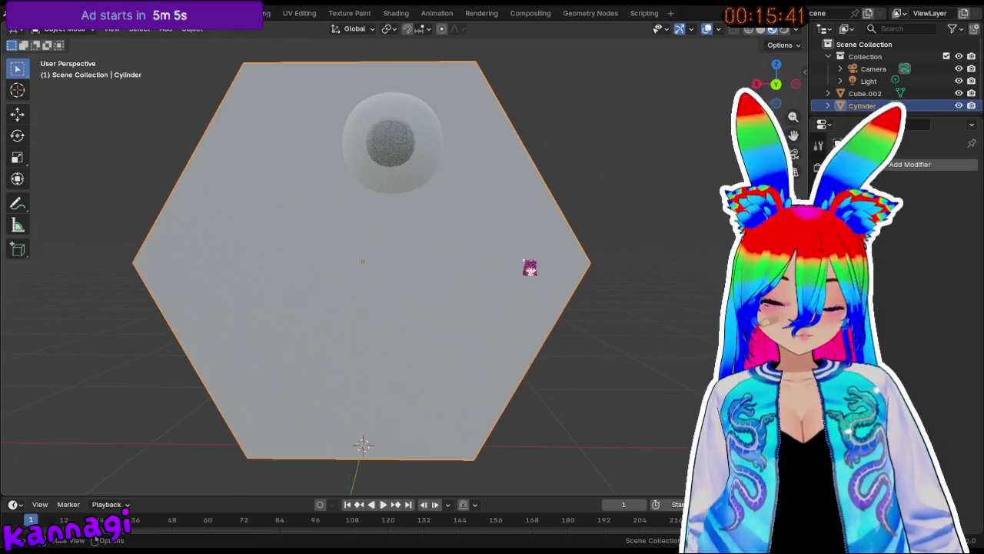
key("i")
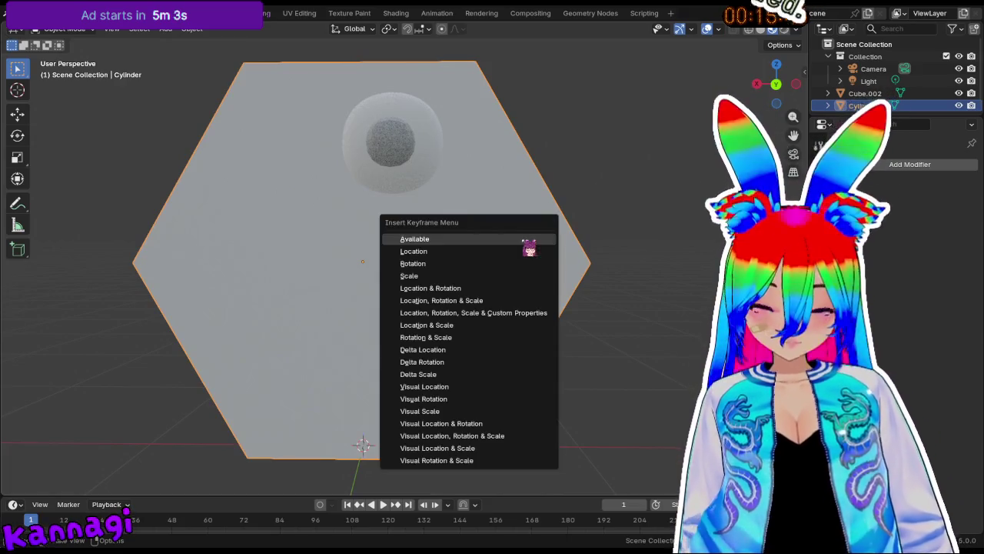
key("Escape")
key("Tab")
key("k")
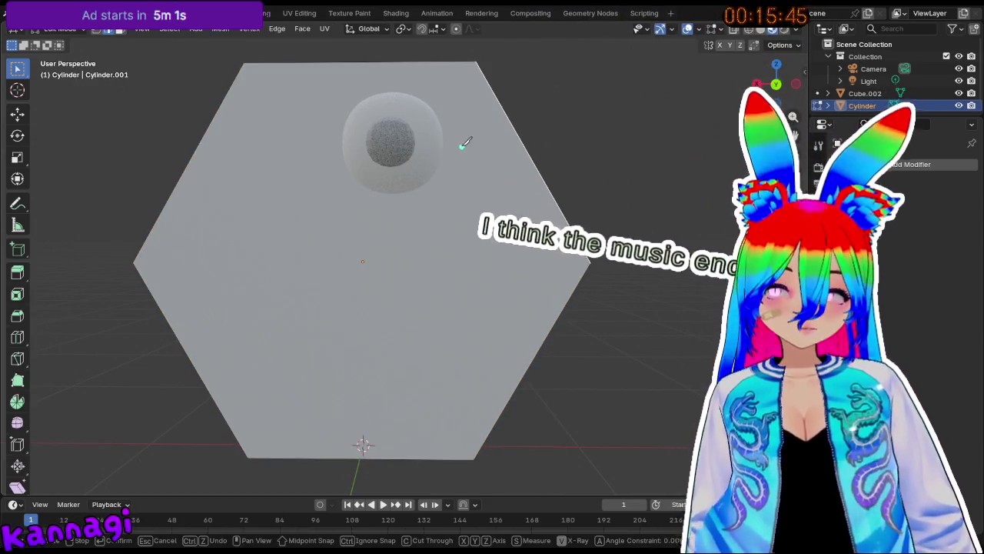
left_click(475, 61)
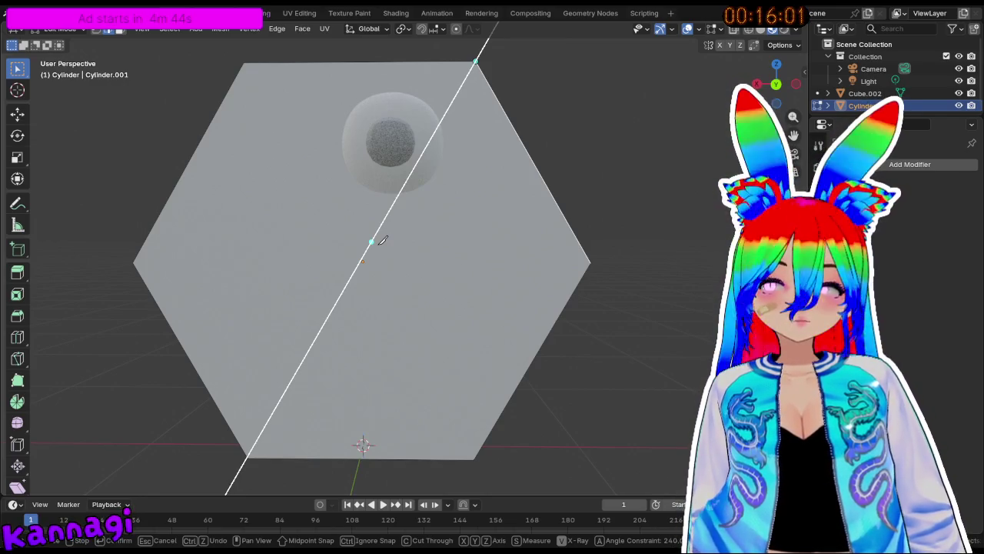
key("Escape")
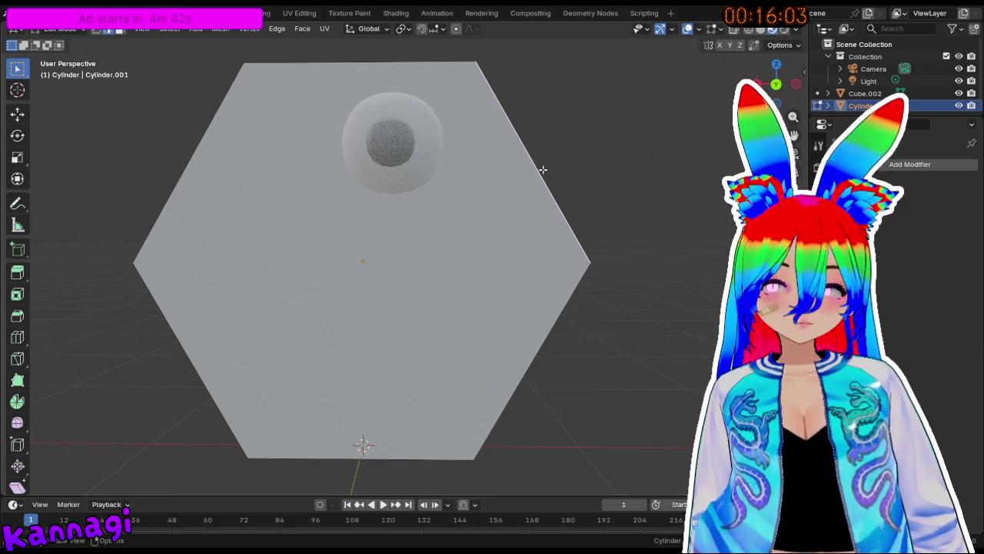
left_click(527, 163)
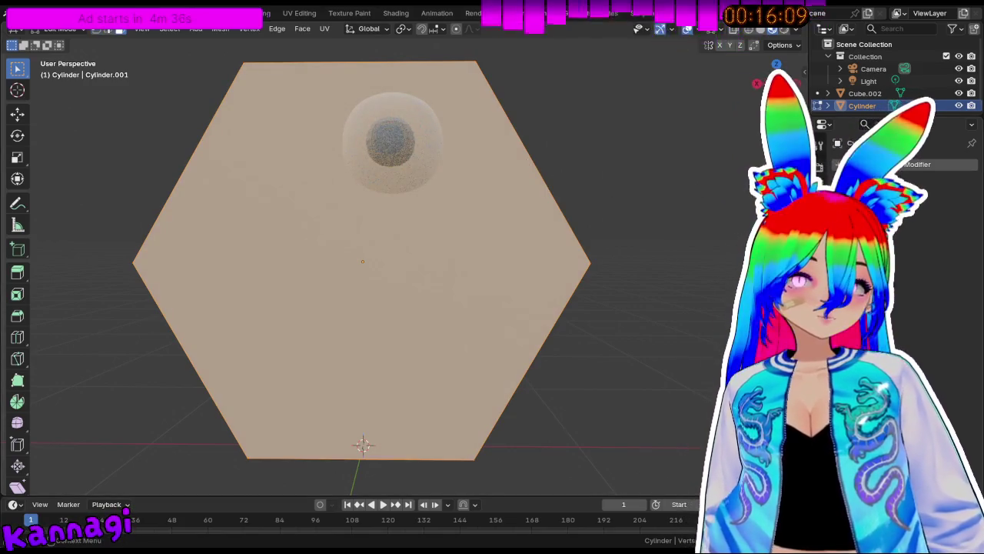
Back in Object Mode, add level-2 subdivision and stretch the body 2.652 along Y.
key("Tab")
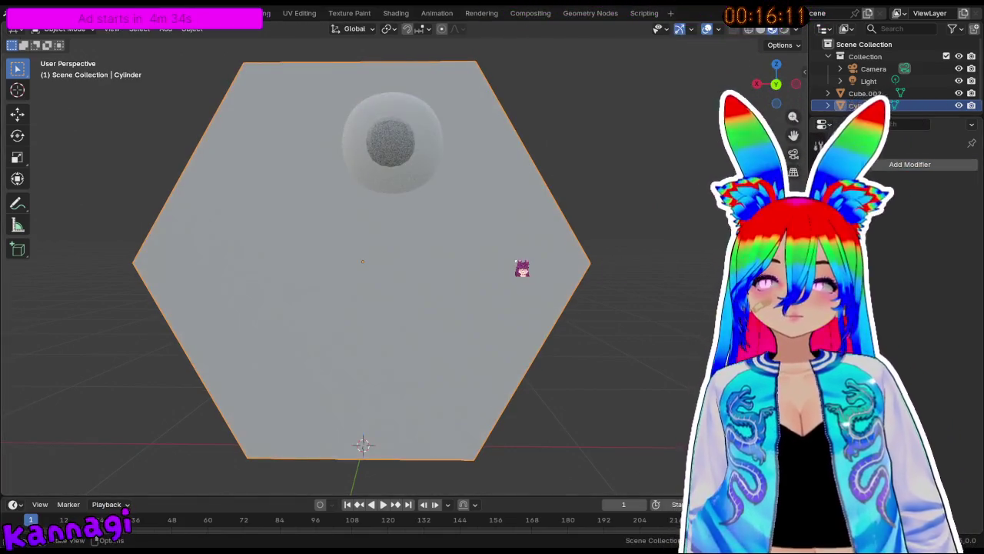
key("ctrl+2")
mouse_move(520, 268)
middle_mouse_down()
mouse_move(451, 264)
mouse_move(477, 252)
mouse_move(426, 244)
mouse_move(566, 238)
middle_mouse_up()
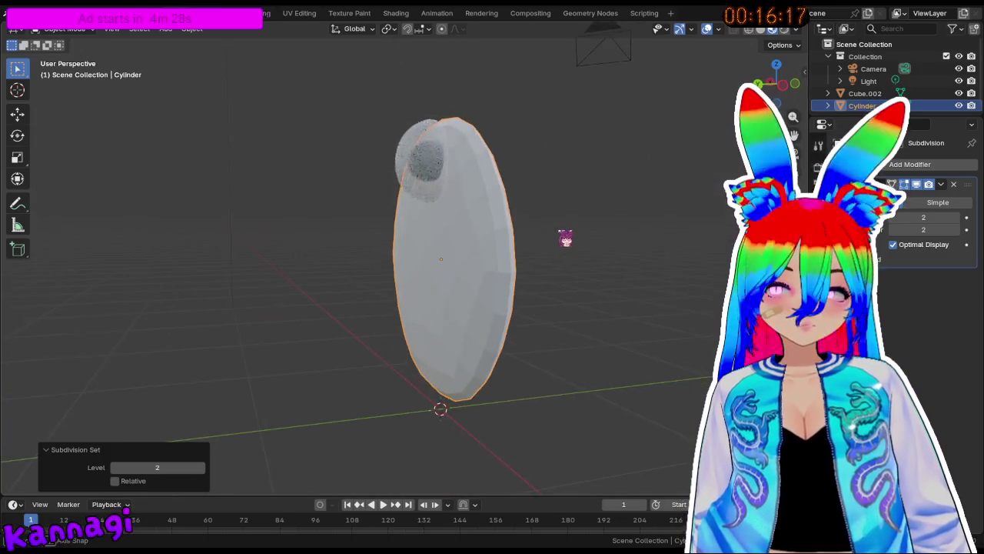
key("s")
key("x")
key("y")
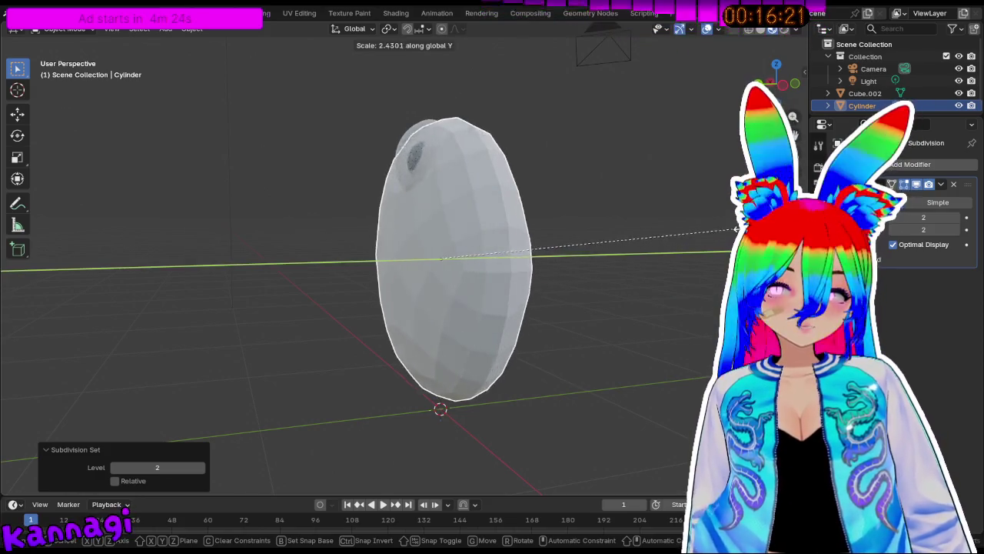
key("Return")
mouse_move(738, 223)
middle_mouse_down()
mouse_move(567, 231)
mouse_move(659, 224)
mouse_move(556, 289)
mouse_move(406, 180)
mouse_move(369, 198)
mouse_move(415, 197)
middle_mouse_up()
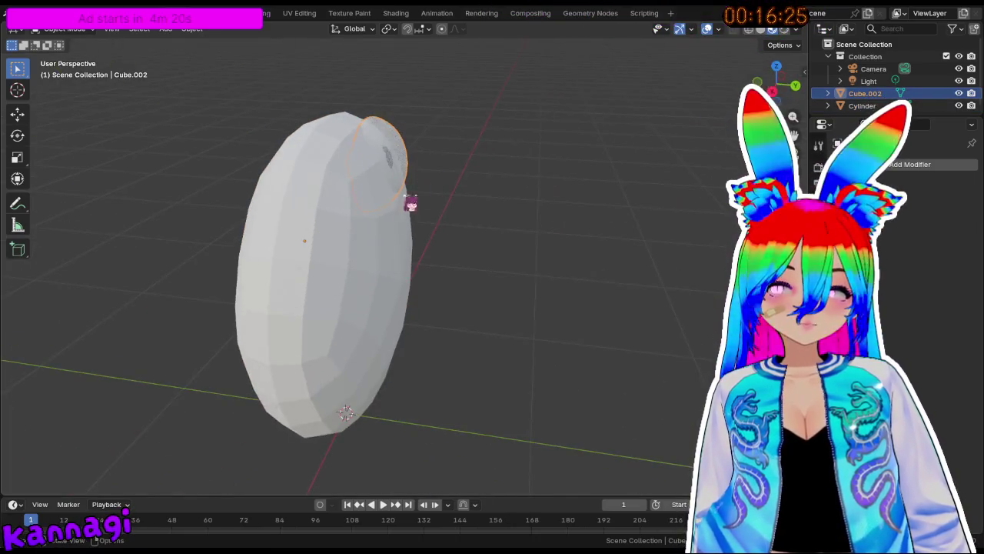
Set the body's Base Color to yellow in Material properties.
left_click(818, 330)
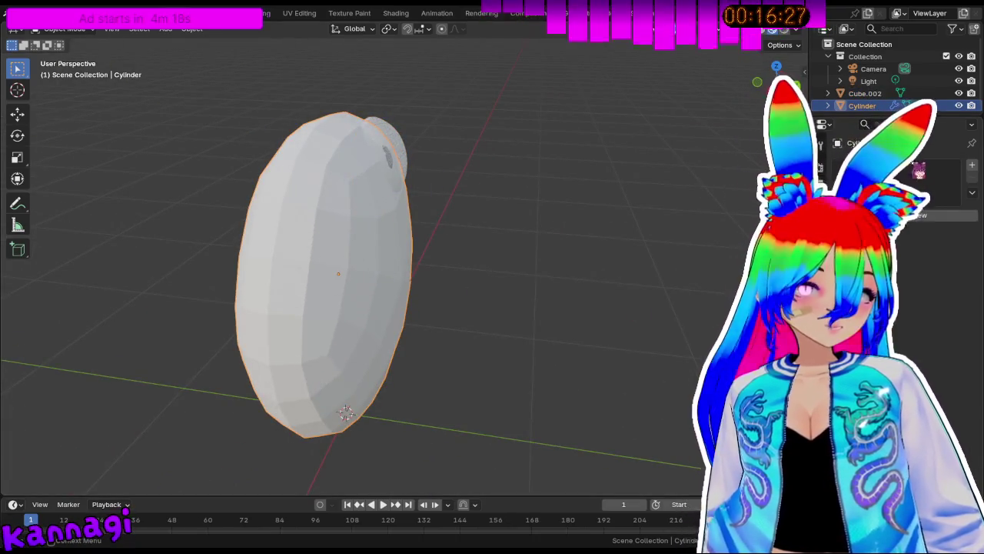
left_click(930, 291)
mouse_move(892, 123)
left_mouse_down()
mouse_move(911, 150)
mouse_move(900, 157)
left_mouse_up()
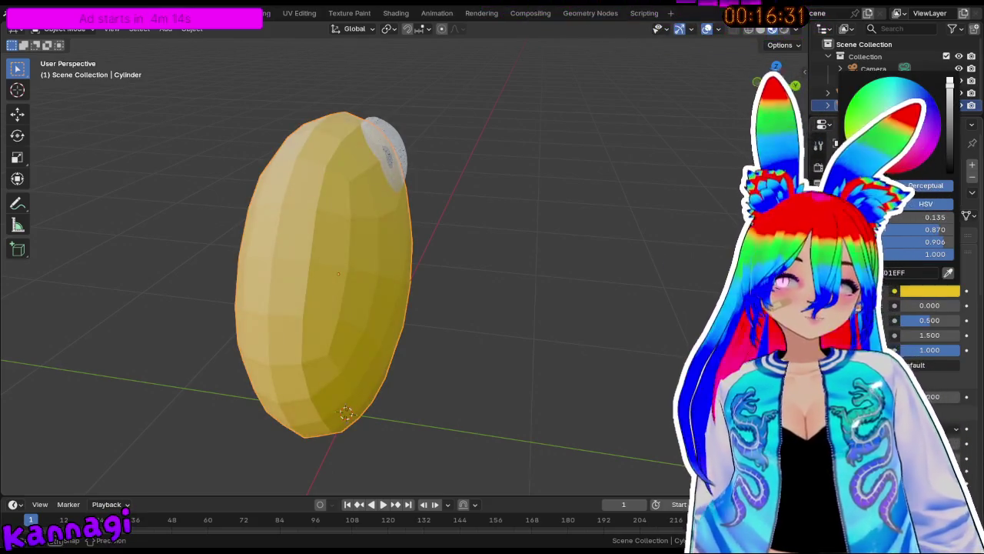
middle_click_drag(510, 213, 356, 179)
middle_click_drag(447, 162, 303, 180)
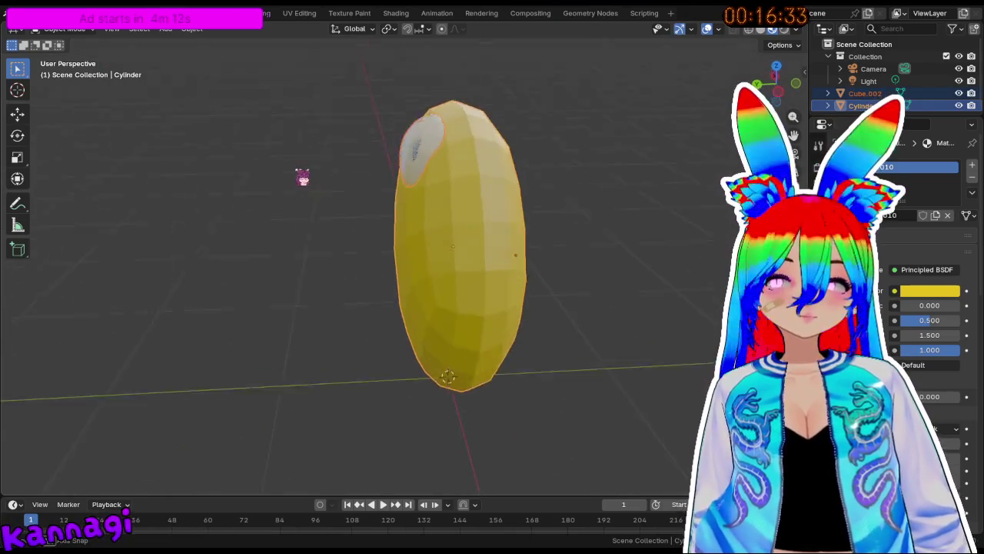
key("x")
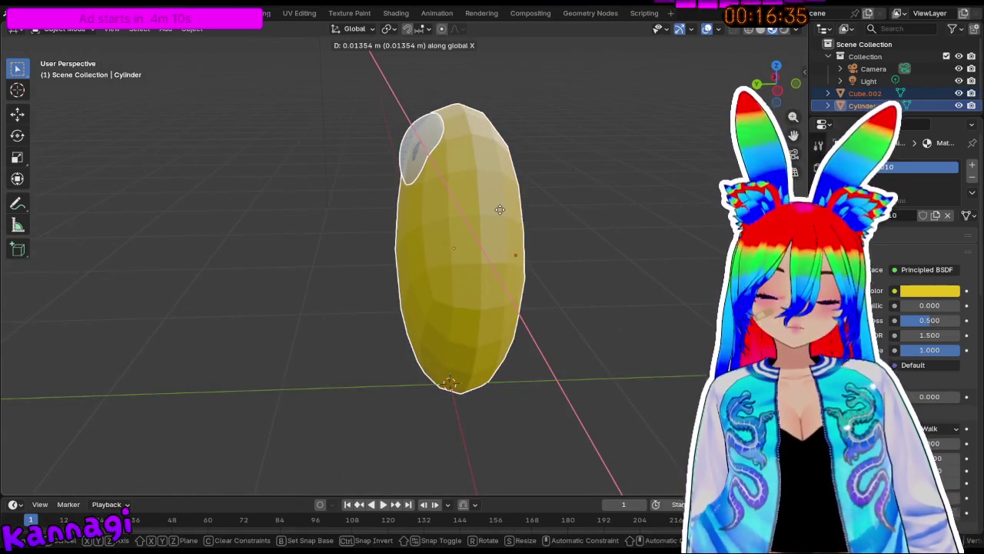
left_click(431, 165)
Select the eye, nudge it along Y, and lower it 0.16847 m on Z.
left_click(417, 156)
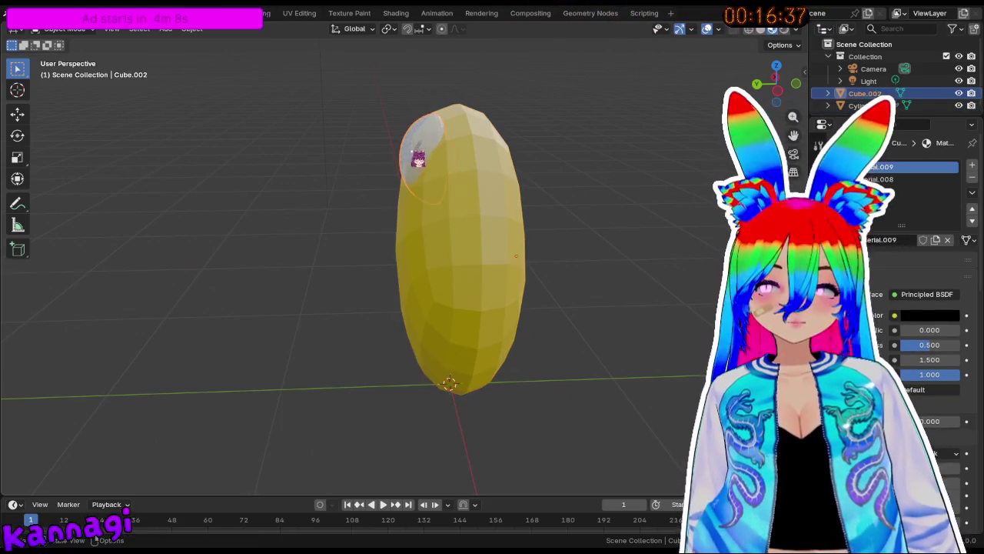
key("g")
key("y")
left_click(406, 163)
key("g")
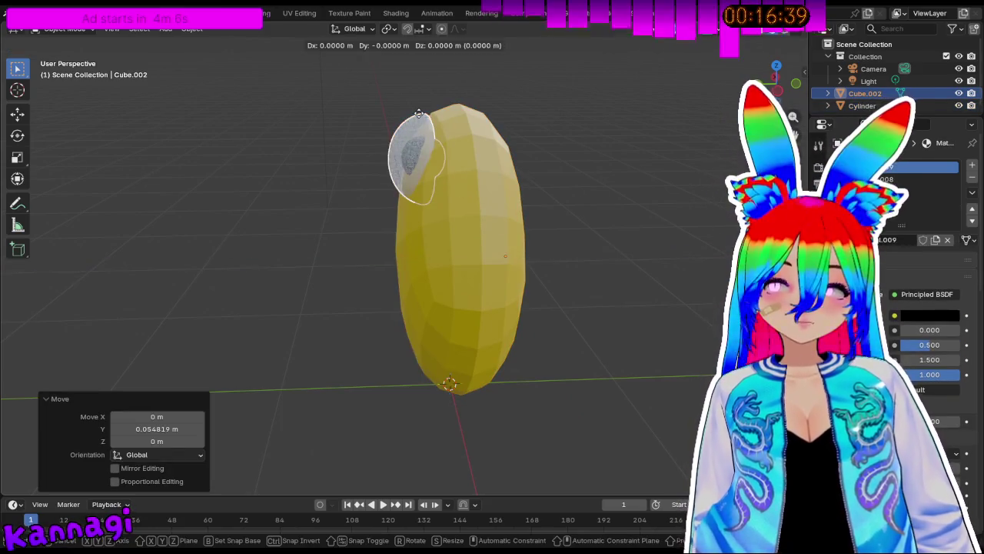
key("z")
left_click(416, 142)
Shift the eye 0.056767 m along Y onto the front of the body.
key("g")
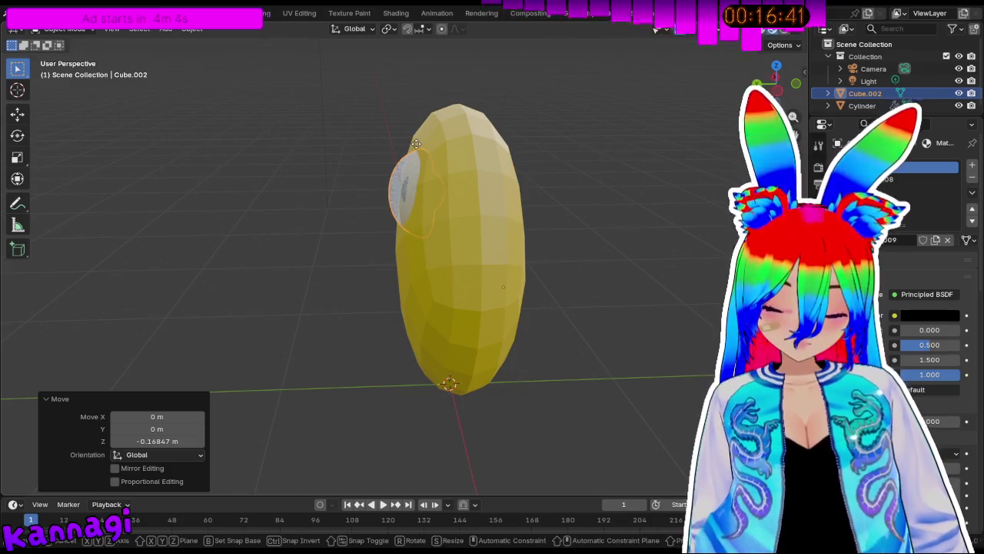
key("y")
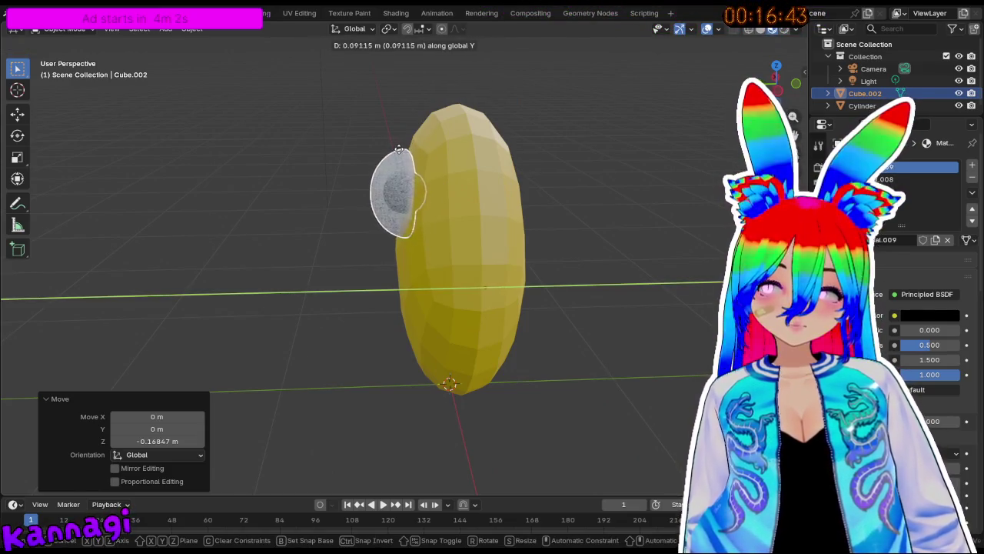
left_click(405, 149)
mouse_move(406, 149)
middle_mouse_down()
mouse_move(362, 164)
mouse_move(492, 154)
mouse_move(418, 193)
mouse_move(360, 164)
mouse_move(446, 288)
mouse_move(469, 267)
mouse_move(486, 278)
middle_mouse_up()
key("Tab")
key("Tab")
Try different viewport levels on the body's Subdivision modifier, then restore the smooth subdivided sphere.
key("alt+h")
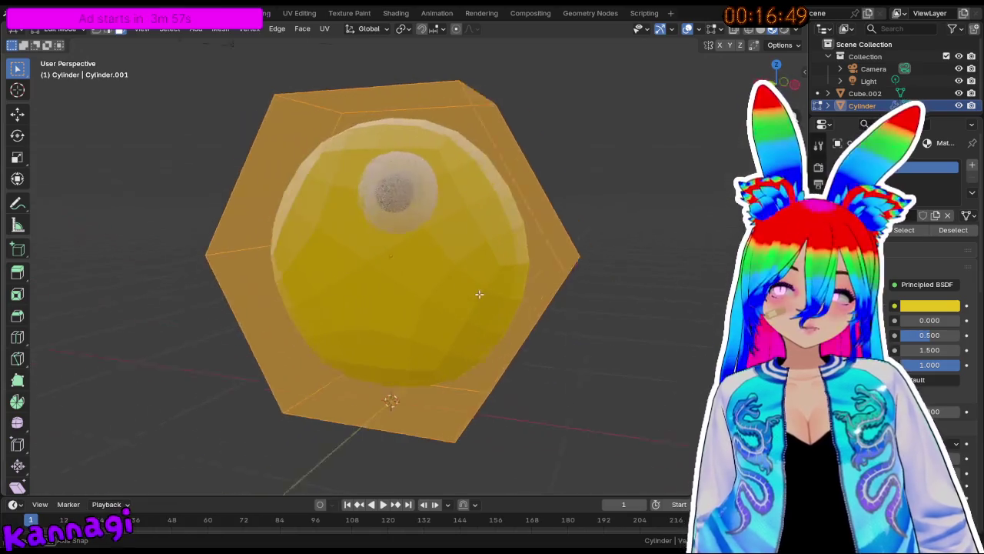
left_click(823, 277)
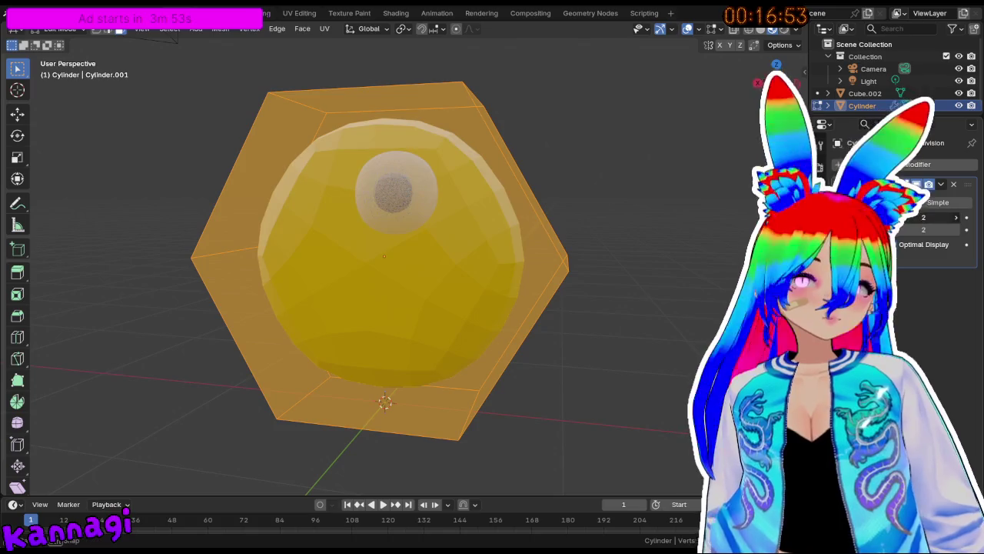
left_click(890, 217)
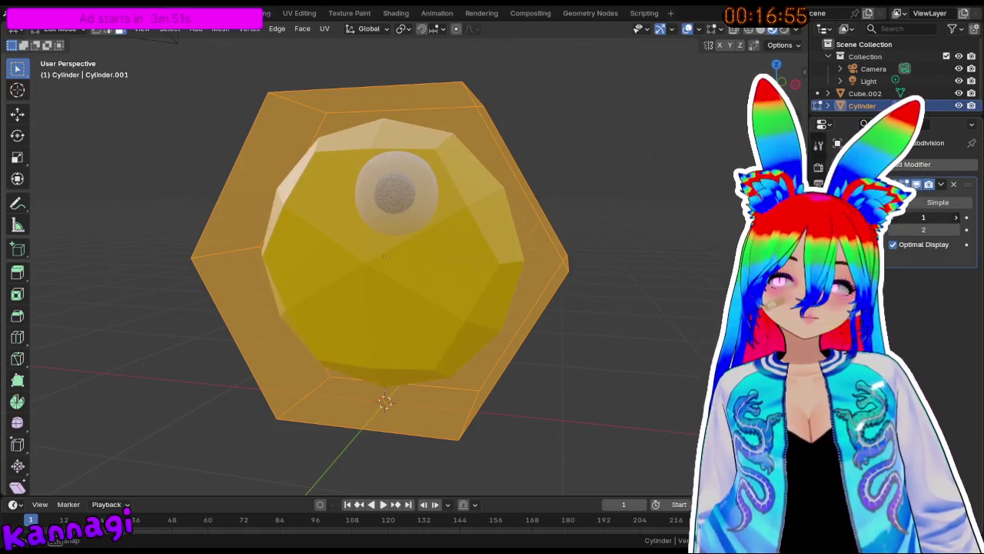
left_click(956, 217)
left_click(891, 217)
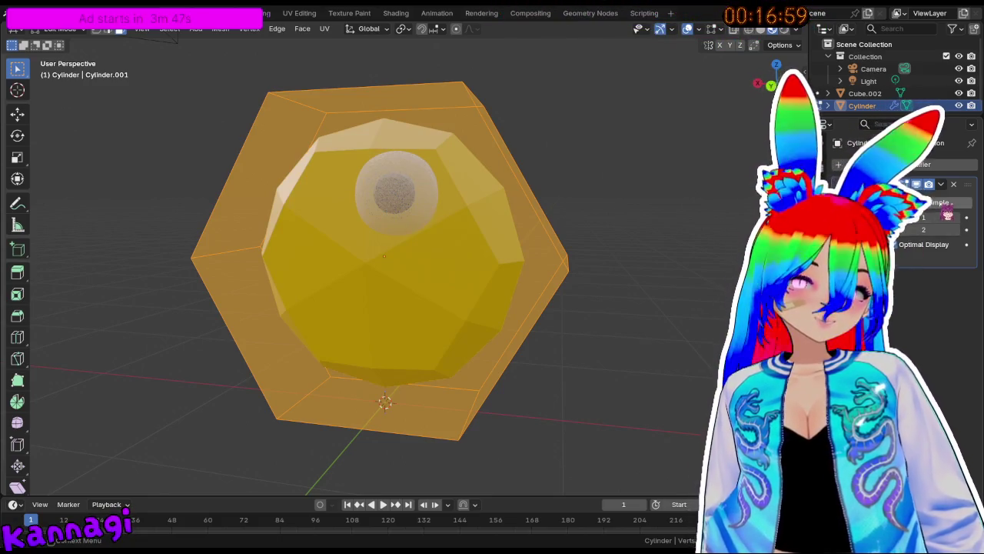
left_click_drag(948, 217, 927, 218)
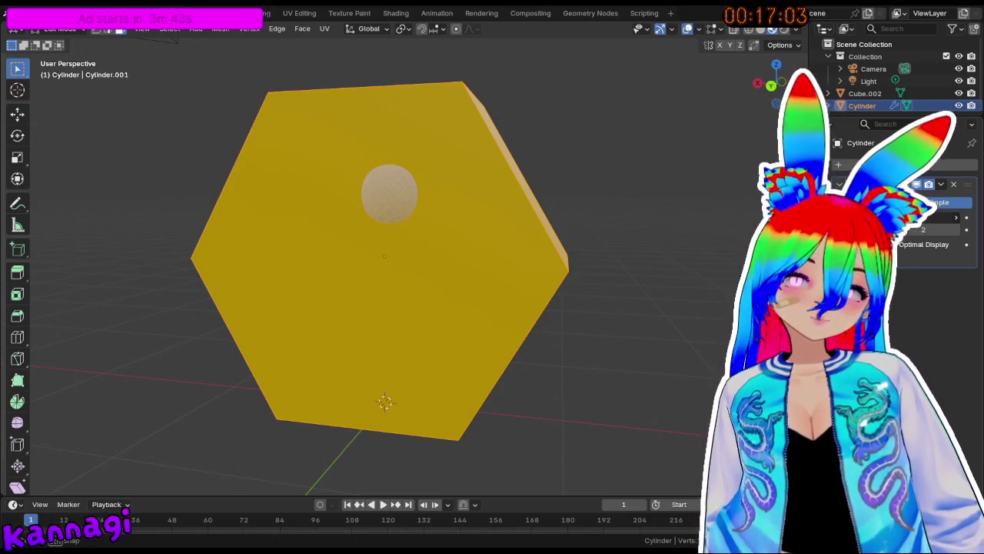
left_click(896, 201)
left_click(942, 184)
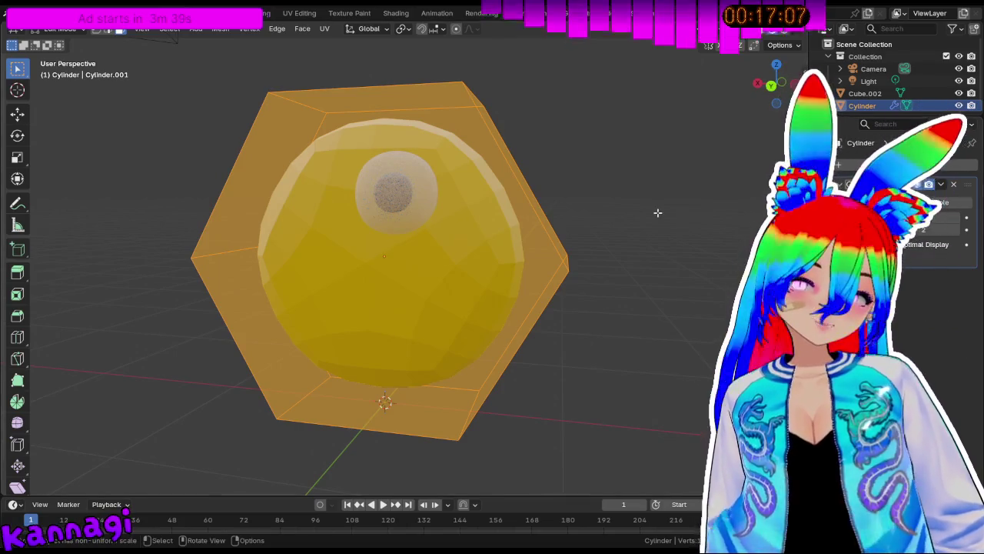
Toggle the subdivision's optimal display option, then apply the Subdivision modifier in Object Mode.
key("Tab")
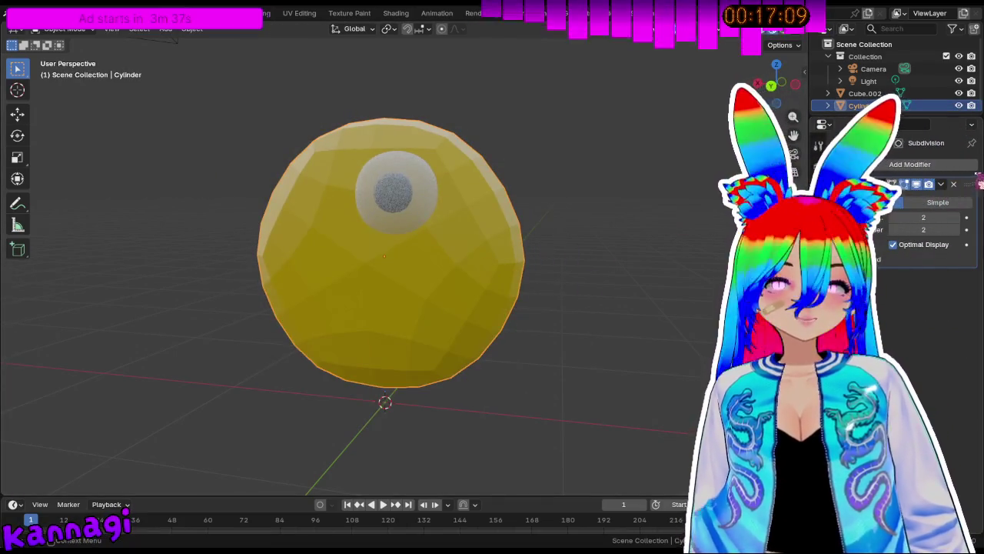
left_click(919, 260)
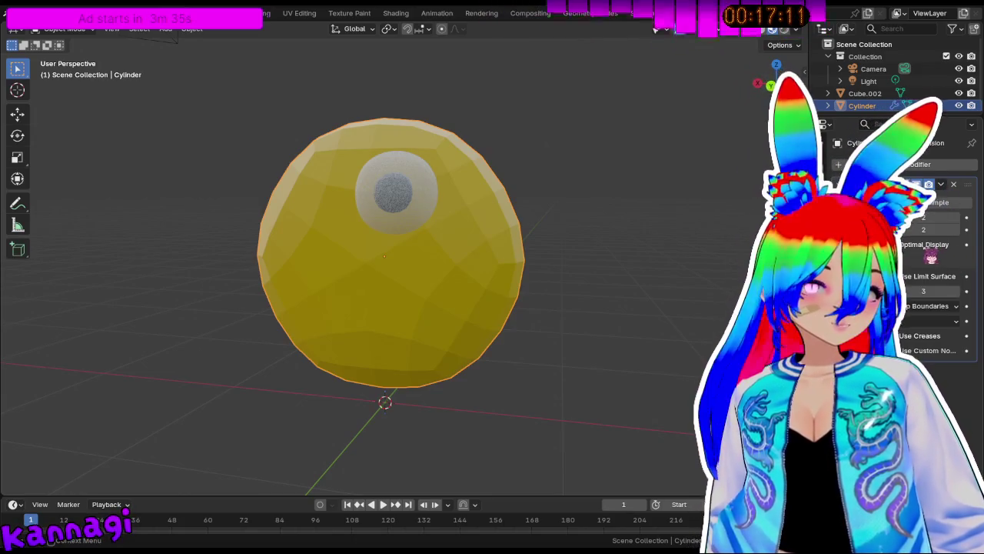
key("Tab")
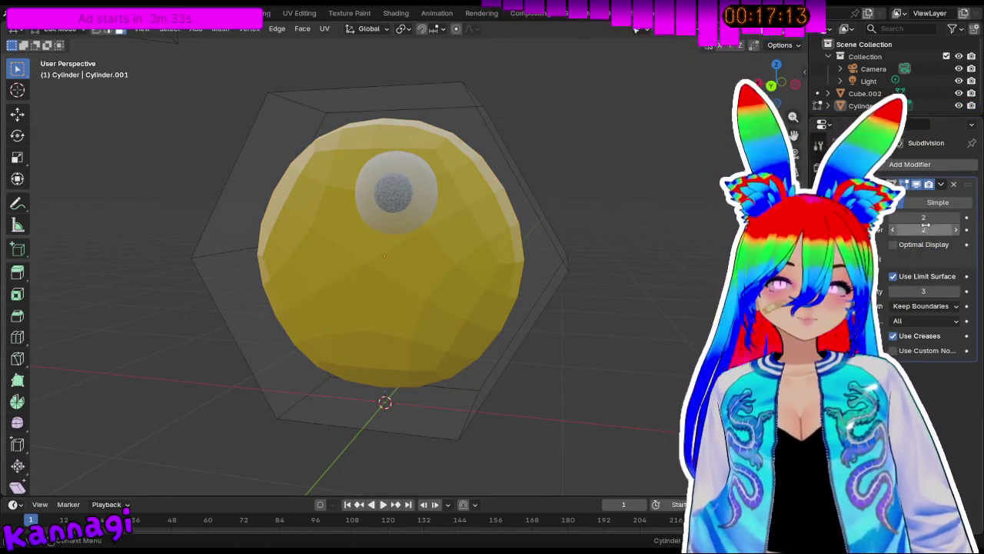
left_click(927, 245)
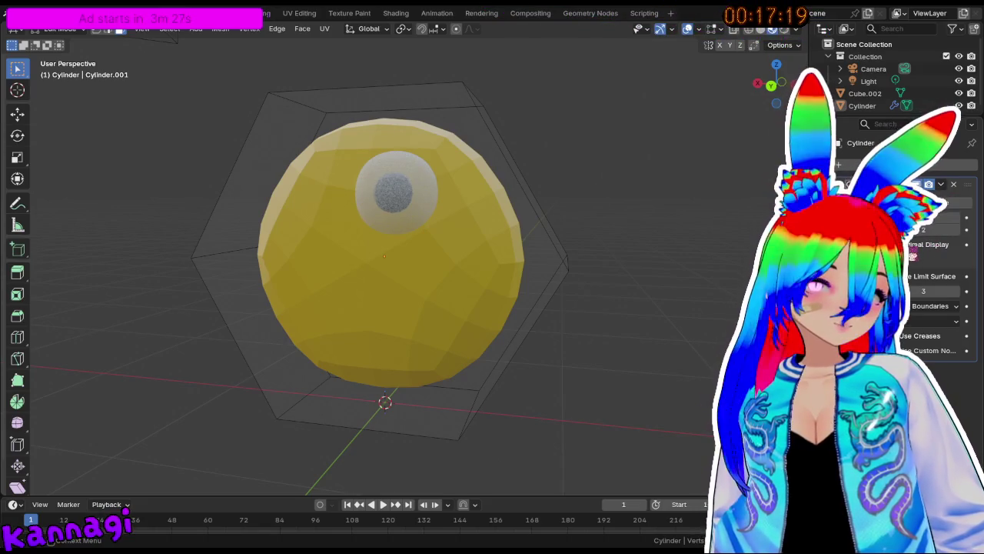
left_click(941, 184)
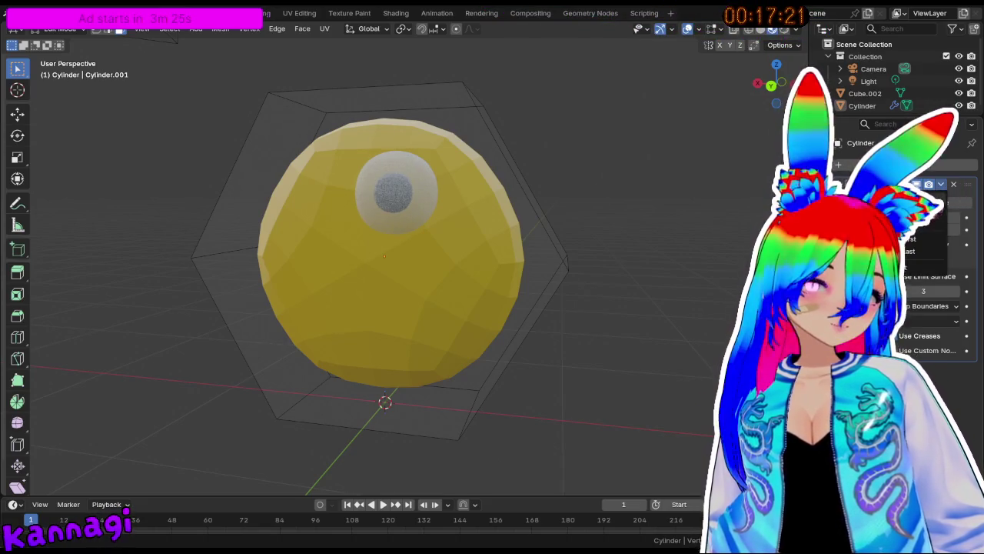
key("Tab")
key("ctrl+a")
In Edit Mode, select a wedge-shaped block of faces on the sphere's side for the mouth.
left_click(492, 292)
key("Tab")
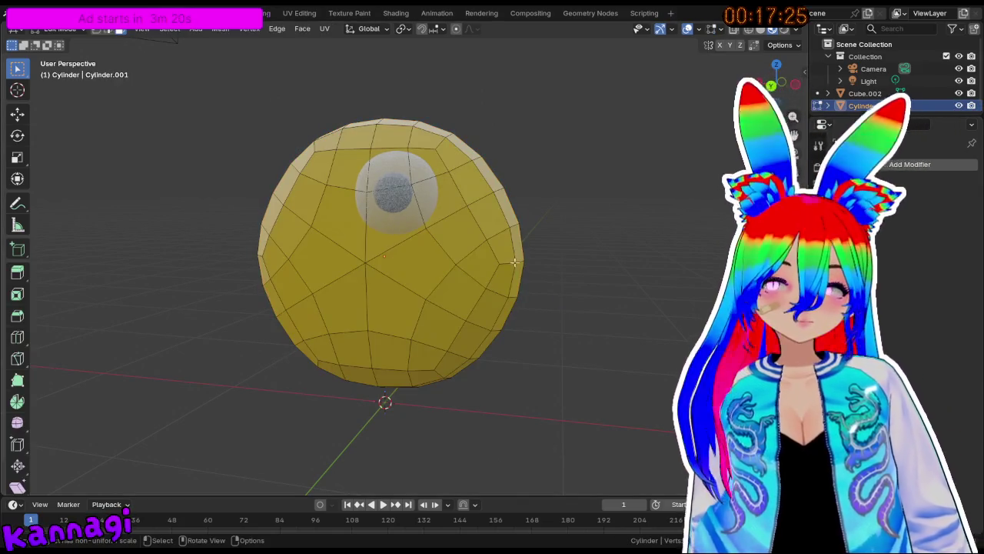
middle_click_drag(485, 262, 501, 257)
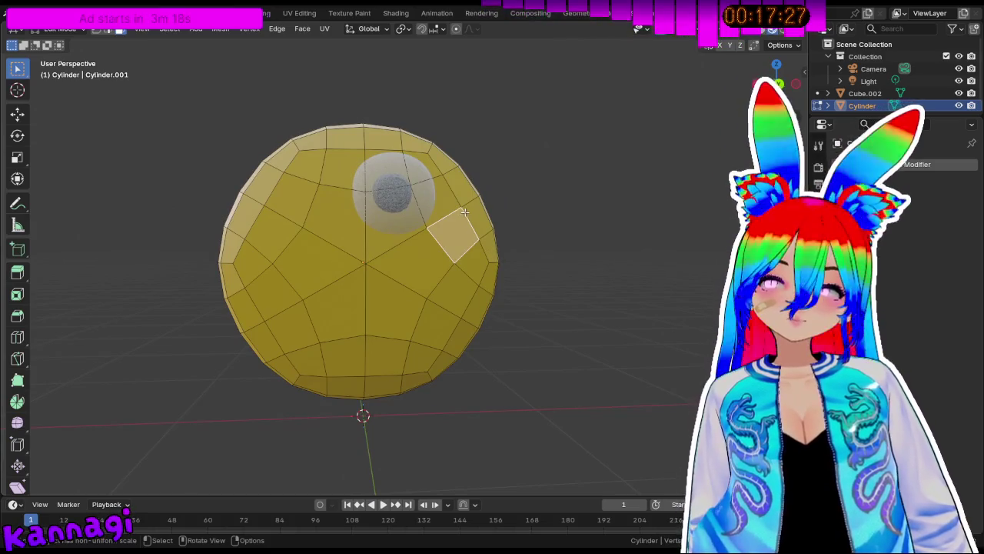
left_click(442, 265, "shift")
left_click(477, 261, "shift")
left_click(477, 304, "shift")
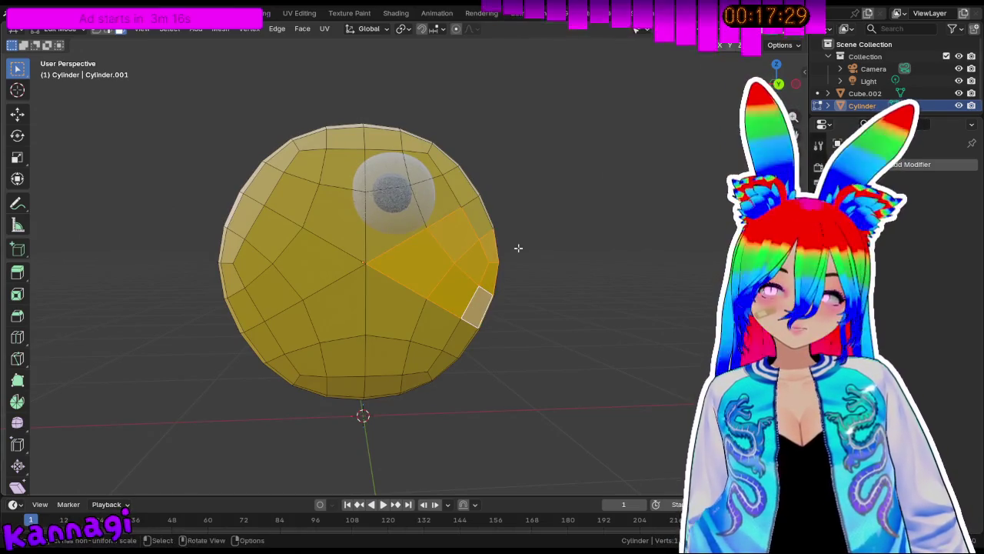
middle_click_drag(518, 247, 426, 218)
left_click_drag(471, 320, 471, 320)
middle_click_drag(471, 319, 469, 277)
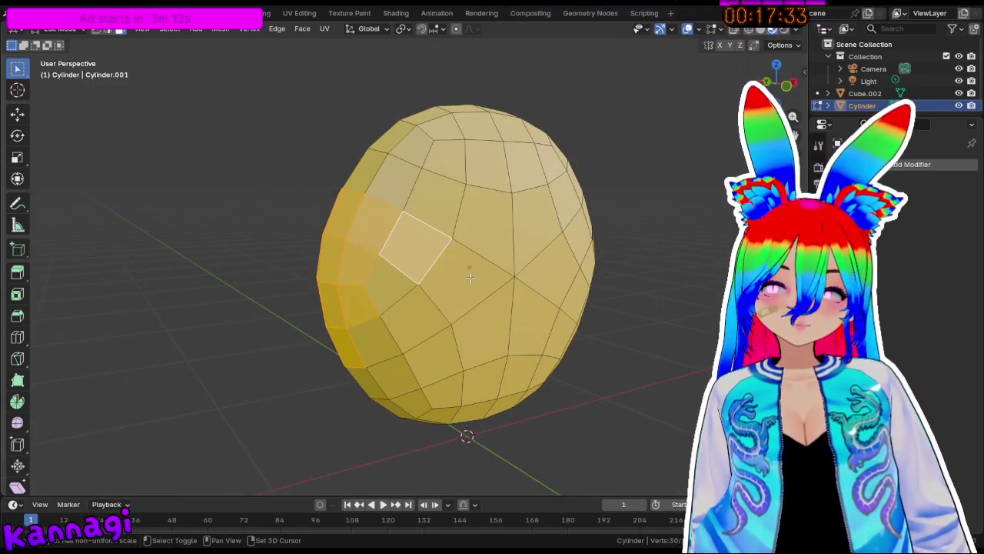
left_click(401, 314, "shift")
Delete the selected faces to open the mouth, then select edges and faces beside it.
key("x")
left_click(367, 292)
middle_click_drag(367, 292, 555, 297)
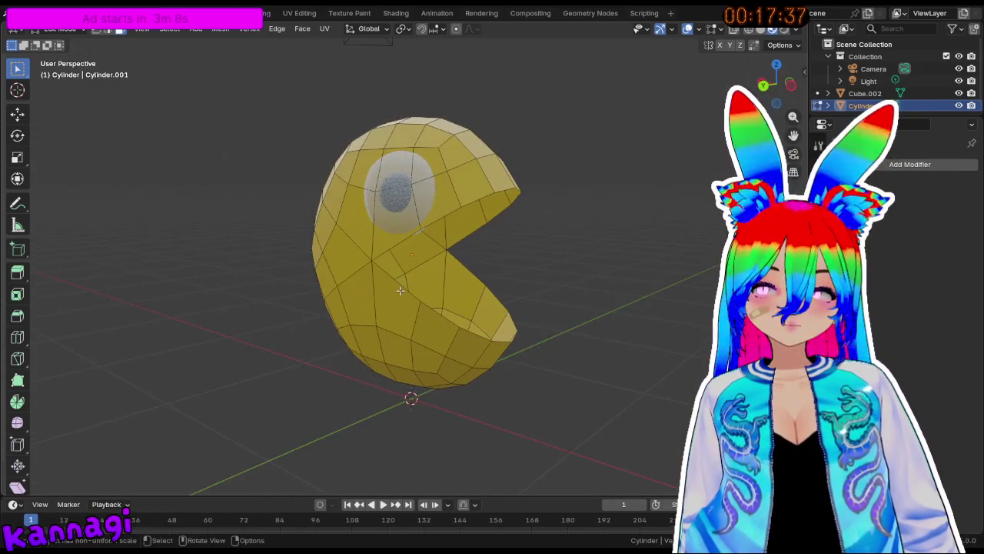
left_click(401, 290)
left_click(110, 30)
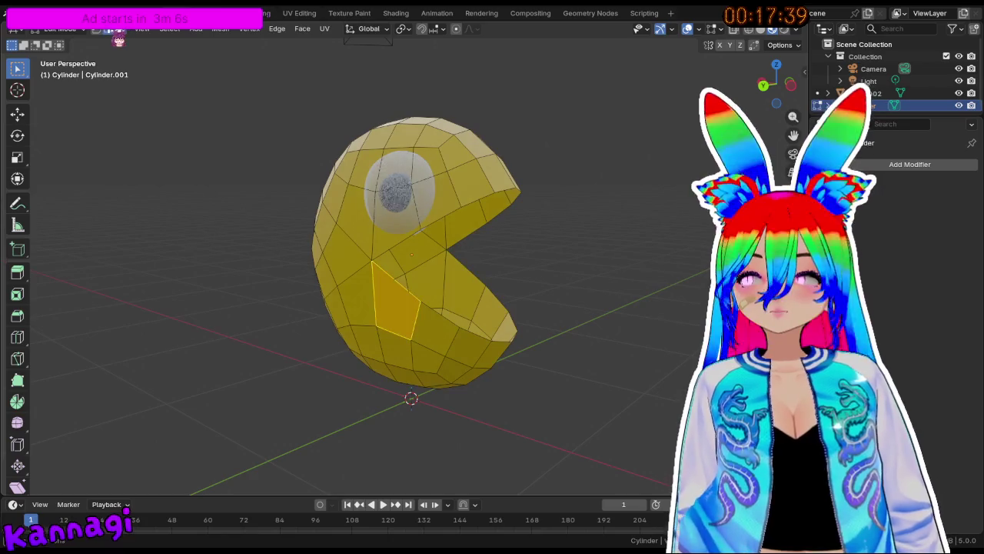
left_click(414, 293)
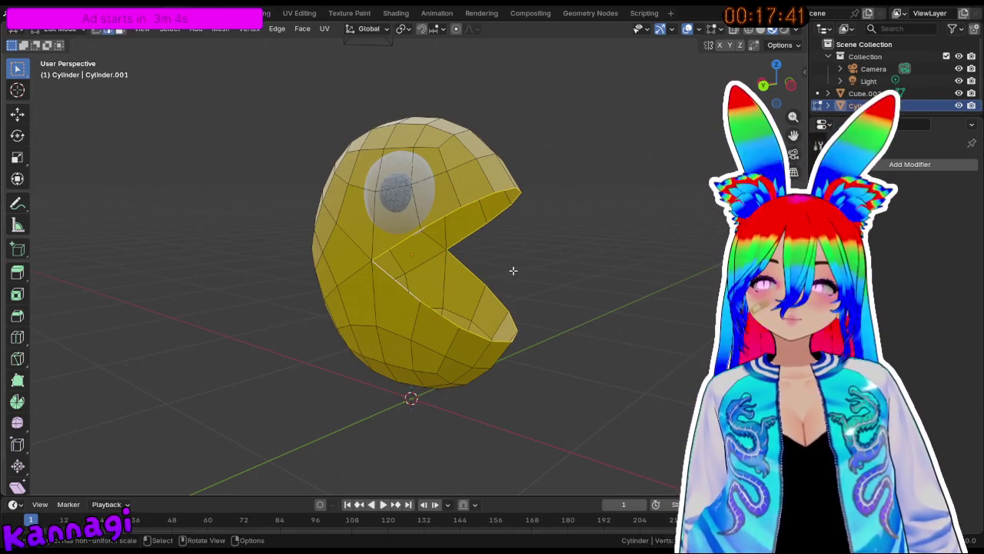
middle_click_drag(513, 270, 484, 266)
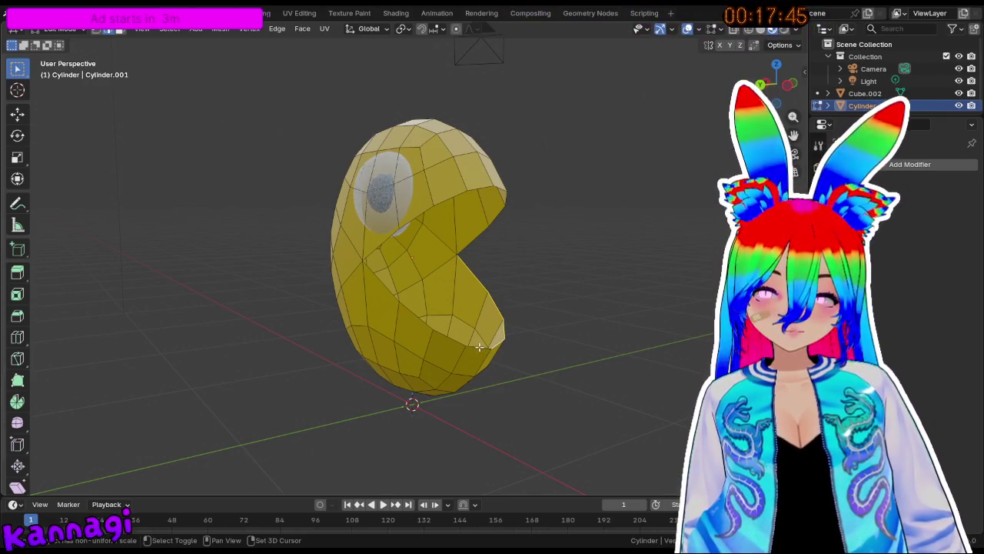
left_click(394, 293)
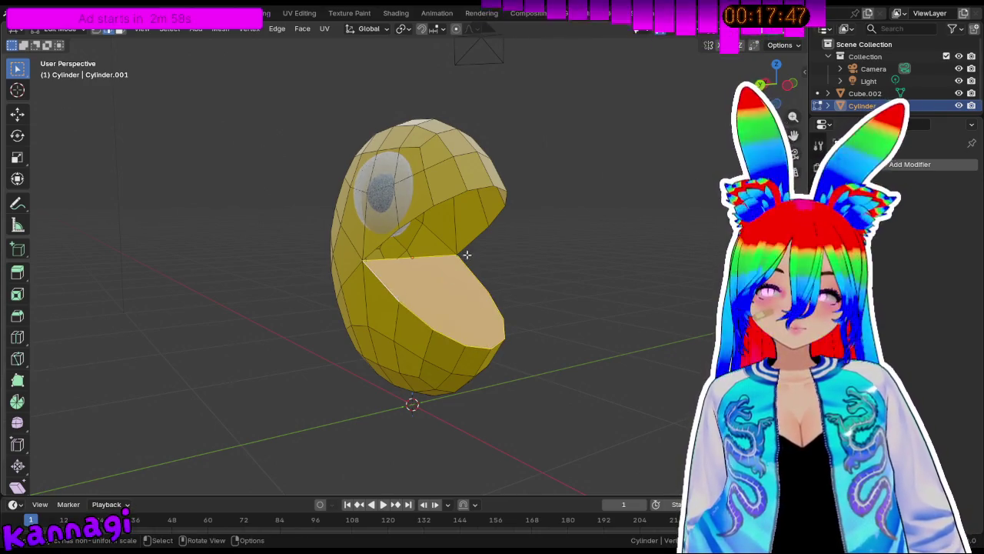
Orbit around Pac-Man to inspect the mouth from several sides, then bring up the Add menu.
middle_click_drag(394, 293, 404, 234)
middle_click_drag(455, 189, 432, 182)
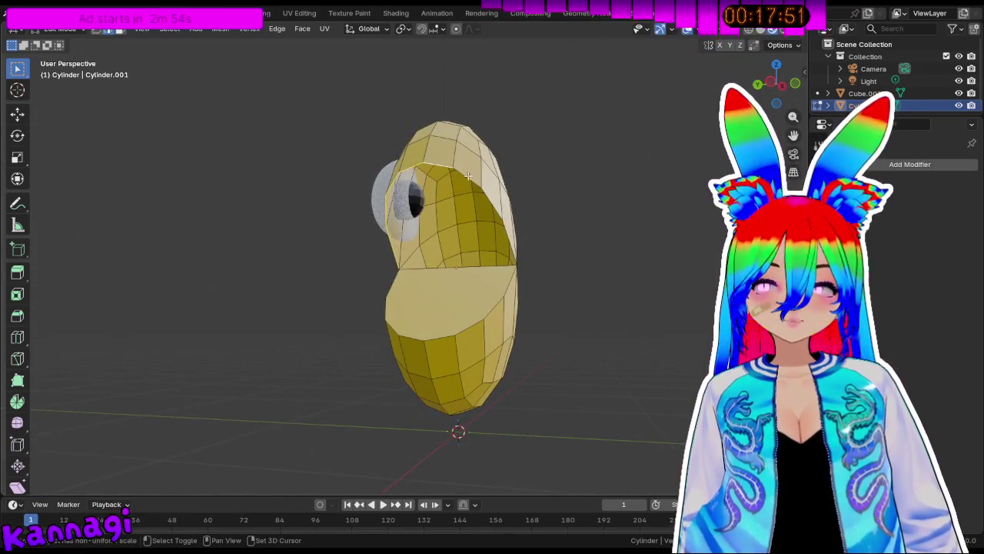
middle_click_drag(500, 206, 478, 221)
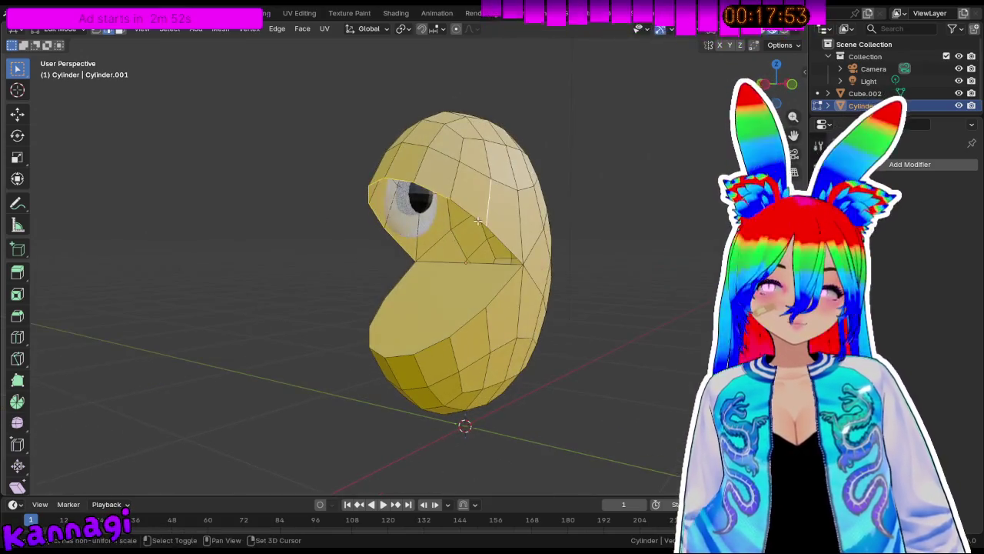
mouse_move(504, 262)
middle_mouse_down()
mouse_move(564, 268)
mouse_move(337, 310)
mouse_move(462, 346)
mouse_move(503, 312)
mouse_move(550, 340)
middle_mouse_up()
mouse_move(480, 292)
middle_mouse_down()
mouse_move(461, 262)
mouse_move(476, 232)
mouse_move(516, 270)
mouse_move(568, 262)
middle_mouse_up()
mouse_move(486, 226)
middle_mouse_down()
mouse_move(494, 246)
mouse_move(474, 243)
middle_mouse_up()
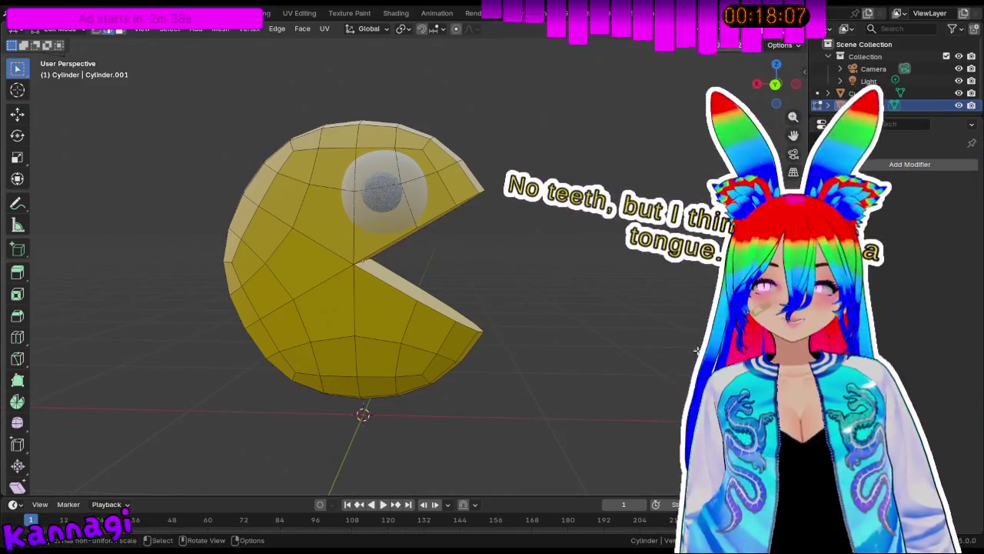
middle_click_drag(466, 241, 626, 288)
key("shift+a")
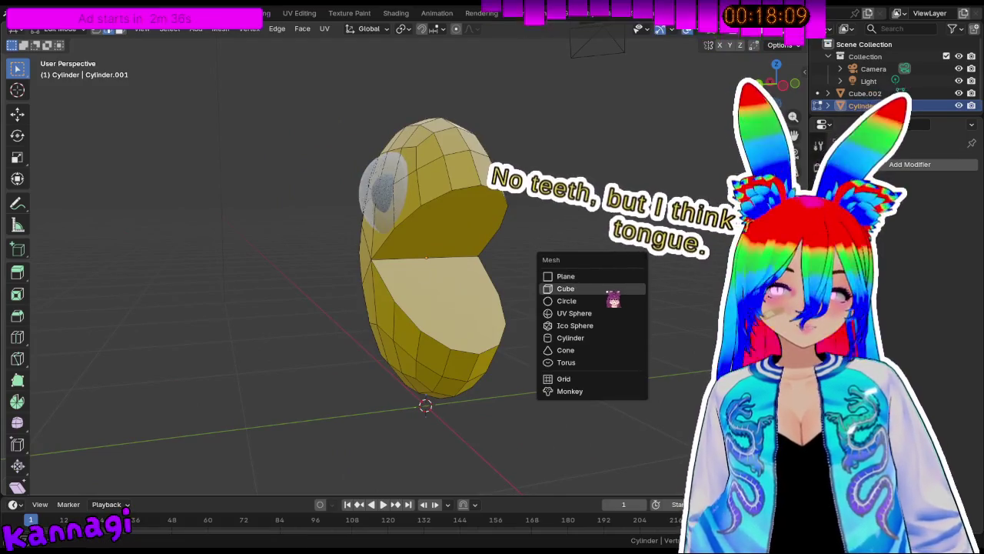
Undo the edit-mode cube and add a new cube as a separate object.
left_click(617, 291)
key("s")
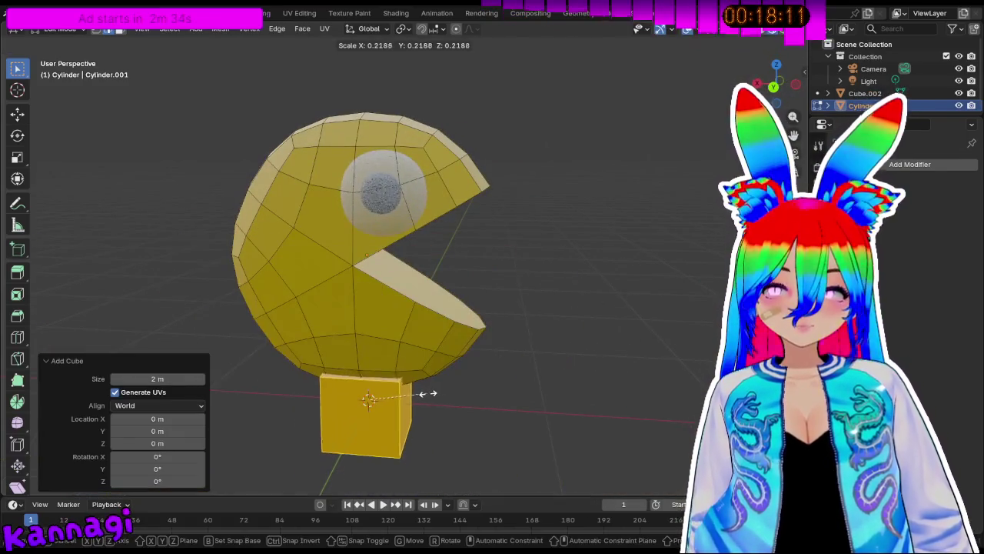
right_click(431, 393)
key("ctrl+z")
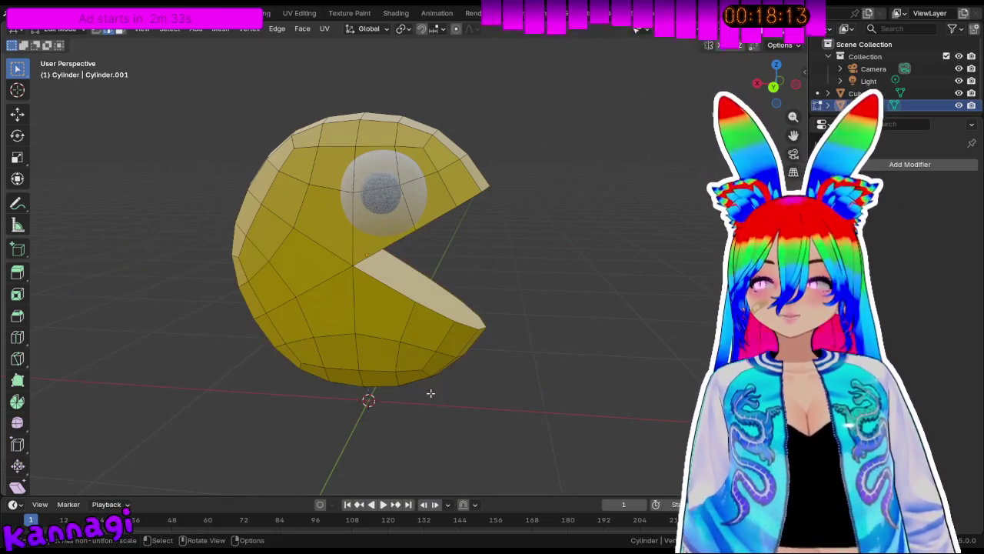
key("Tab")
key("shift+a")
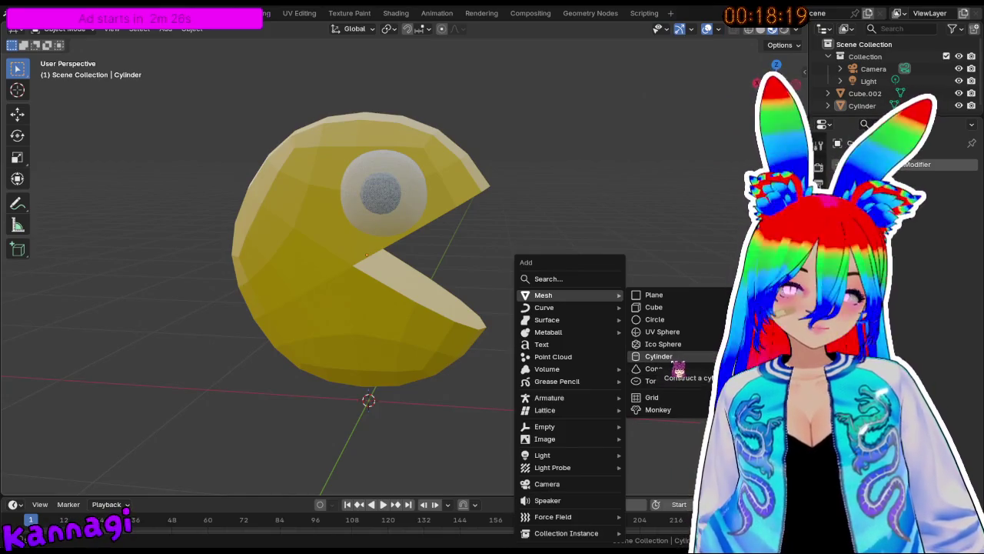
left_click(677, 306)
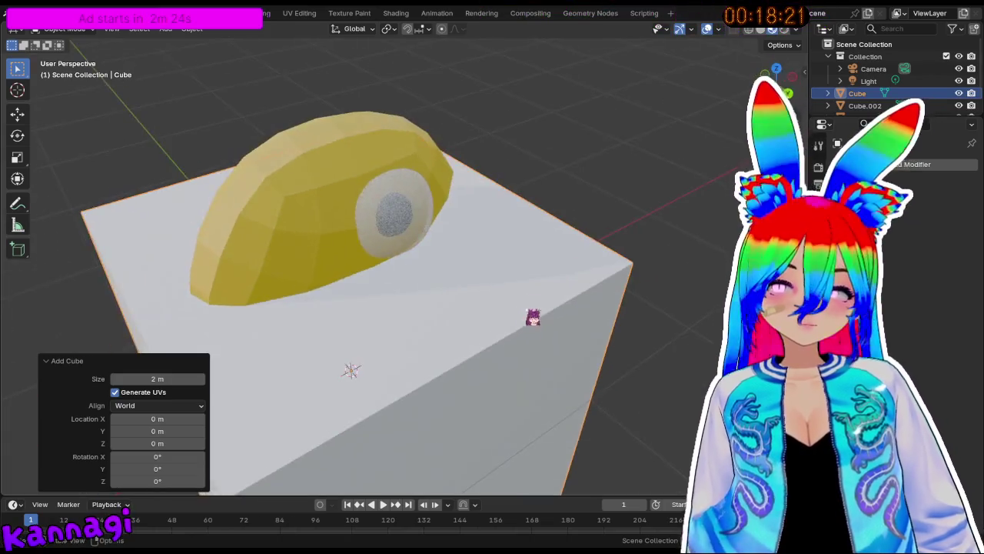
scroll(532, 322, "down", 3)
scroll(472, 231, "down", 3)
Flatten the new cube on Z into a slab, narrow its Y depth, and shift it along Y.
key("s")
key("z")
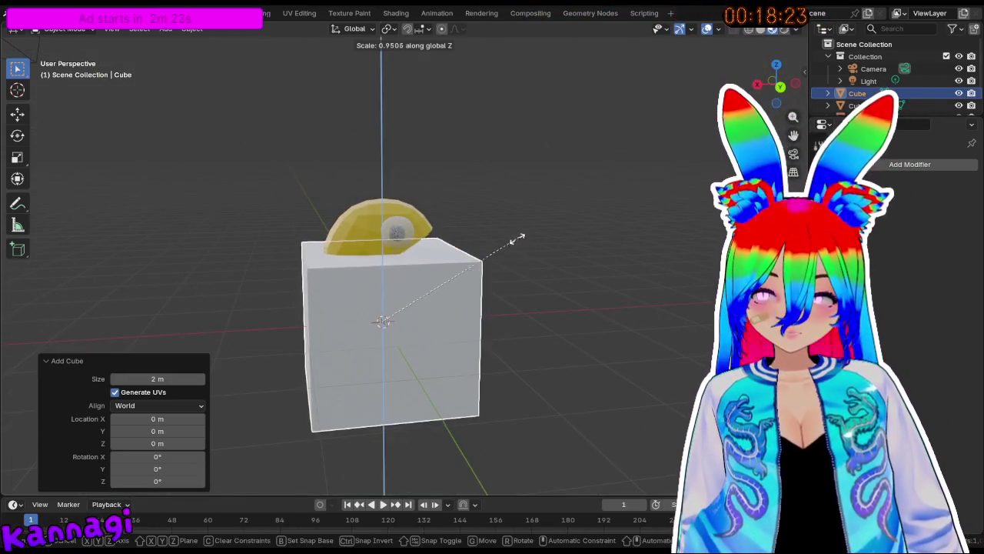
left_click(422, 353)
middle_click_drag(567, 446, 632, 377)
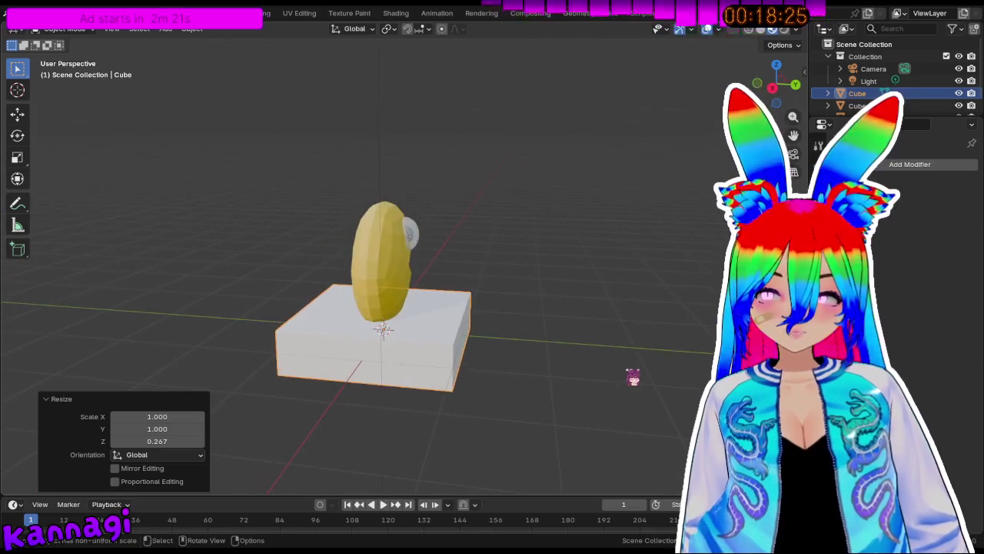
key("s")
key("y")
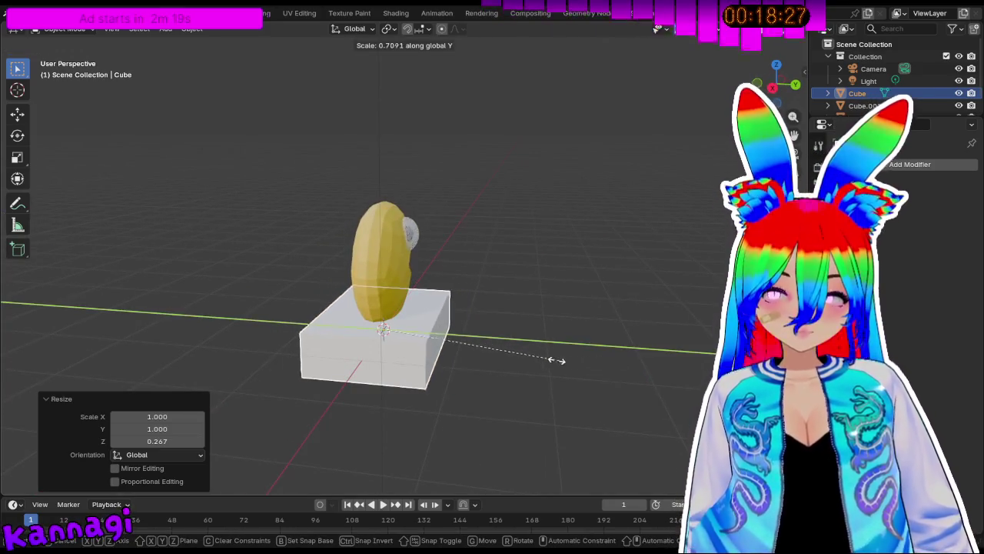
left_click(547, 342)
middle_click_drag(564, 281, 375, 296)
key("g")
key("y")
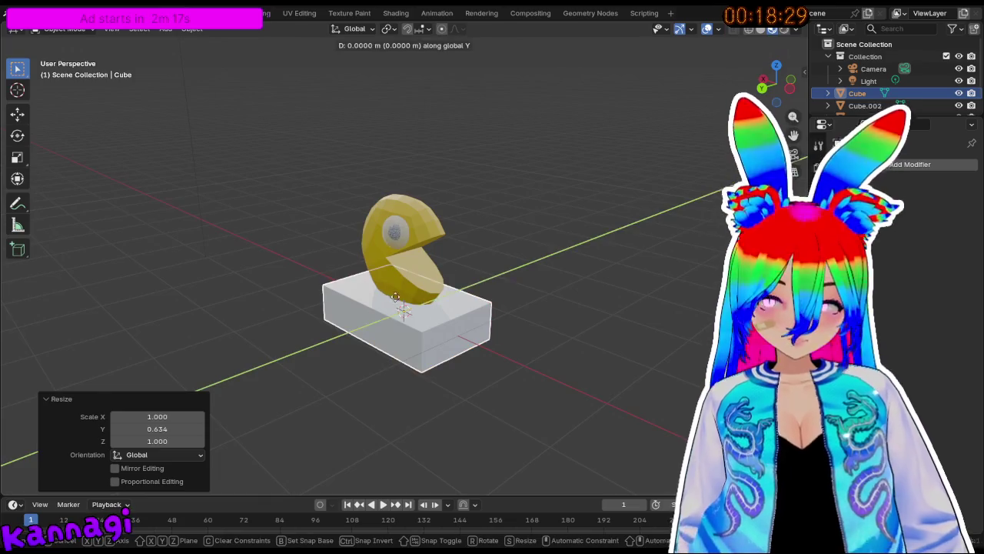
left_click(530, 250)
mouse_move(530, 251)
middle_mouse_down()
mouse_move(473, 280)
mouse_move(441, 268)
mouse_move(454, 233)
mouse_move(418, 215)
middle_mouse_up()
key("KP_3")
key("KP_1")
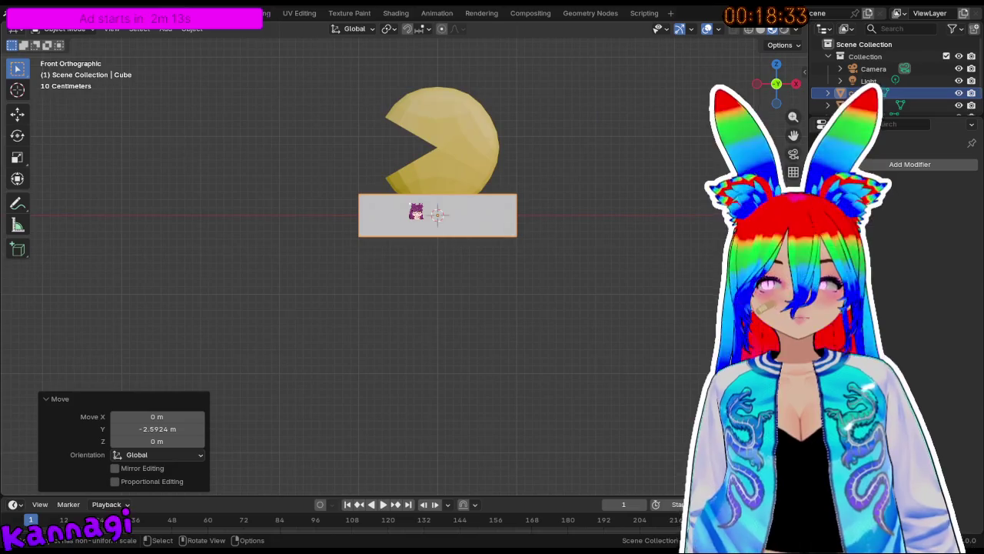
Raise the slab to mouth height, narrow its width to about 0.586, and thin its height to 0.488.
key("g")
key("z")
left_click(415, 143)
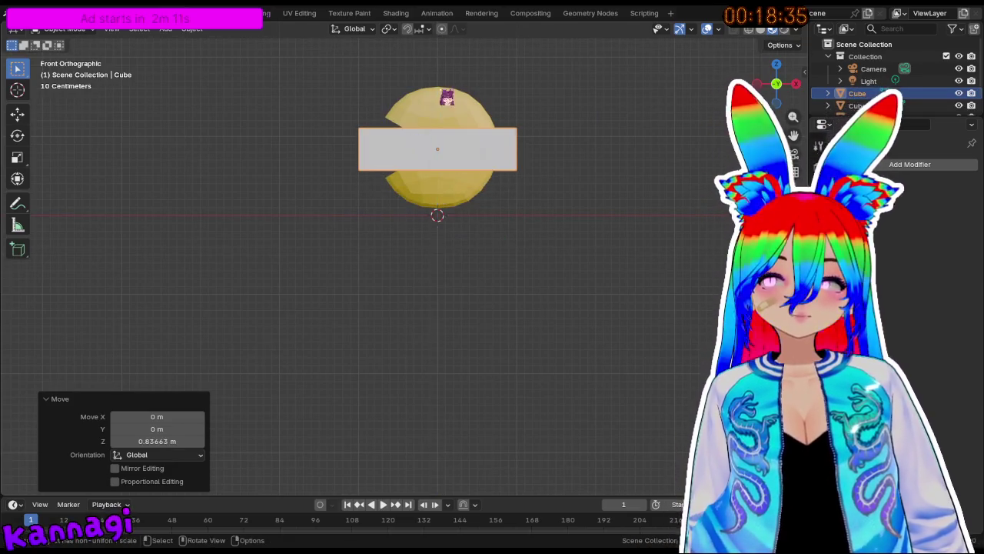
middle_click_drag(447, 96, 447, 165, "shift")
scroll(462, 228, "up", 2)
scroll(467, 227, "up", 3)
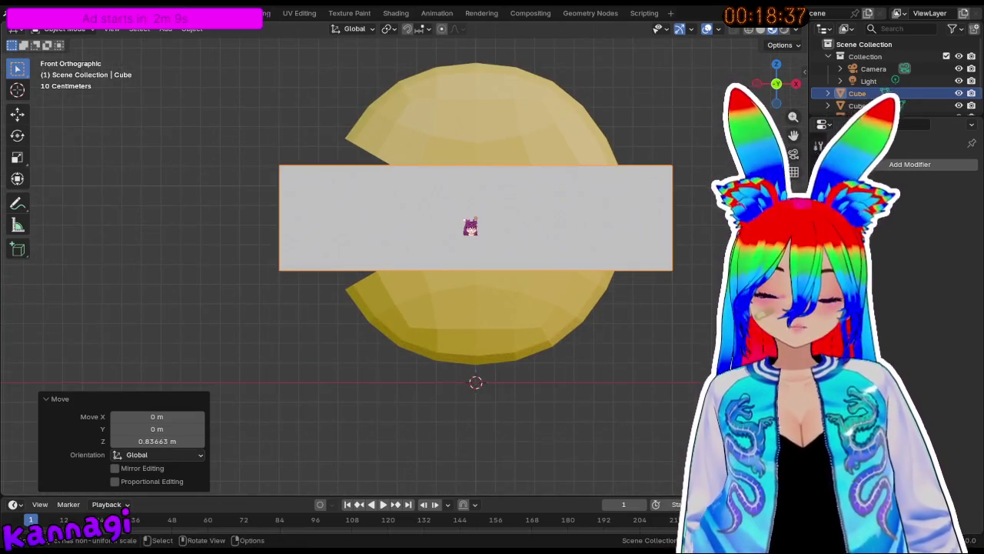
key("x")
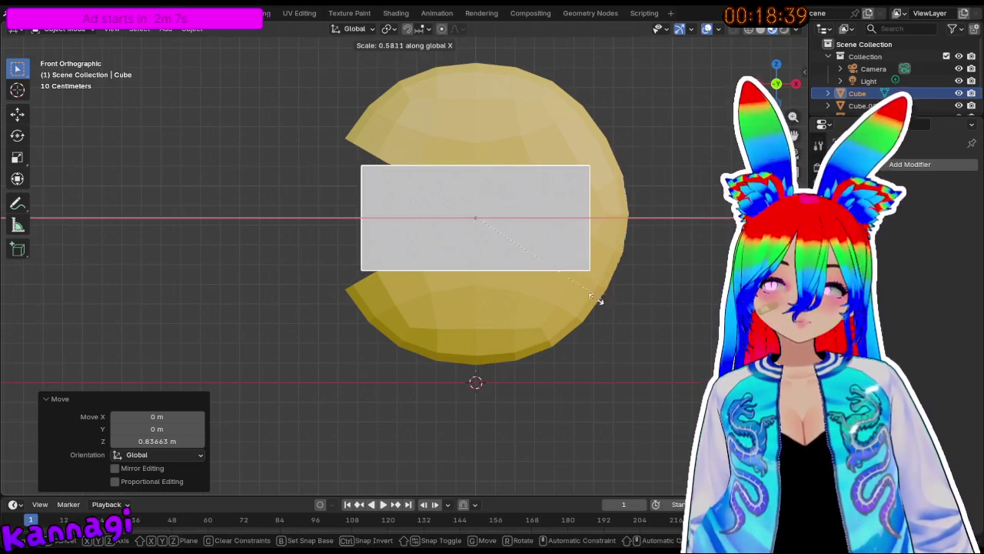
left_click(605, 299)
key("s")
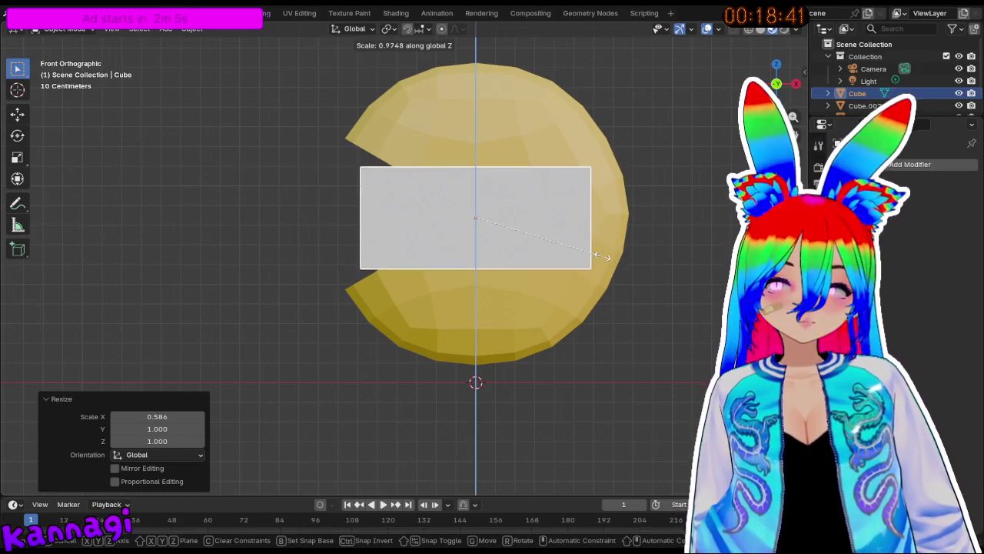
left_click(530, 253)
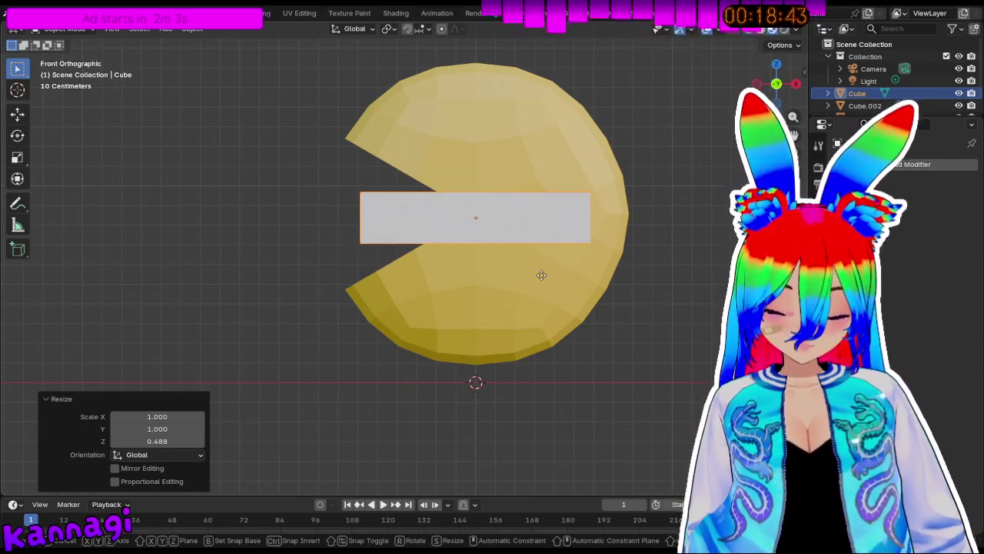
Move the slab along Y so it sits inside Pac-Man's mouth.
key("g")
key("y")
left_click(488, 266)
key("KP_3")
key("g")
key("y")
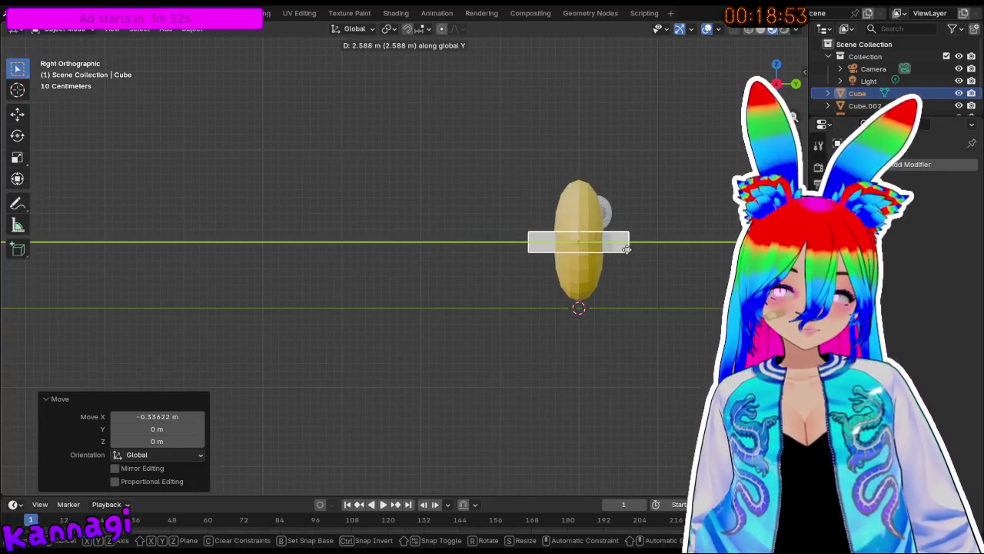
left_click(627, 249)
Shorten the slab's Y depth to 0.324.
mouse_move(627, 248)
middle_mouse_down()
mouse_move(666, 248)
mouse_move(413, 272)
mouse_move(88, 244)
mouse_move(395, 237)
middle_mouse_up()
scroll(396, 236, "up", 4)
scroll(546, 218, "up", 2)
key("s")
key("z")
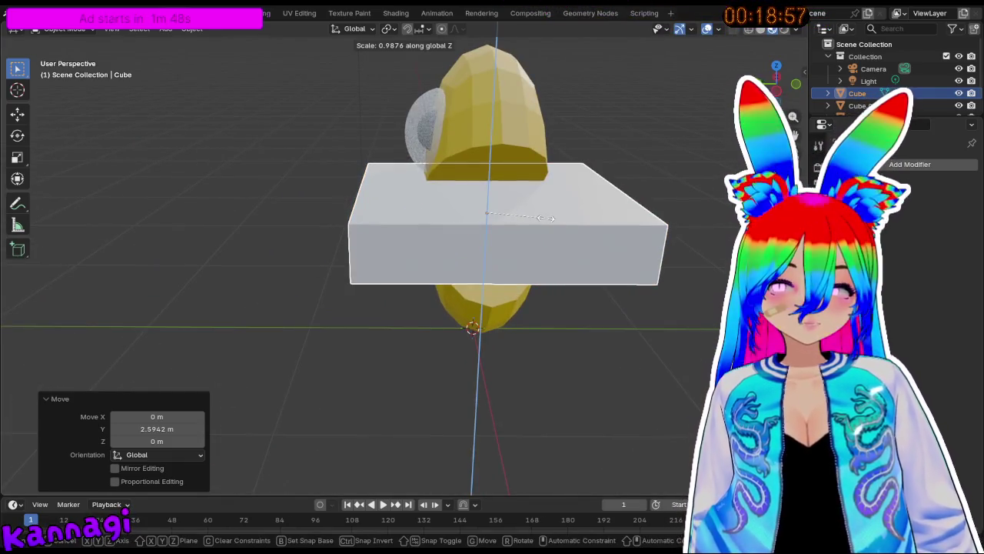
key("y")
left_click(501, 213)
mouse_move(500, 213)
middle_mouse_down()
mouse_move(462, 193)
mouse_move(500, 215)
mouse_move(451, 236)
mouse_move(123, 37)
middle_mouse_up()
scroll(454, 227, "up", 2)
Inset the box's front face by 0.3159 m and push it outward along X into a tapered tip.
key("Tab")
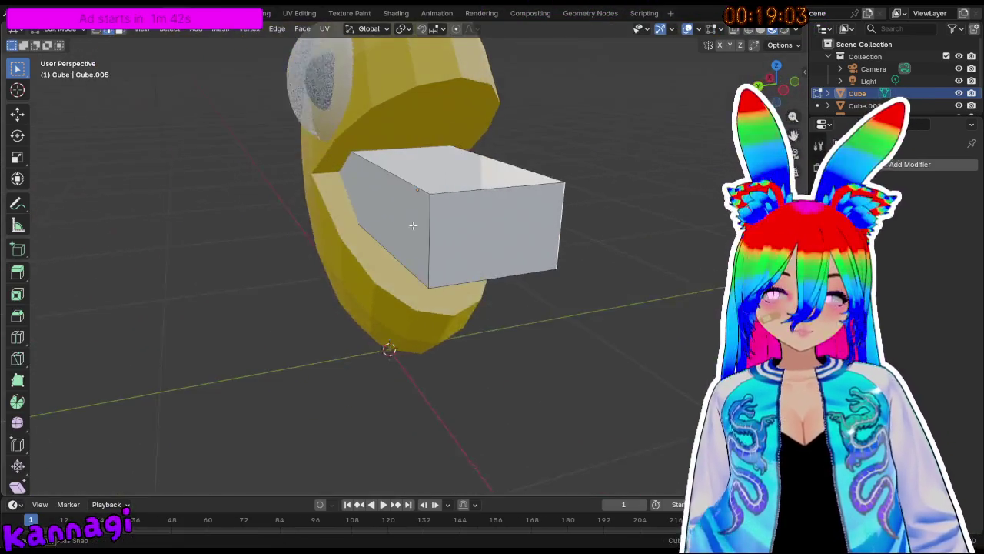
middle_click_drag(485, 246, 503, 258)
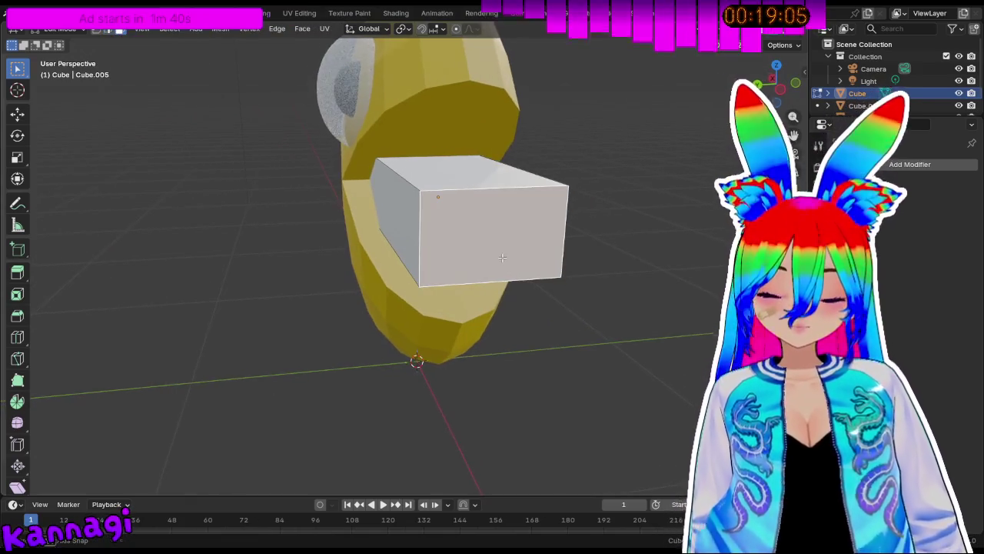
key("i")
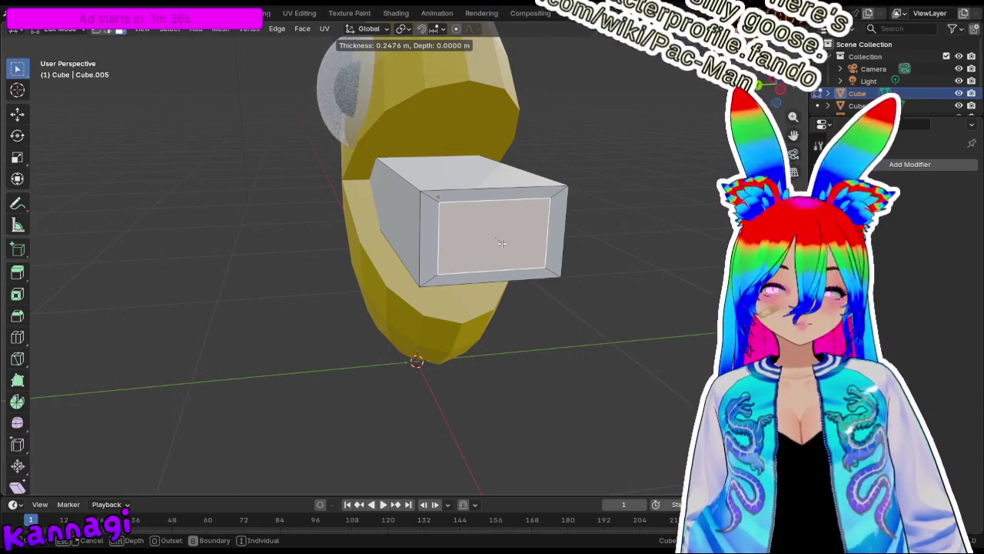
left_click(496, 235)
middle_click_drag(496, 236, 527, 239)
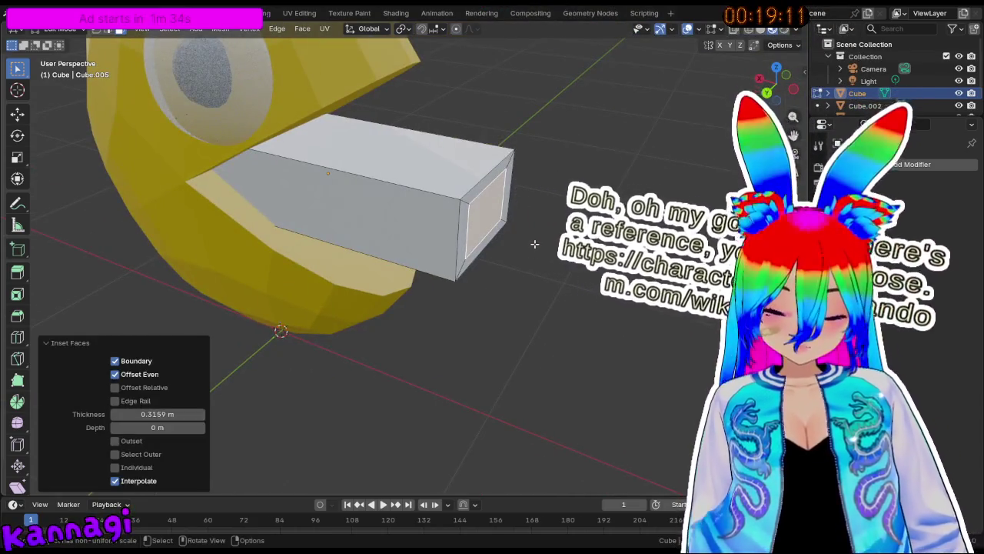
key("g")
key("y")
key("x")
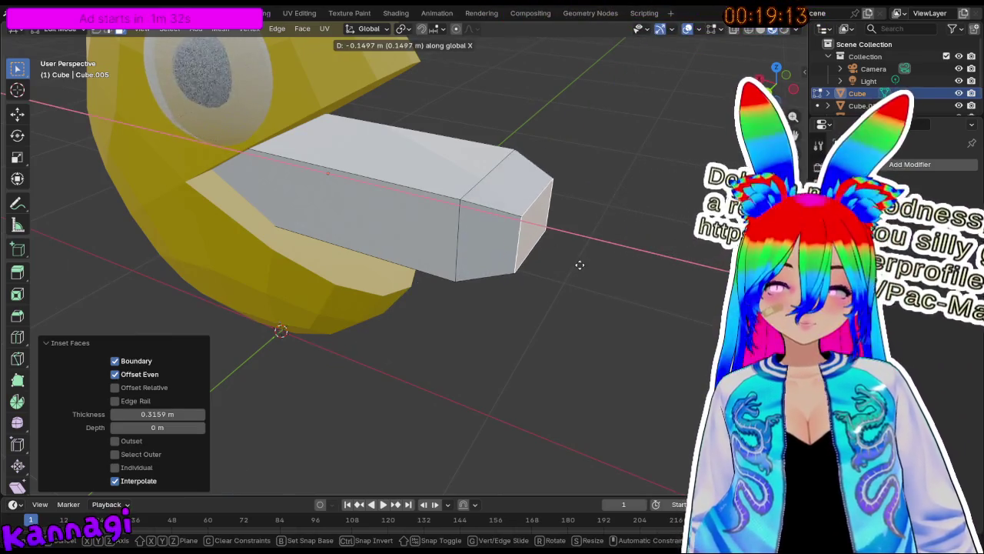
left_click(578, 265)
middle_click_drag(578, 266, 447, 205)
left_click(447, 206)
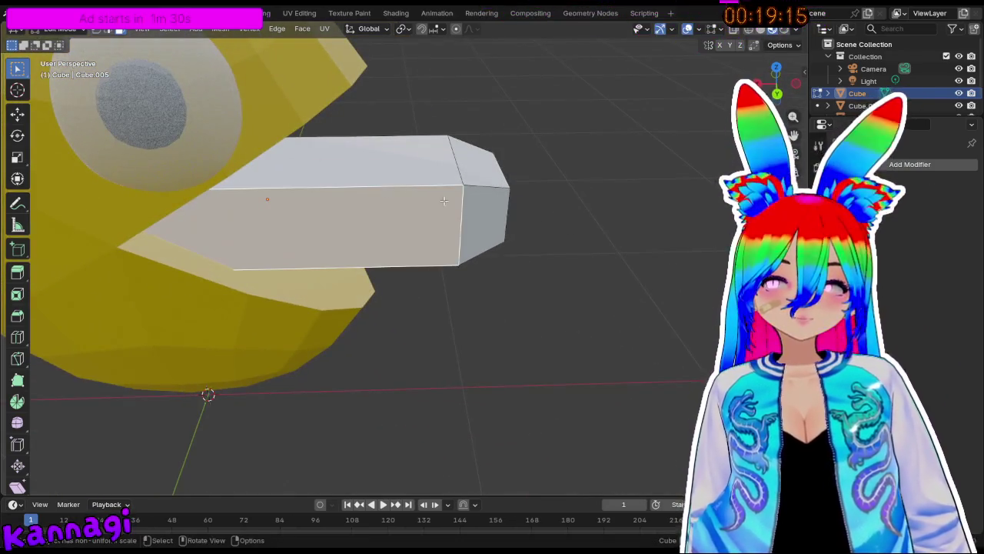
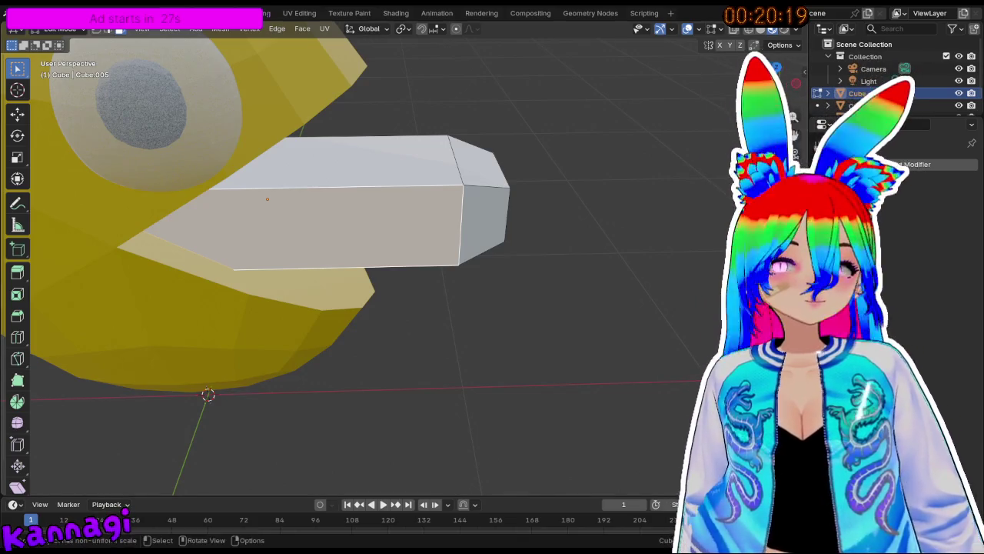
Select the white tongue block and enter Edit Mode on its mesh.
middle_click_drag(213, 161, 310, 279)
left_click(310, 279)
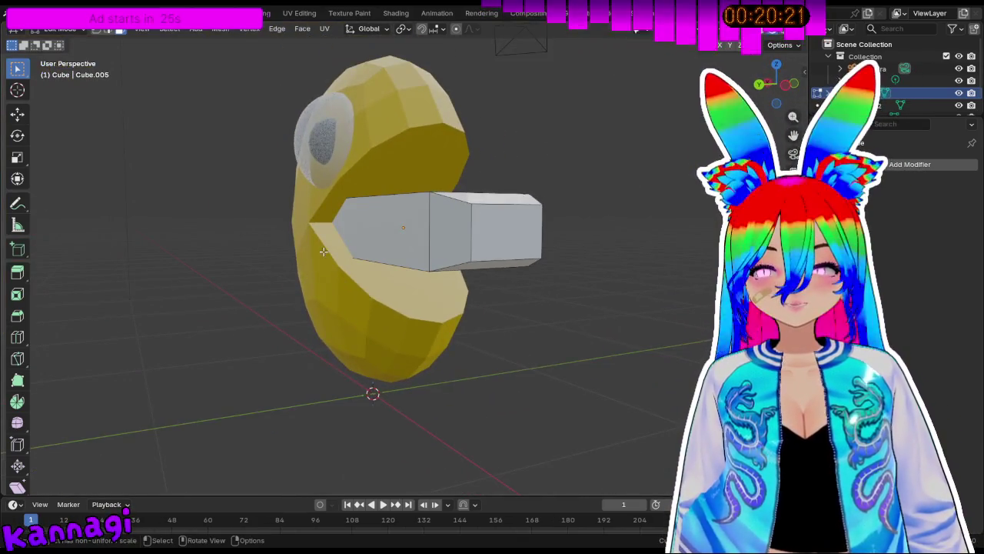
key("Tab")
left_click(316, 271)
scroll(407, 234, "up", 3)
mouse_move(464, 266)
middle_mouse_down()
mouse_move(452, 244)
mouse_move(411, 240)
middle_mouse_up()
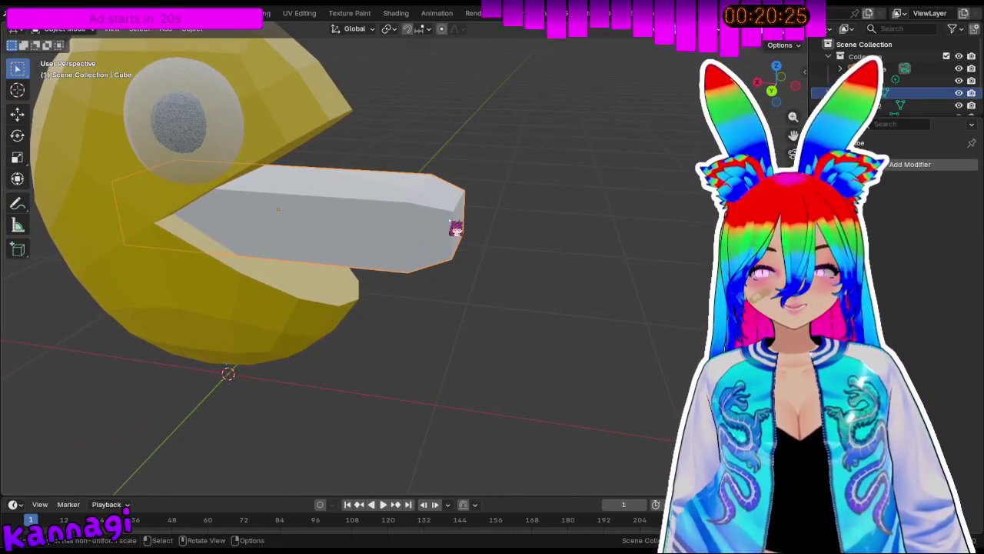
key("Tab")
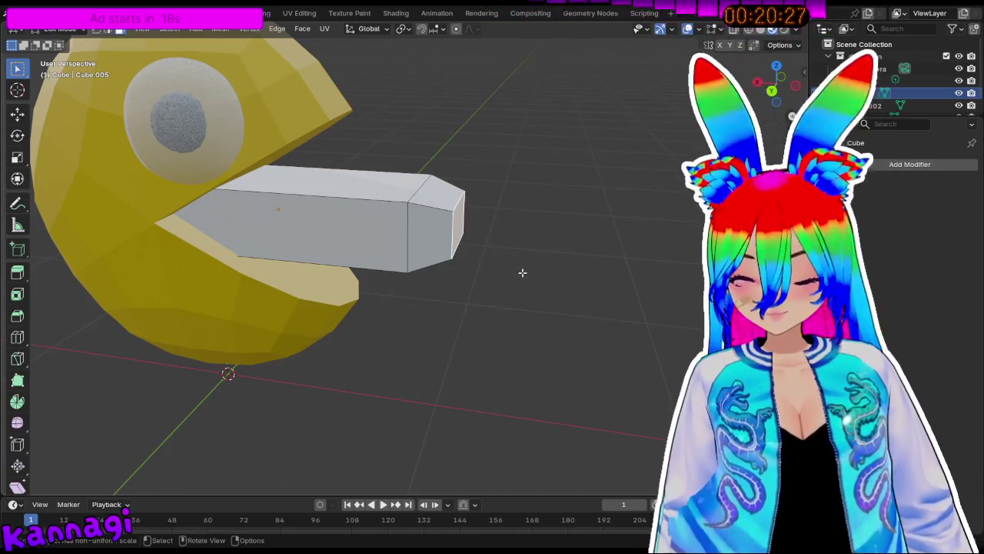
Round off the tongue's tip edges with a six-segment bevel.
key("ctrl+b")
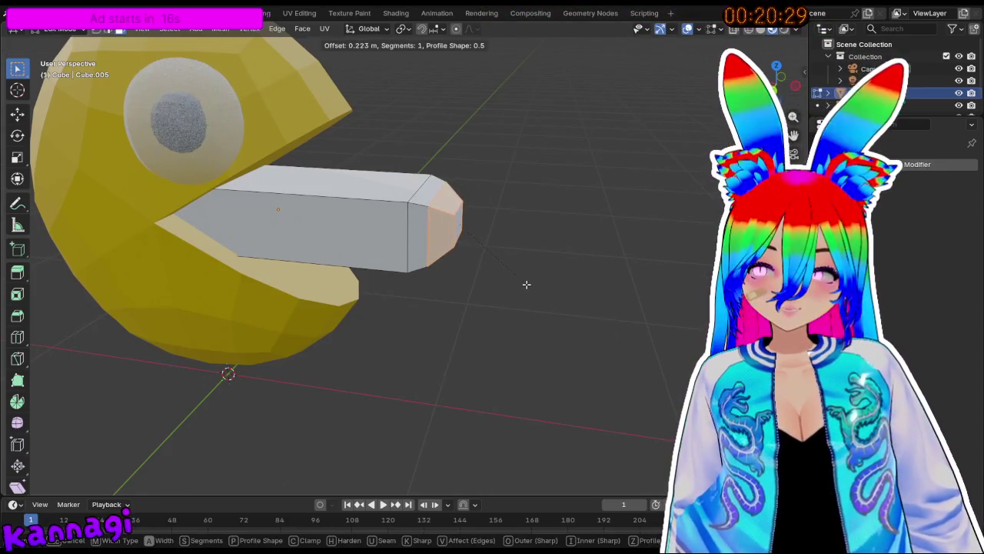
left_click(525, 284)
left_click(470, 258)
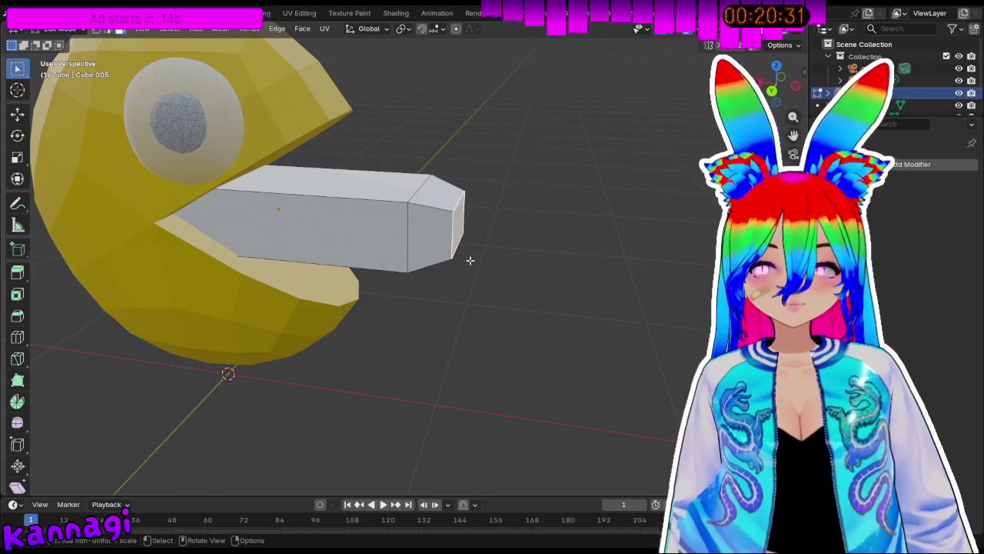
key("ctrl+b")
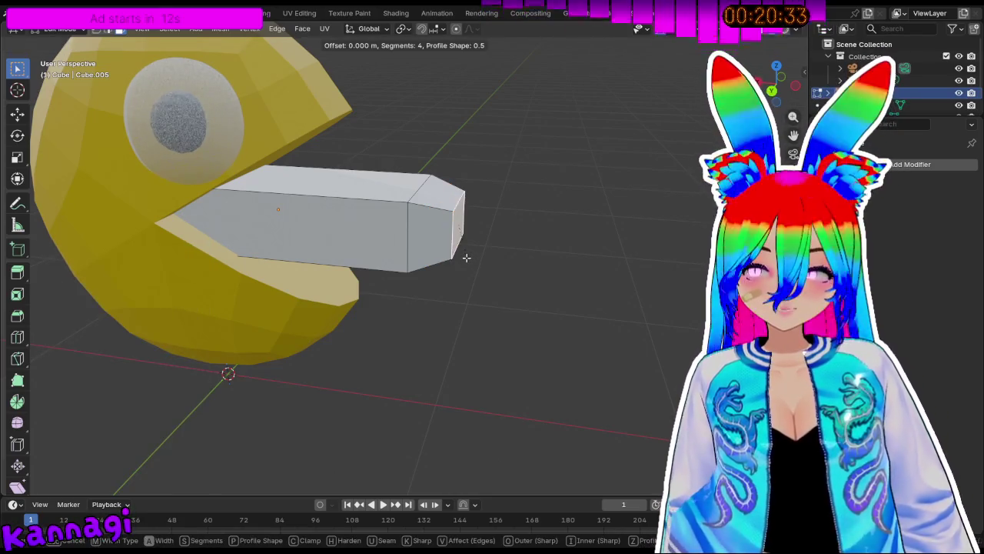
scroll(477, 254, "up", 2)
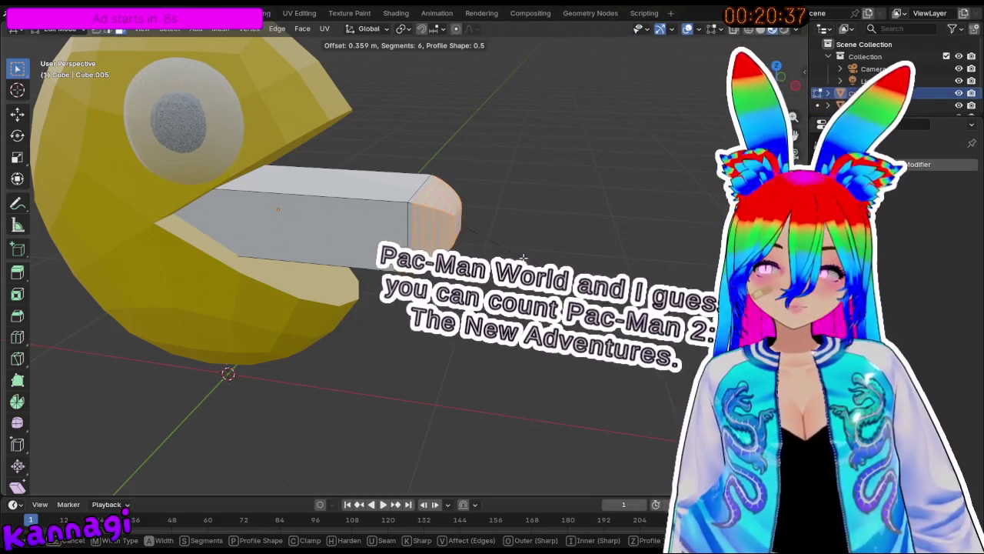
left_click(523, 256)
mouse_move(487, 254)
middle_mouse_down()
mouse_move(488, 266)
mouse_move(370, 236)
middle_mouse_up()
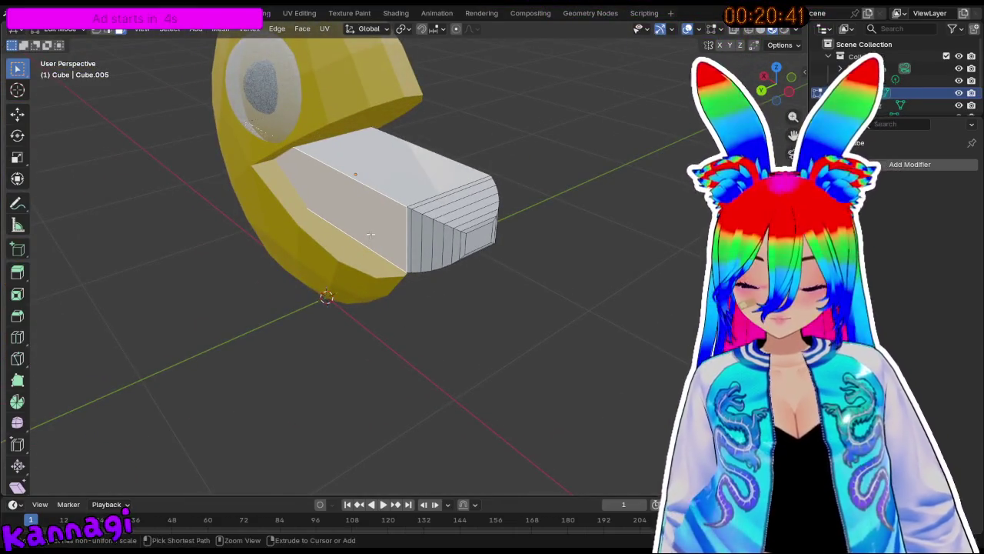
key("ctrl+b")
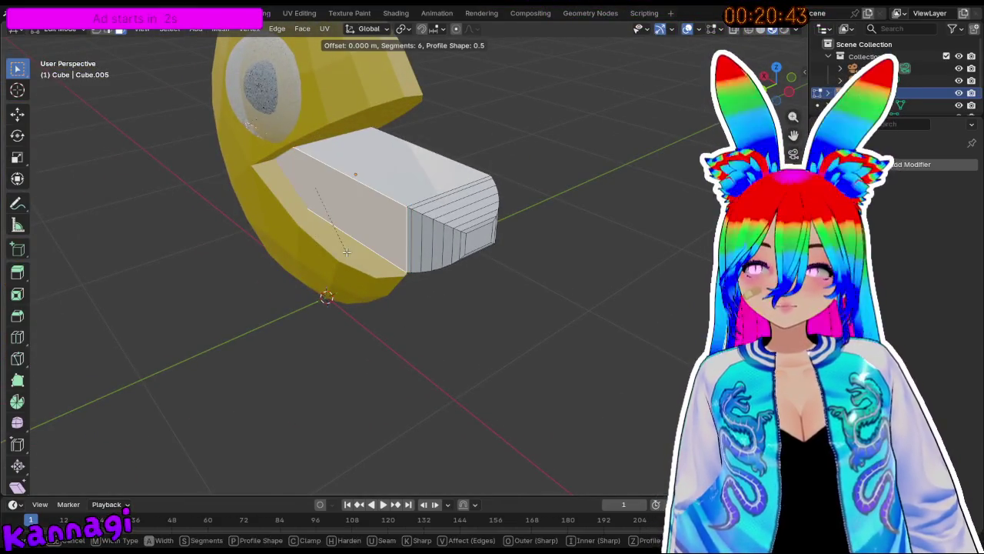
key("Escape")
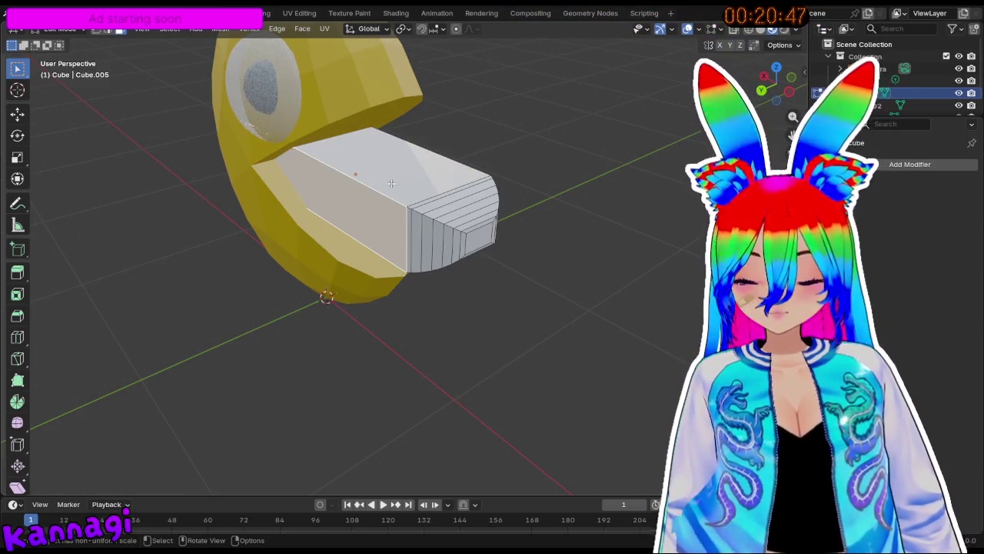
Flatten the tongue along Z to 0.505 and return to Object Mode.
key("s")
key("z")
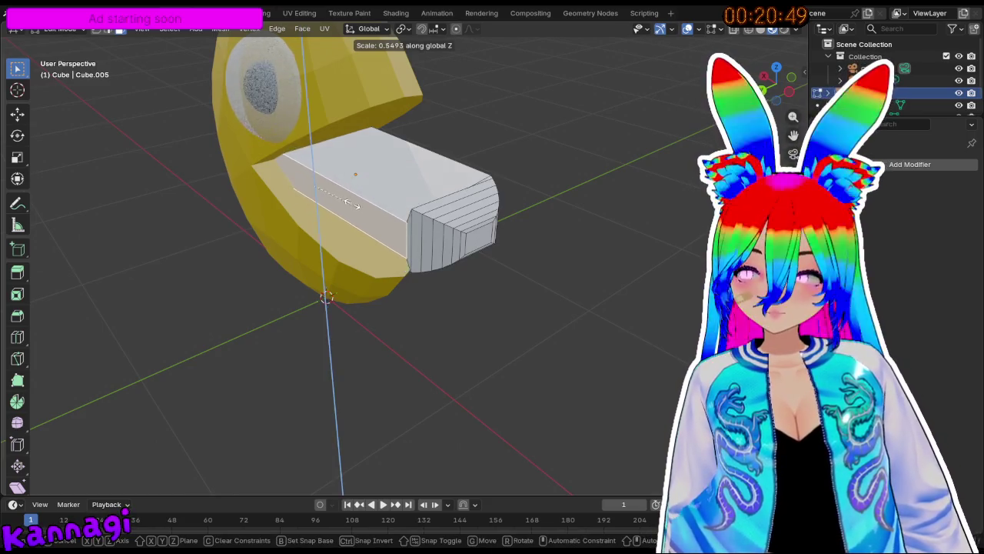
left_click(350, 202)
mouse_move(350, 202)
middle_mouse_down()
mouse_move(464, 259)
mouse_move(542, 264)
mouse_move(406, 253)
middle_mouse_up()
key("Tab")
middle_click_drag(509, 280, 454, 274)
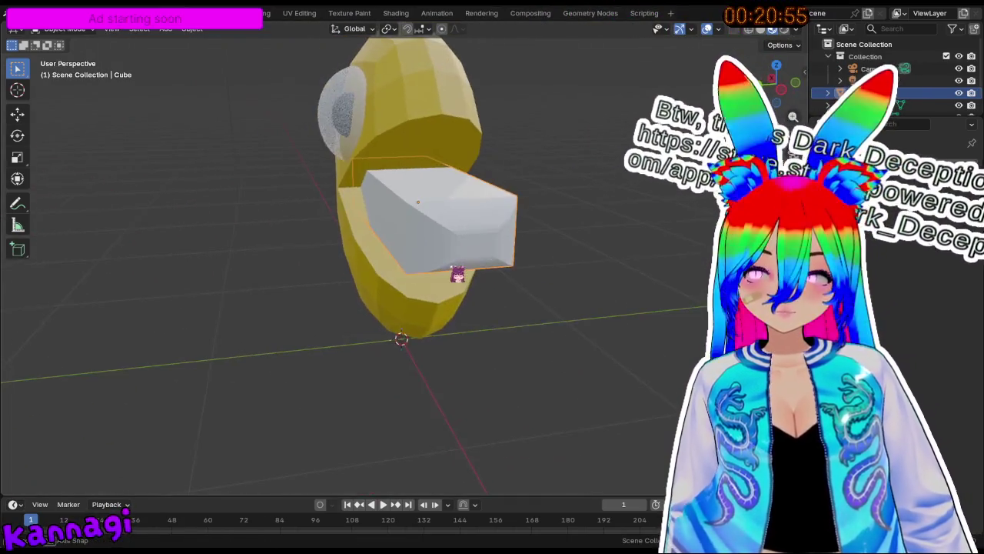
Shrink the tongue to 0.645 and add a level-3 Subdivision modifier with Ctrl+3.
key("s")
left_click(574, 263)
middle_click_drag(573, 263, 479, 264)
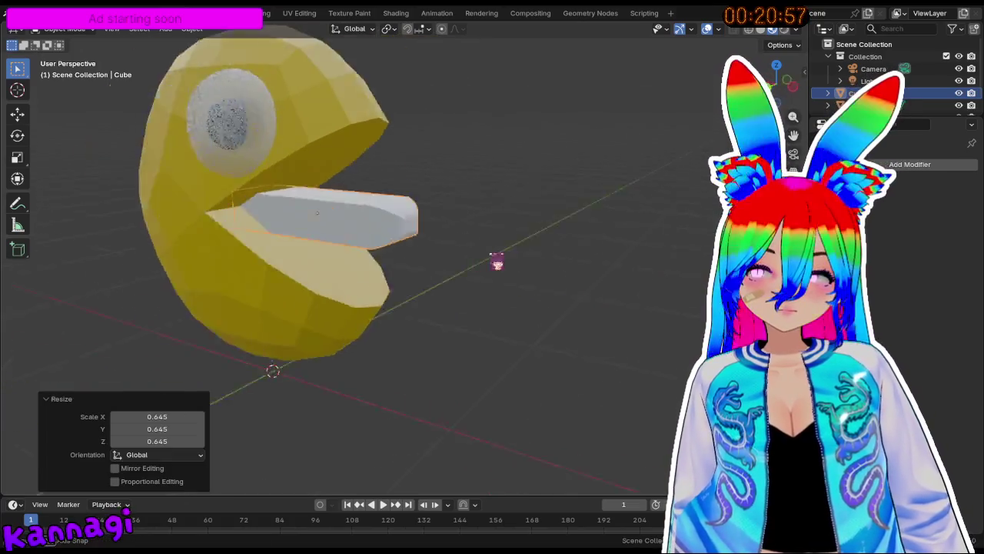
scroll(542, 257, "up", 2)
middle_click_drag(543, 257, 365, 253)
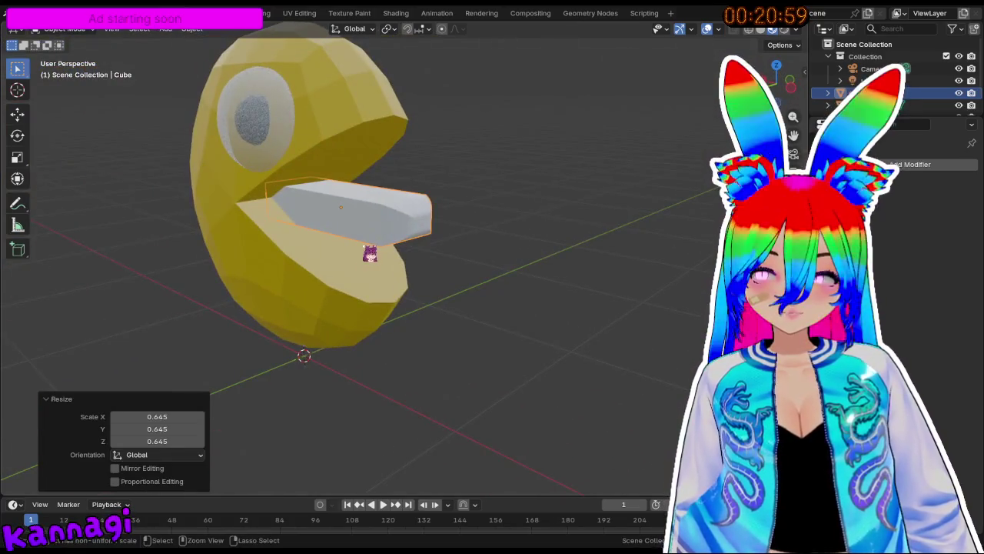
key("ctrl+3")
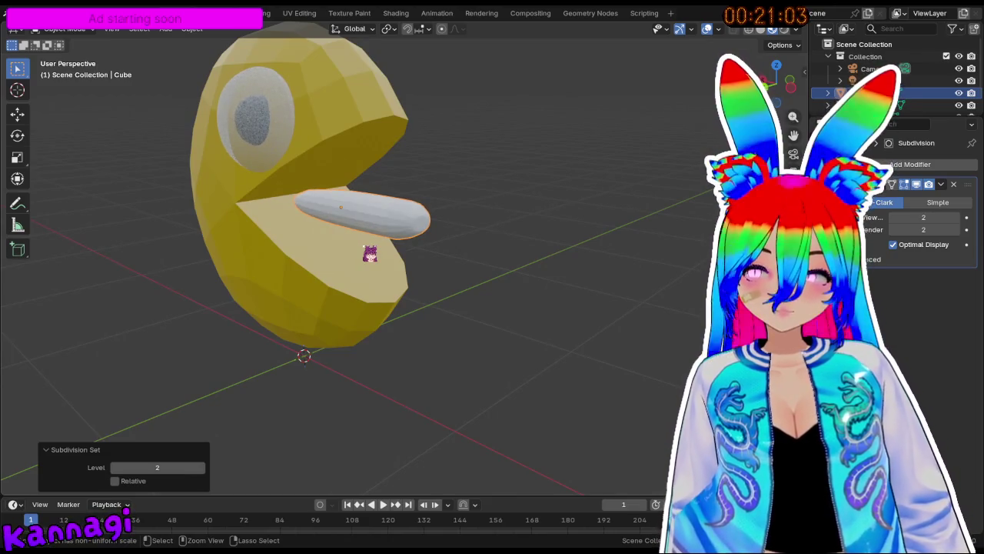
mouse_move(370, 253)
middle_mouse_down()
mouse_move(492, 257)
mouse_move(377, 272)
middle_mouse_up()
Stretch the tongue to 1.341 along the Y axis.
key("s")
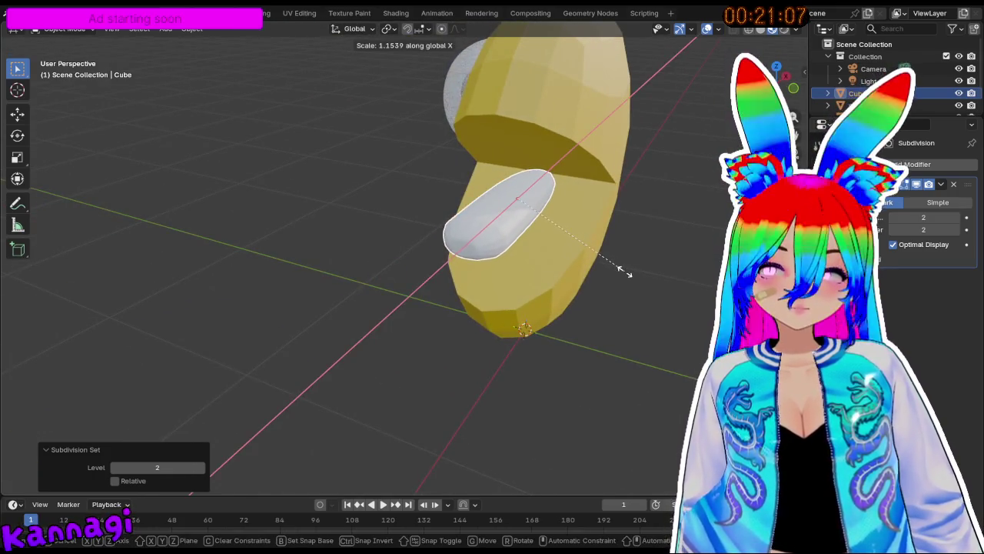
key("y")
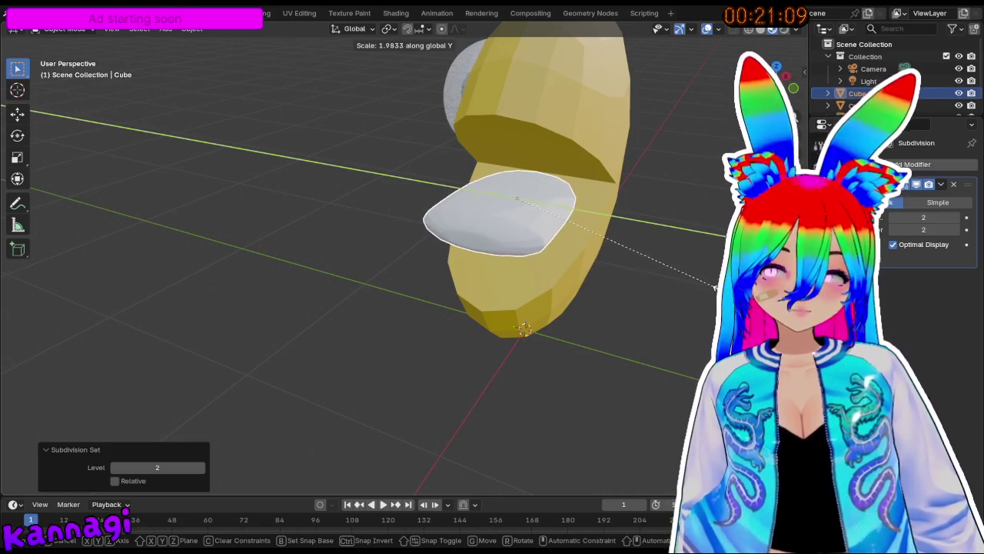
left_click(715, 287)
middle_click_drag(715, 287, 705, 278)
mouse_move(572, 256)
middle_mouse_down()
mouse_move(217, 249)
mouse_move(534, 248)
middle_mouse_up()
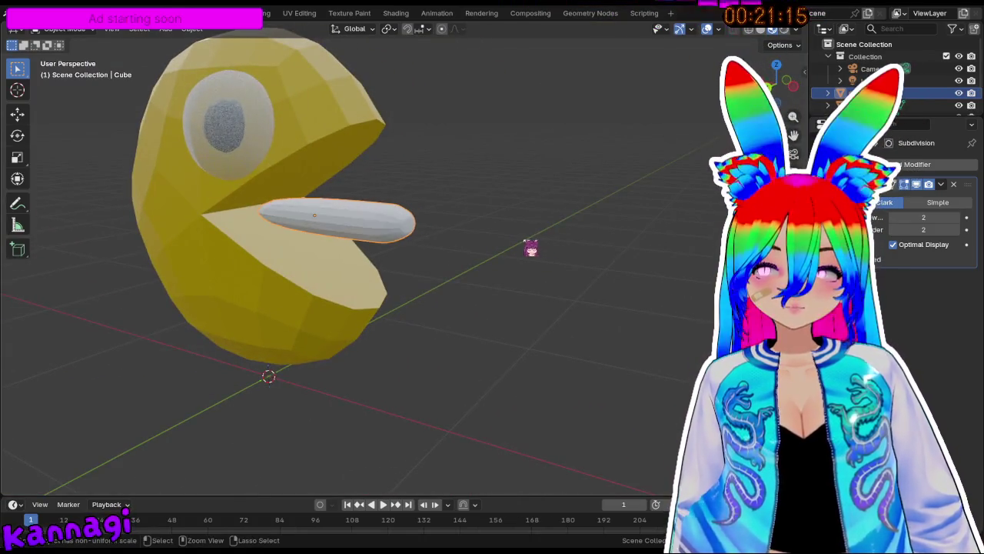
Undo, then reapply the tongue's subdivision smoothing and Y-axis stretch.
key("ctrl+z")
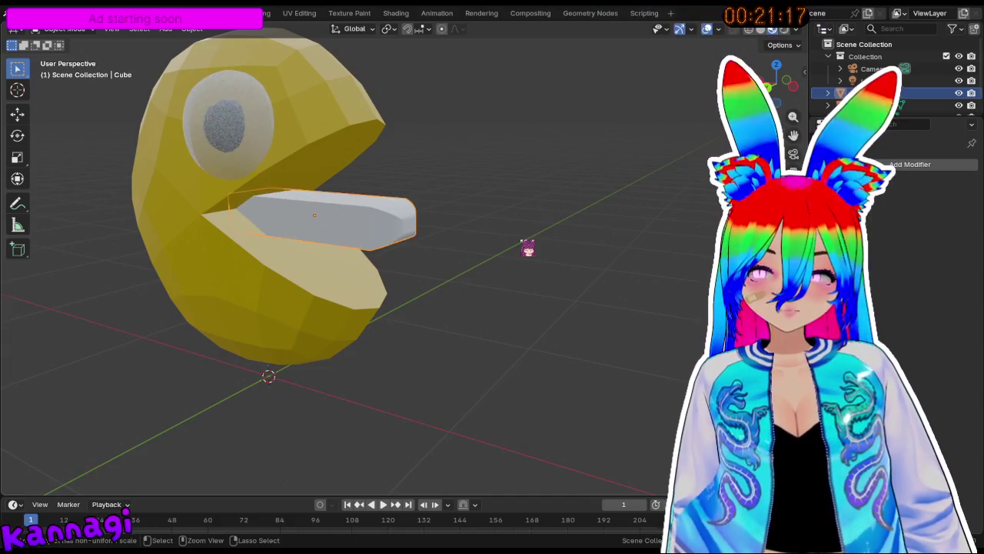
key("Tab")
key("ctrl+z")
key("ctrl+z")
key("ctrl+z")
key("ctrl+z")
key("ctrl+z")
key("ctrl+z")
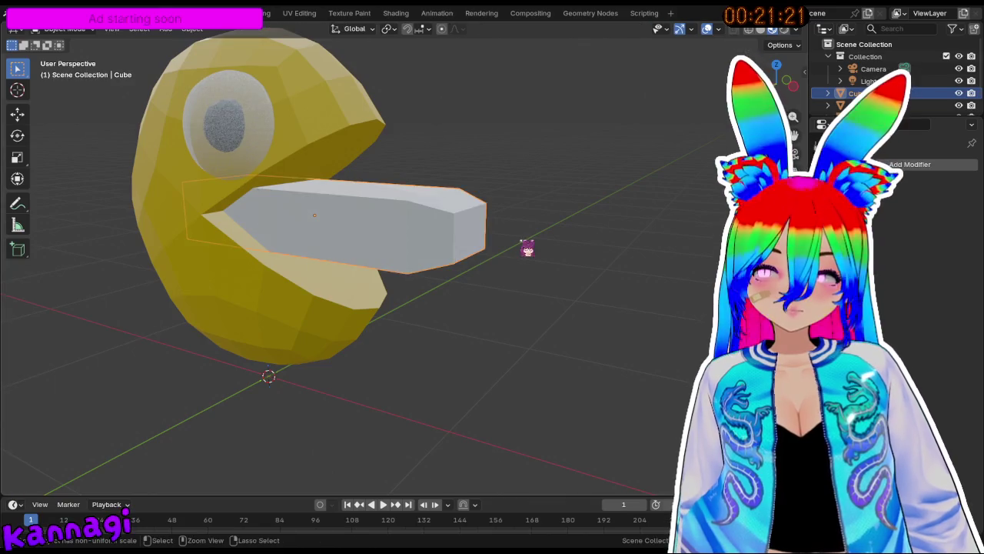
mouse_move(482, 250)
middle_mouse_down()
mouse_move(423, 262)
mouse_move(398, 292)
middle_mouse_up()
key("ctrl+3")
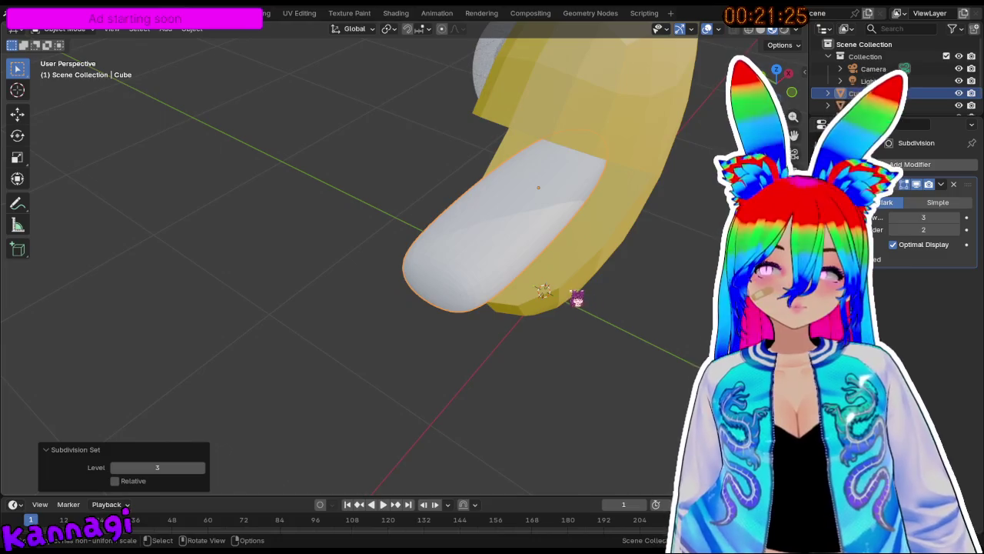
key("y")
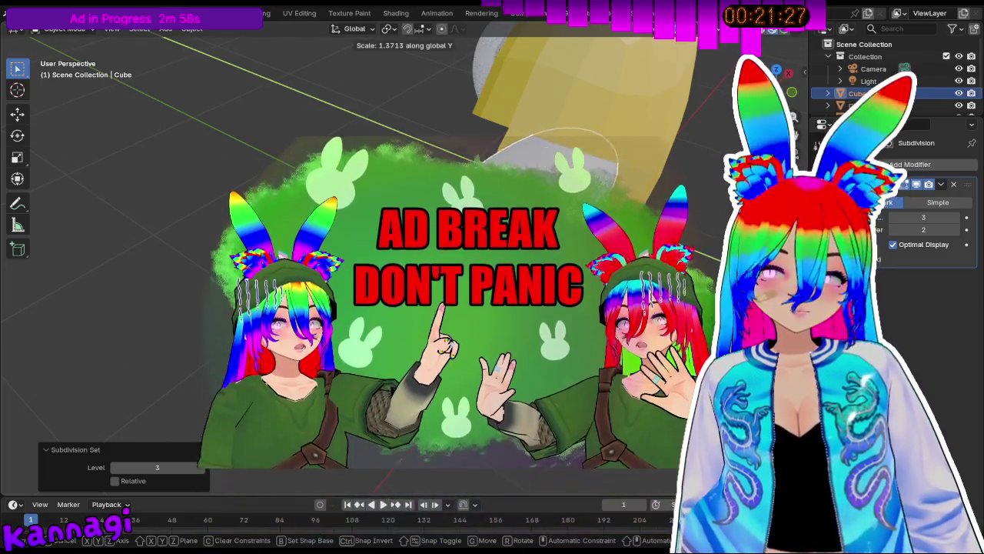
left_click(581, 328)
middle_click_drag(581, 328, 500, 331)
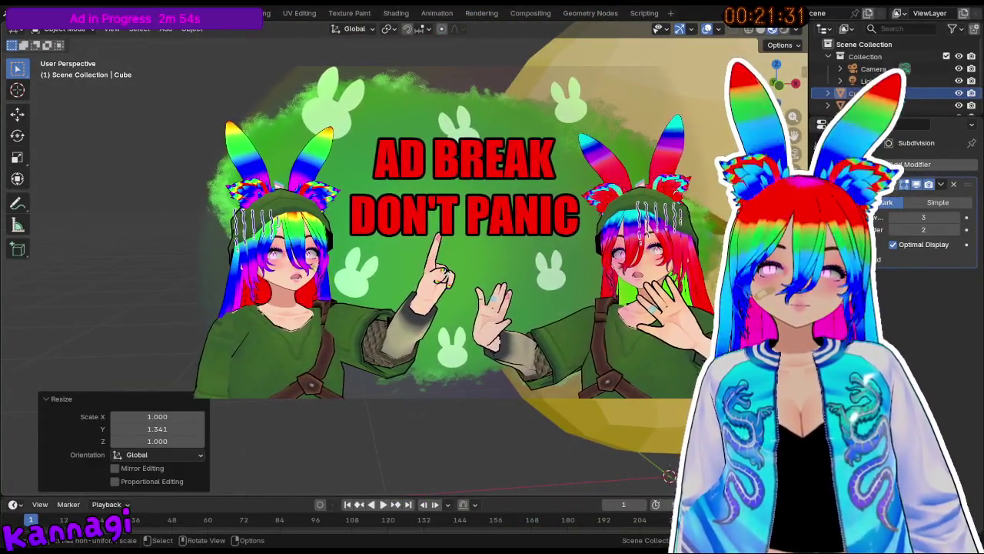
key("r")
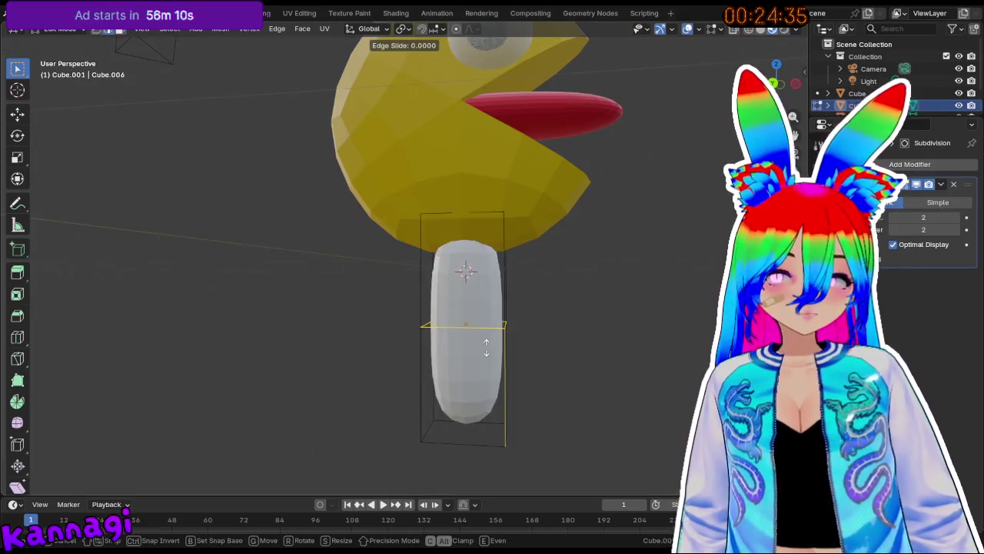
Add a loop cut near the bottom of the cylinder leg and return to Object Mode.
left_click(490, 253)
key("ctrl+r")
left_click(489, 329)
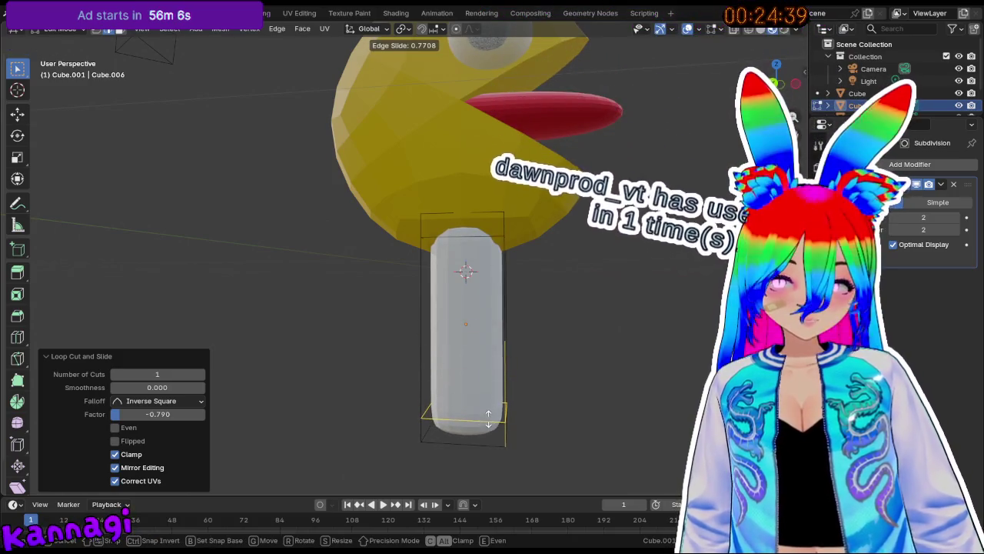
left_click(491, 404)
middle_click_drag(491, 404, 511, 349)
key("Tab")
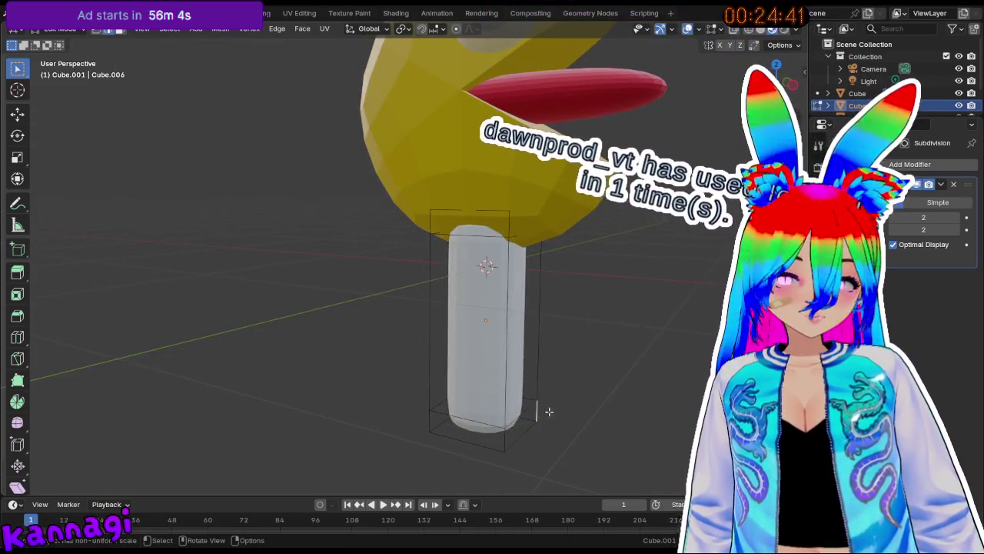
Squash the cylinder vertically, then shrink it uniformly.
key("r")
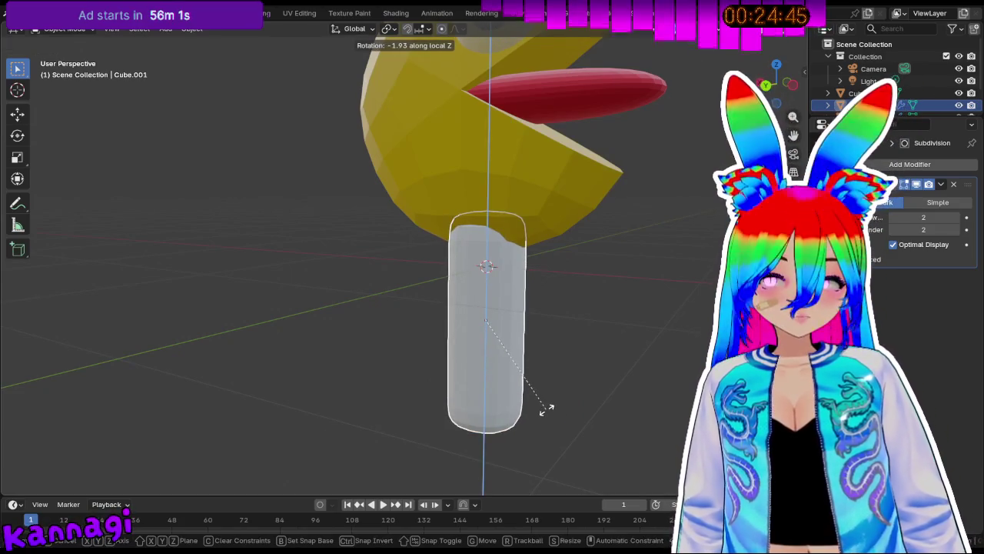
key("z")
key("x")
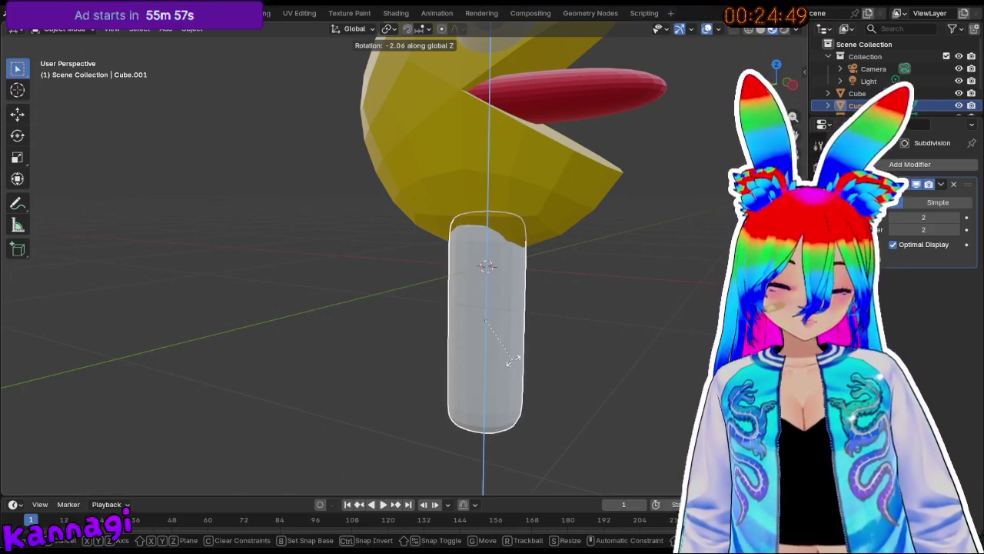
key("s")
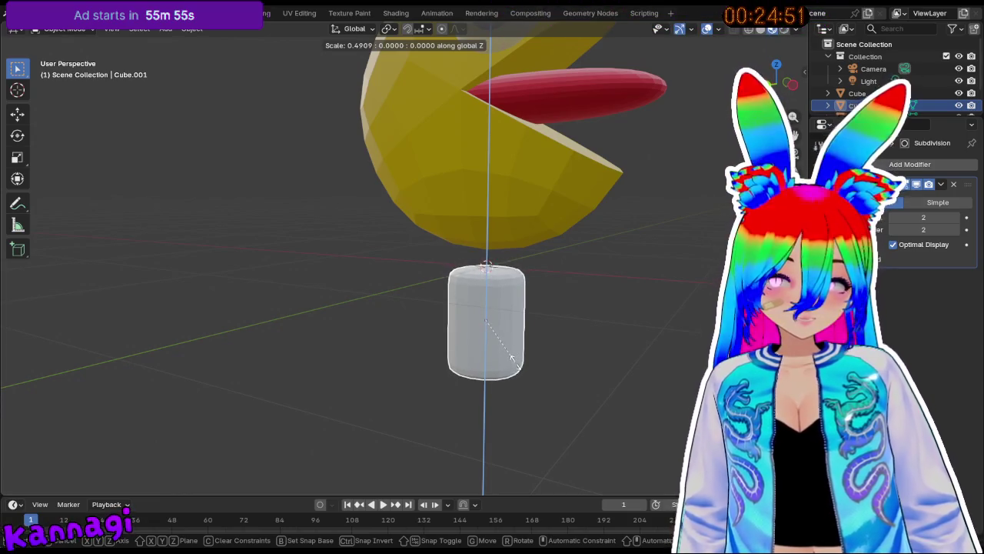
left_click(511, 358)
key("s")
left_click(569, 359)
middle_click_drag(569, 359, 421, 361)
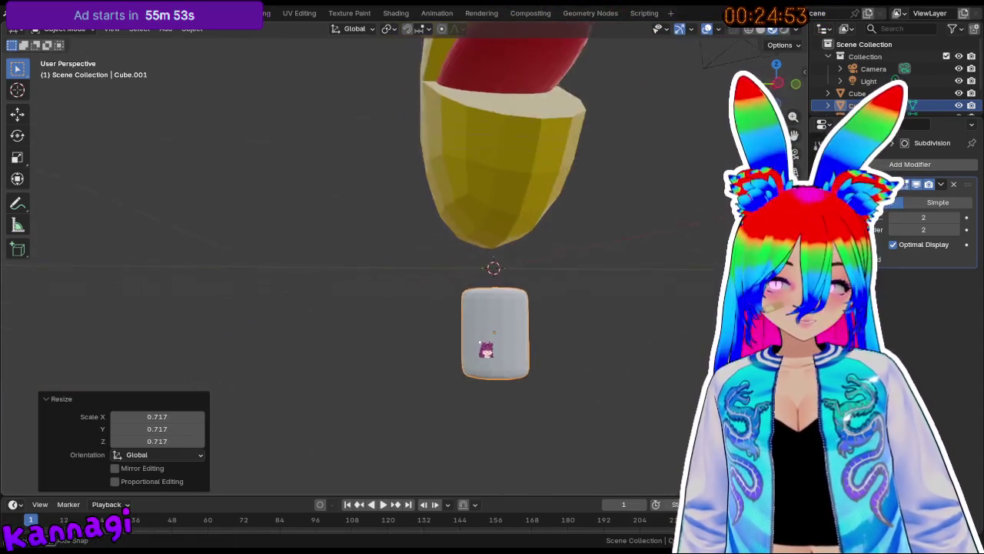
Raise the cylinder along Z toward the body and shrink it further.
key("g")
key("z")
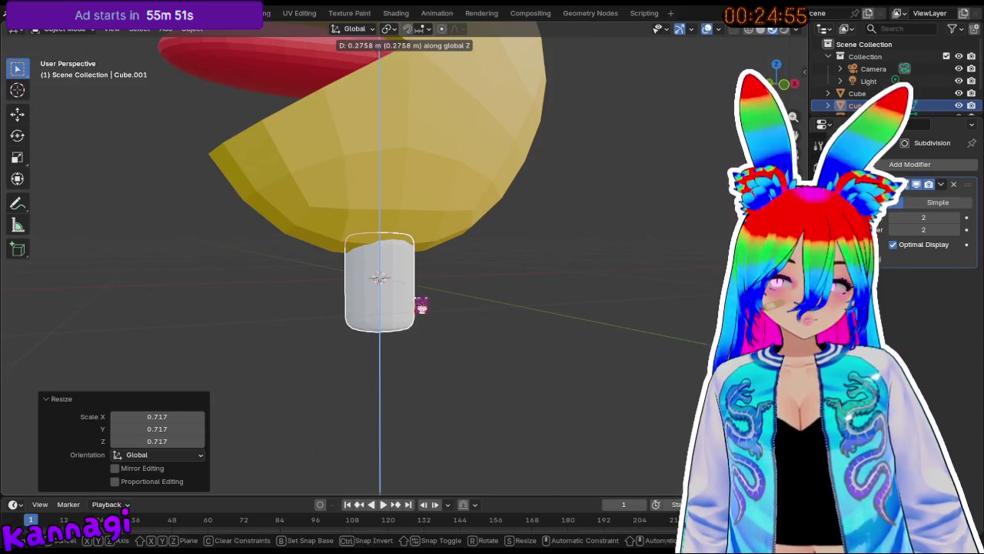
left_click(421, 316)
middle_click_drag(421, 315, 621, 337)
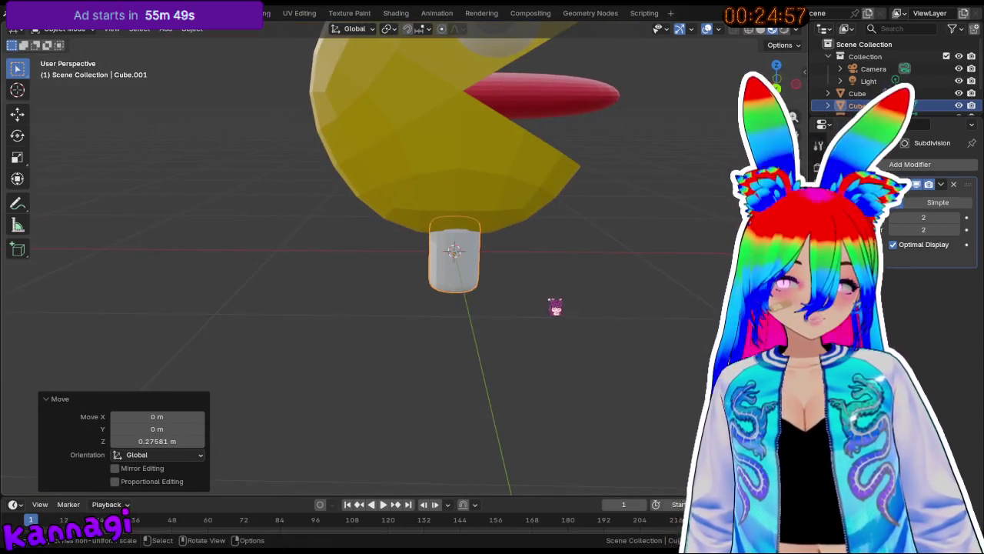
middle_click_drag(557, 307, 382, 267)
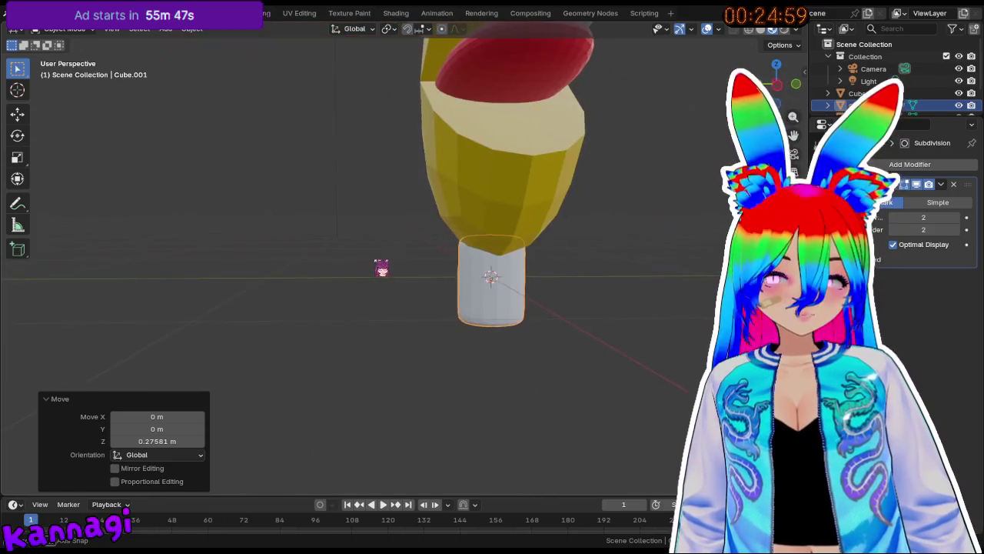
key("s")
mouse_move(574, 306)
middle_mouse_down()
mouse_move(660, 314)
mouse_move(554, 279)
mouse_move(408, 253)
mouse_move(440, 265)
mouse_move(530, 267)
mouse_move(411, 246)
middle_mouse_up()
left_click(496, 273)
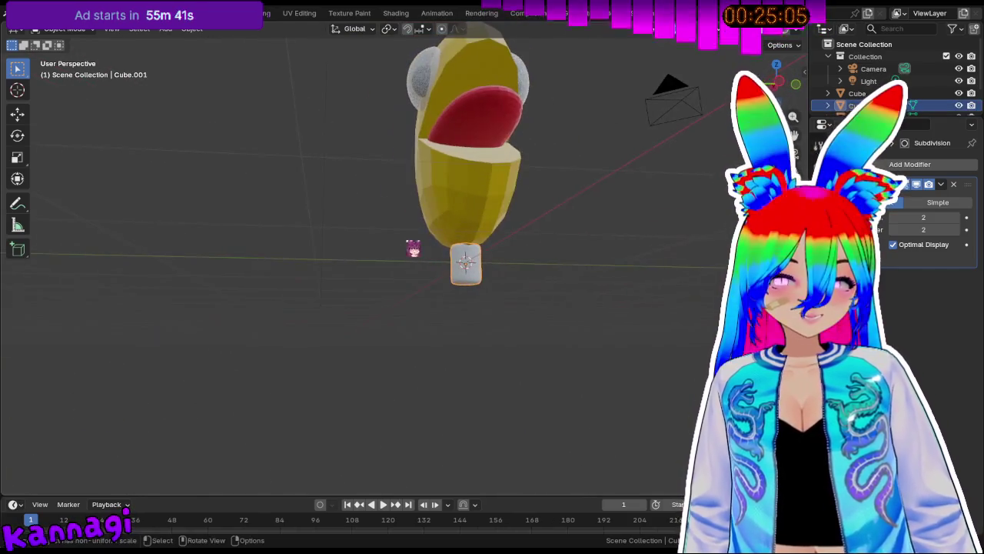
Slide the cylinder sideways, then raise it 0.13282 m along Z under the body.
key("g")
key("x")
key("Escape")
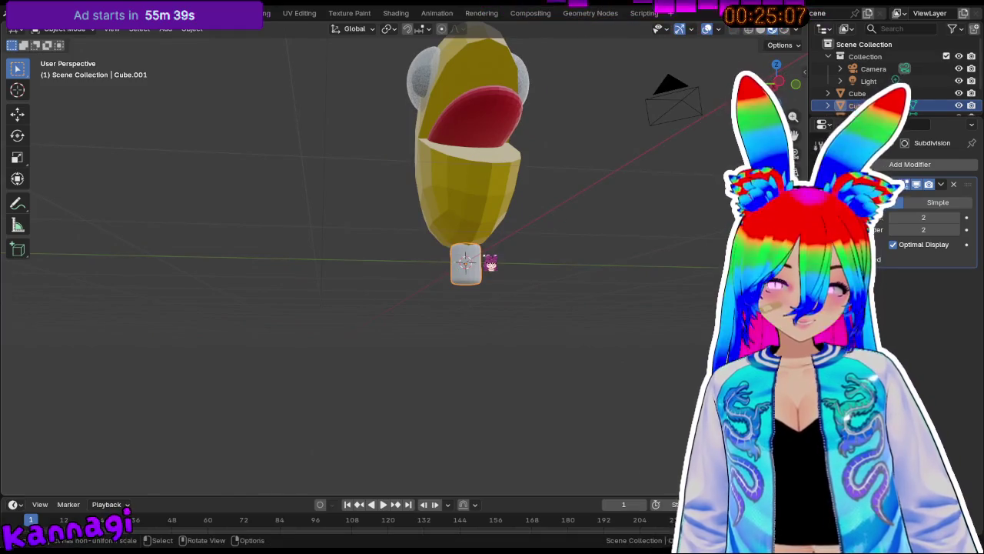
key("g")
left_click(469, 259)
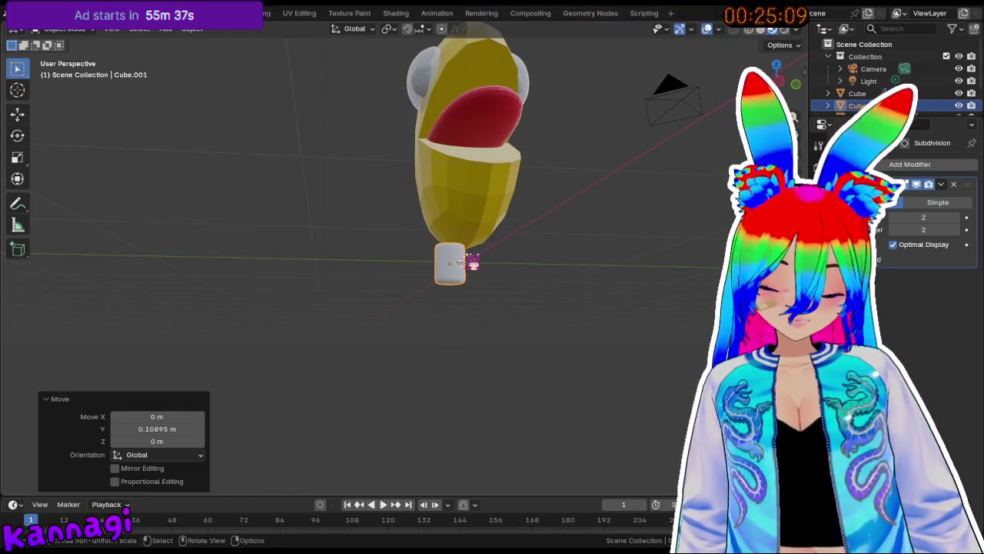
key("g")
key("z")
left_click(463, 234)
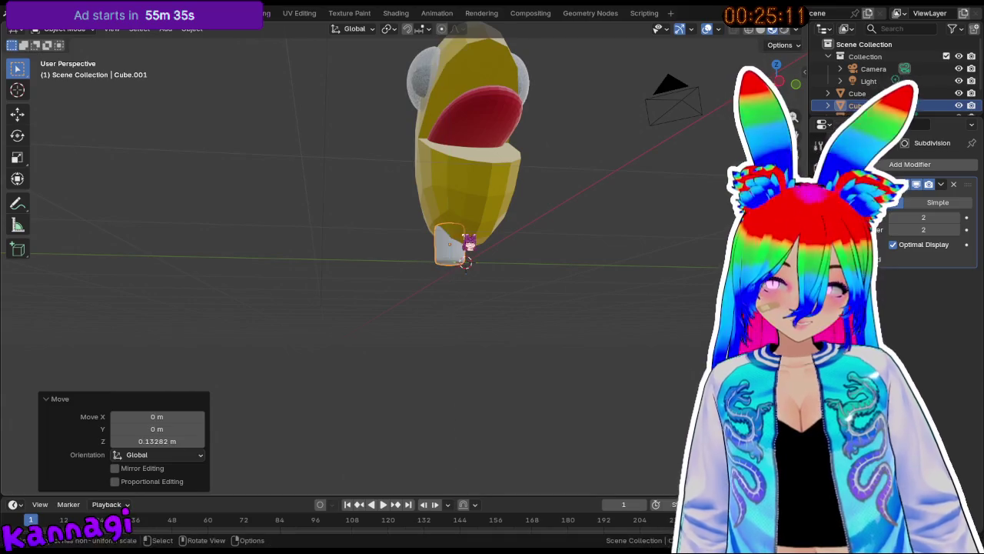
Zoom in for a frontal view of the leg and open its material settings.
middle_click_drag(466, 246, 492, 277)
scroll(498, 278, "up", 2)
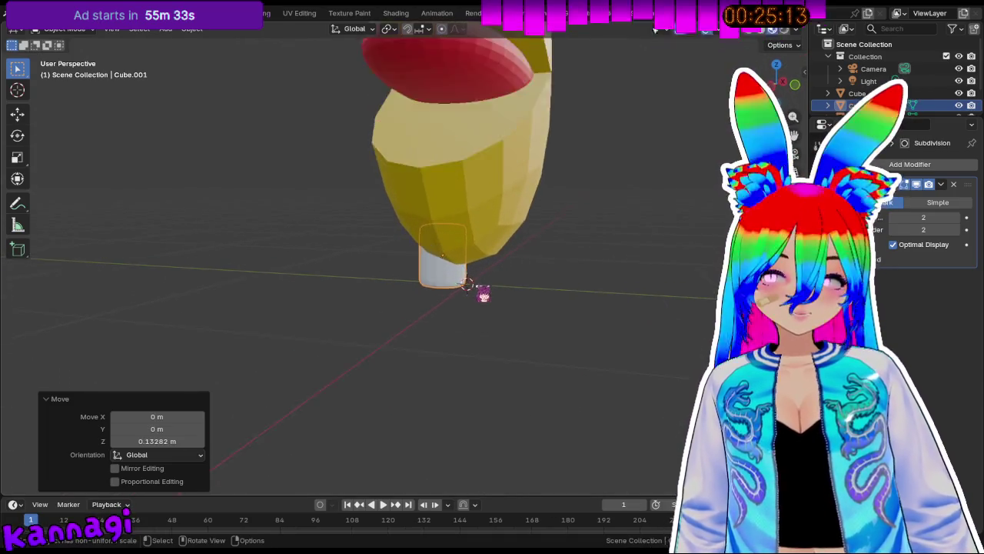
scroll(481, 283, "up", 2)
scroll(469, 280, "up", 1)
scroll(461, 277, "up", 2)
mouse_move(459, 277)
middle_mouse_down()
mouse_move(424, 277)
mouse_move(563, 271)
middle_mouse_up()
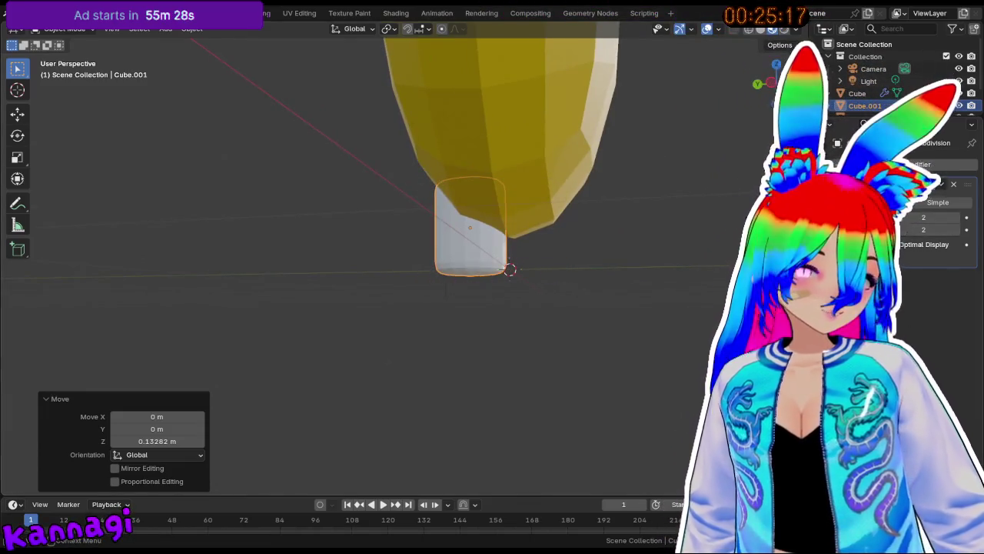
left_click(824, 323)
Assign the yellow Pac-Man body material to the cylinder leg.
left_click(920, 215)
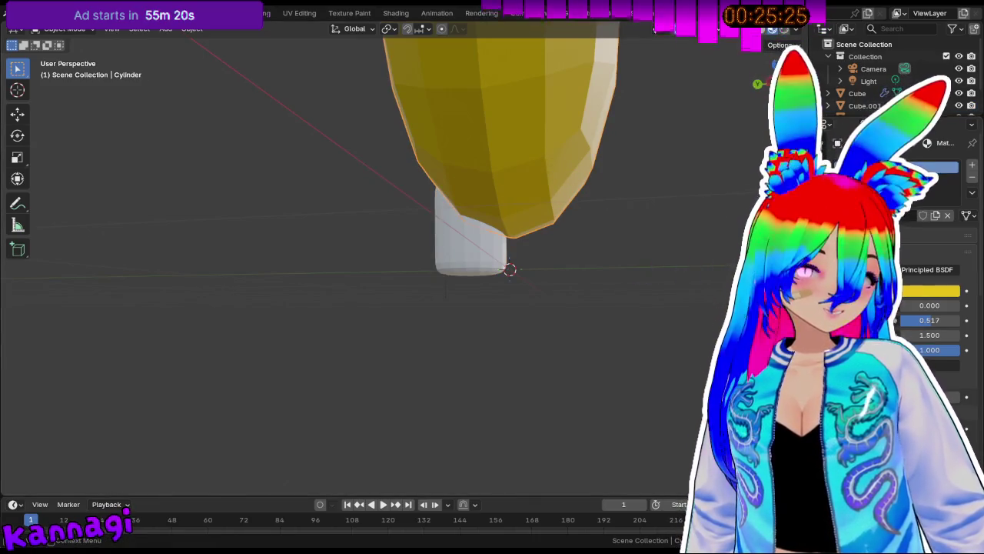
left_click(861, 106)
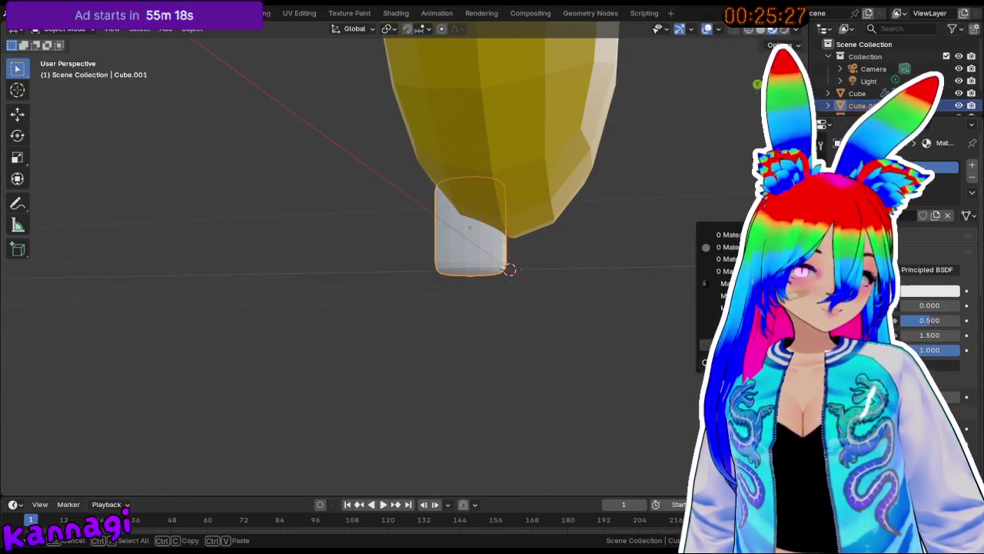
left_click(727, 247)
middle_click_drag(483, 334, 520, 351)
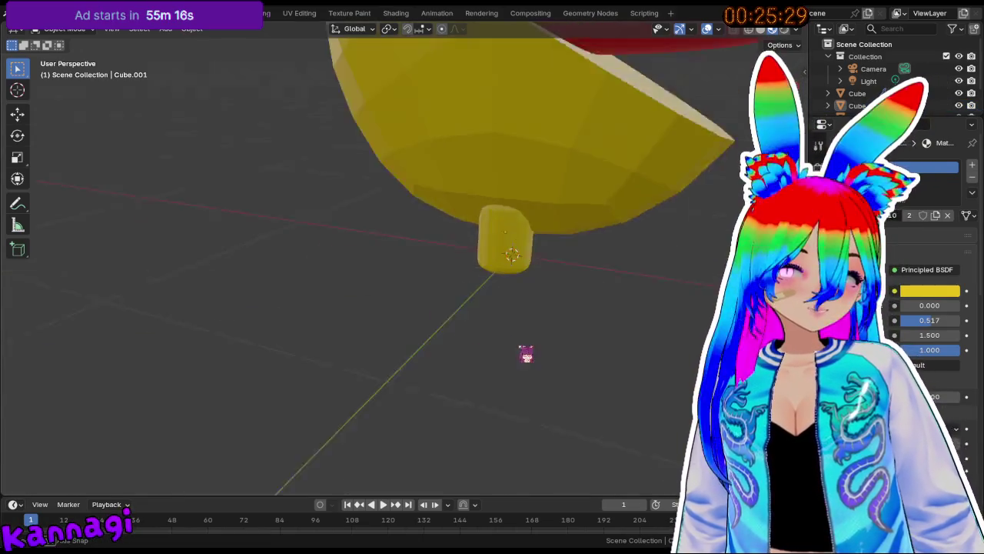
mouse_move(454, 272)
middle_mouse_down()
mouse_move(551, 286)
mouse_move(521, 283)
middle_mouse_up()
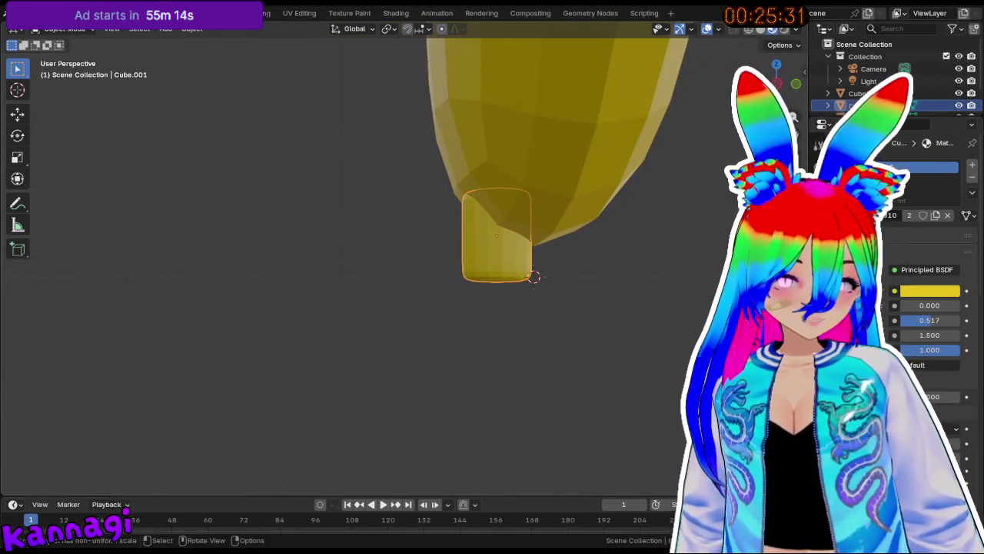
left_click(827, 254)
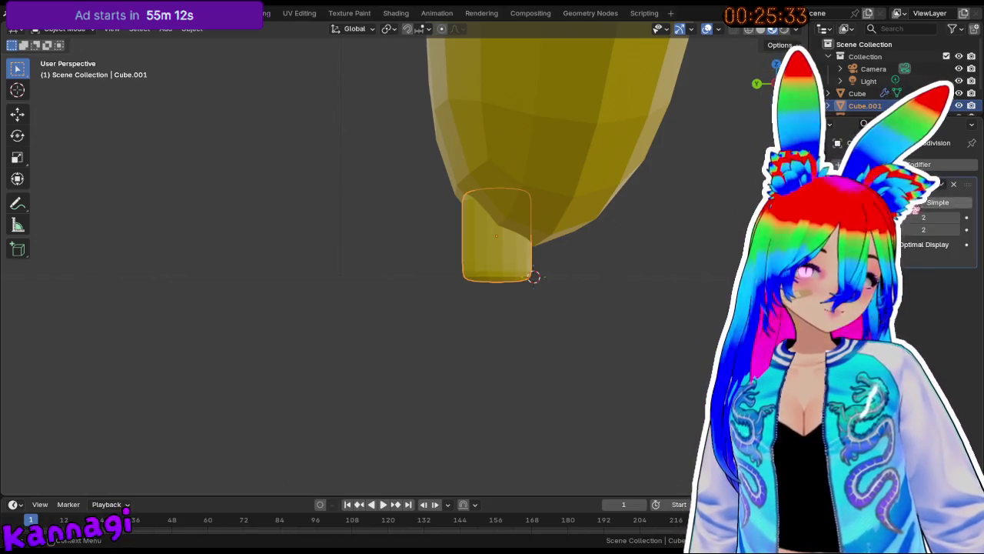
Add a Y-axis Mirror modifier to the leg and apply all its transforms.
left_click(946, 166)
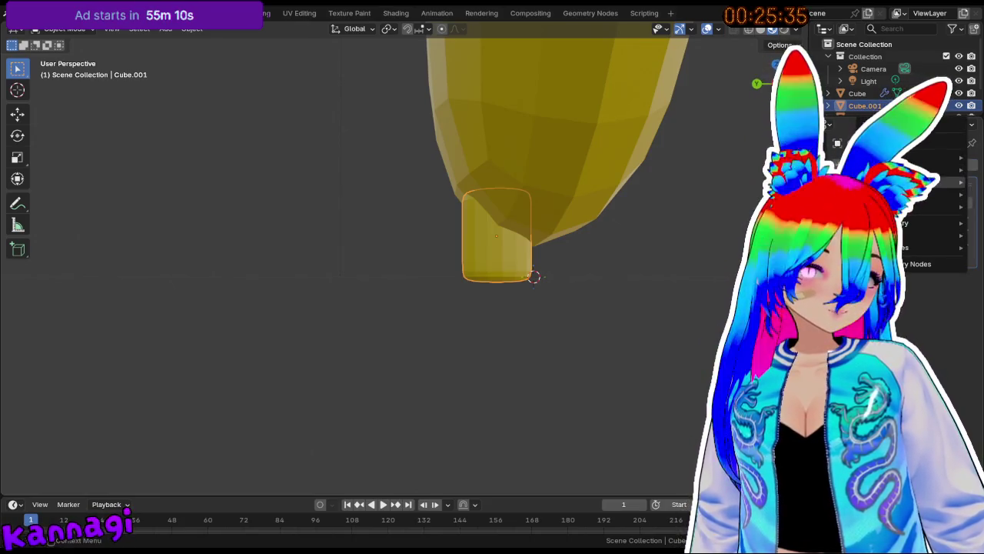
left_click(661, 319)
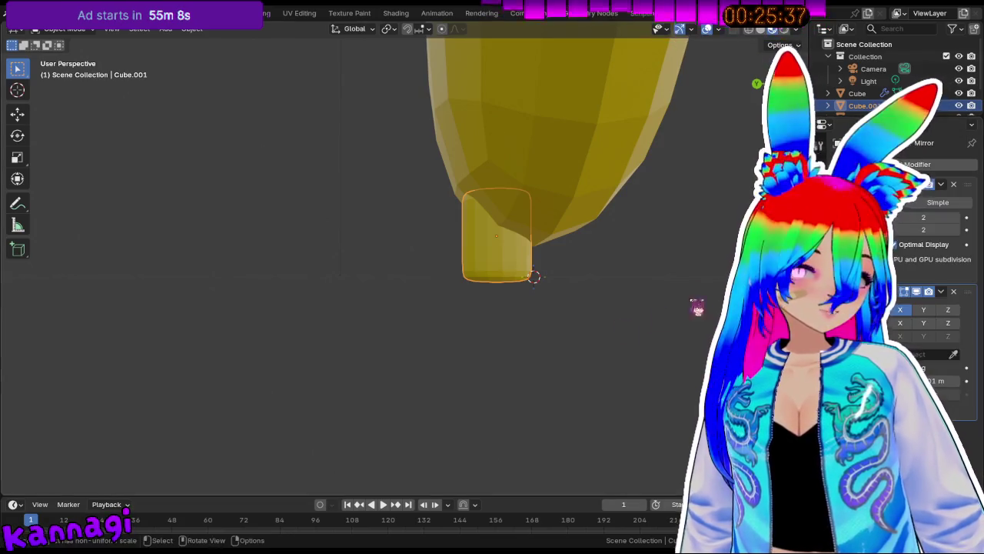
mouse_move(577, 269)
middle_mouse_down()
mouse_move(598, 269)
mouse_move(424, 325)
mouse_move(555, 289)
mouse_move(669, 285)
mouse_move(613, 346)
mouse_move(496, 347)
mouse_move(524, 268)
mouse_move(699, 276)
mouse_move(441, 327)
middle_mouse_up()
key("ctrl+a")
left_click(589, 263)
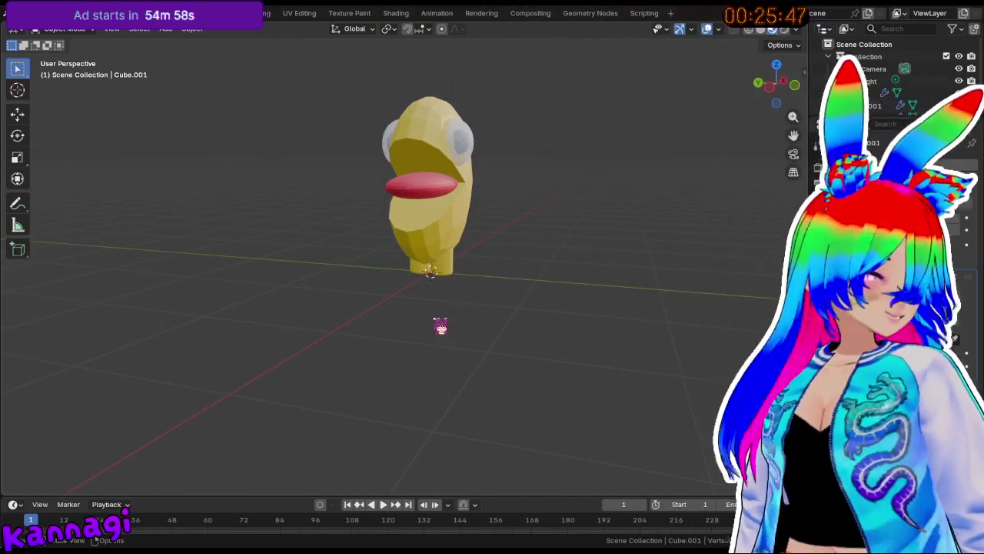
Select the Pac-Man body and briefly toggle Edit Mode to inspect the legs.
mouse_move(435, 341)
middle_mouse_down()
mouse_move(488, 307)
mouse_move(438, 301)
mouse_move(529, 332)
middle_mouse_up()
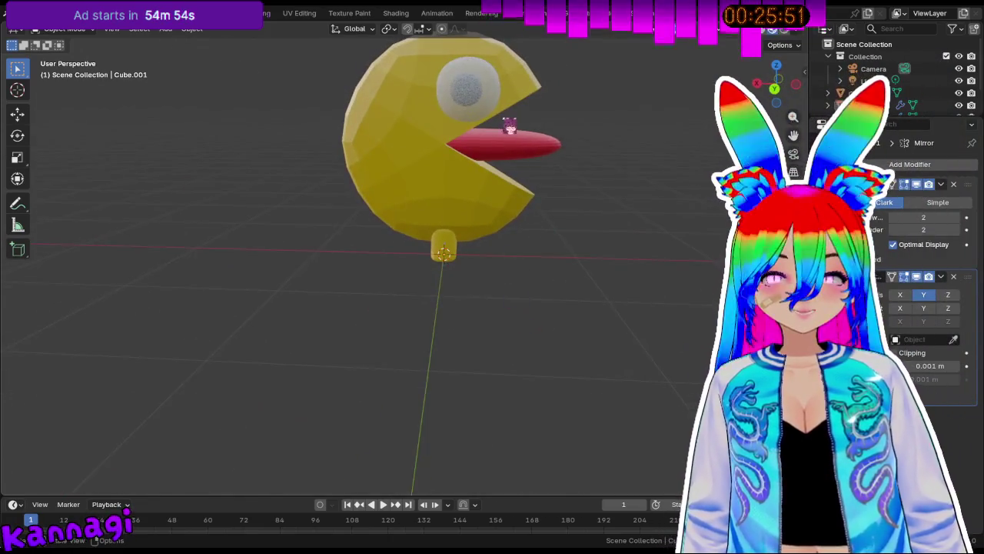
left_click(536, 157)
mouse_move(536, 158)
middle_mouse_down()
mouse_move(505, 172)
mouse_move(535, 213)
mouse_move(543, 188)
middle_mouse_up()
middle_click_drag(419, 262, 470, 315)
key("Tab")
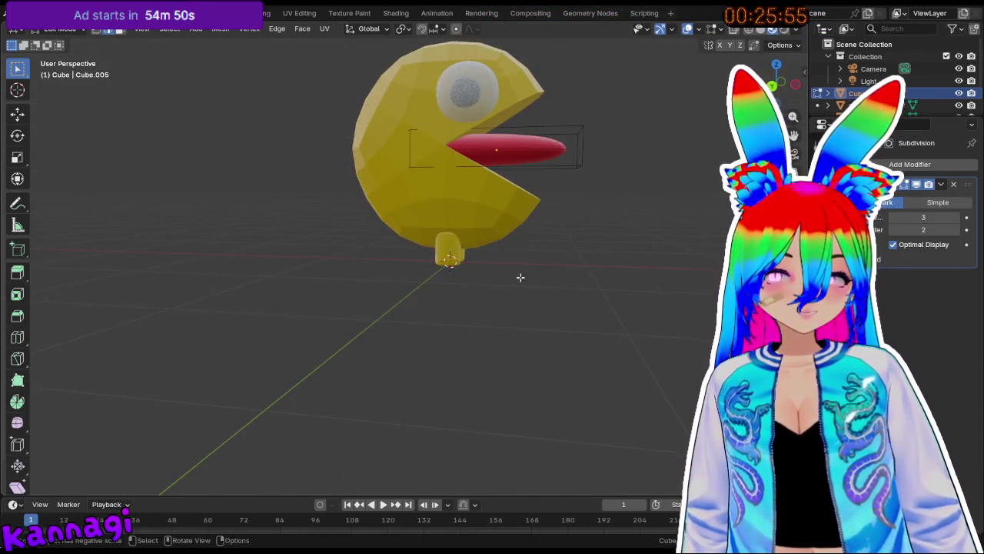
scroll(404, 314, "up", 3)
mouse_move(405, 315)
middle_mouse_down()
mouse_move(494, 292)
mouse_move(489, 276)
middle_mouse_up()
key("Tab")
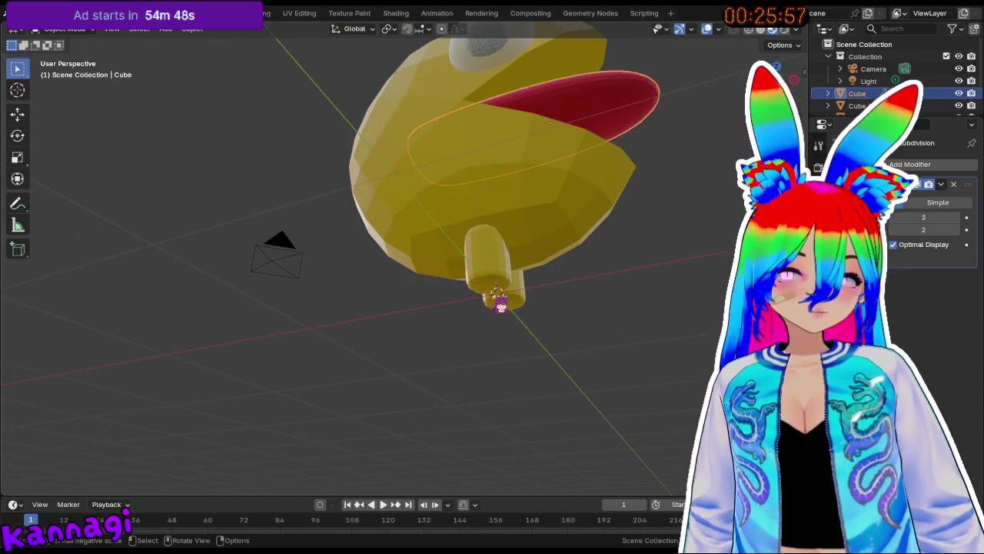
Select the leg object and enter Edit Mode on its mesh.
left_click(498, 303)
mouse_move(518, 373)
middle_mouse_down()
mouse_move(507, 359)
mouse_move(510, 309)
mouse_move(543, 327)
middle_mouse_up()
key("shift+a")
key("Escape")
middle_click_drag(543, 227, 487, 227)
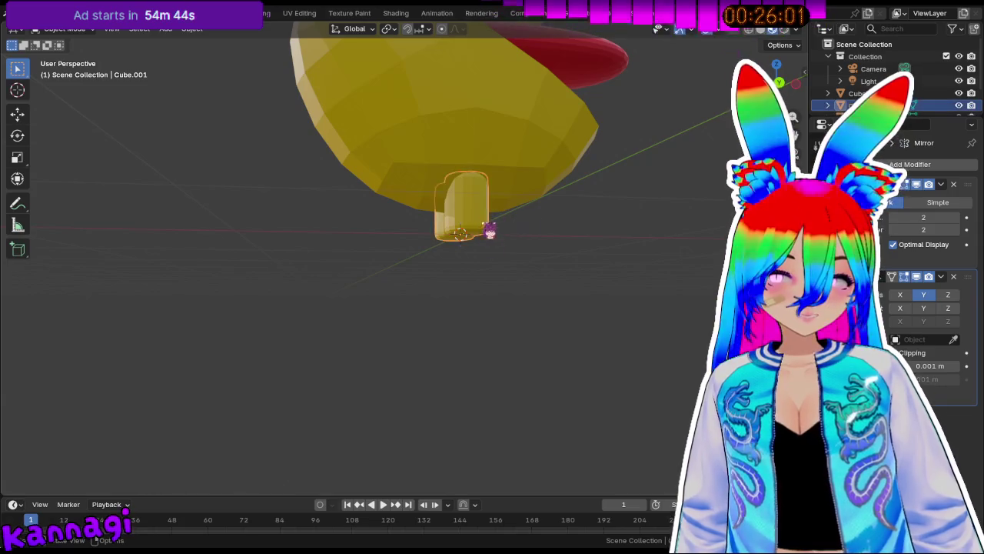
key("Tab")
scroll(496, 244, "up", 3)
scroll(558, 220, "up", 2)
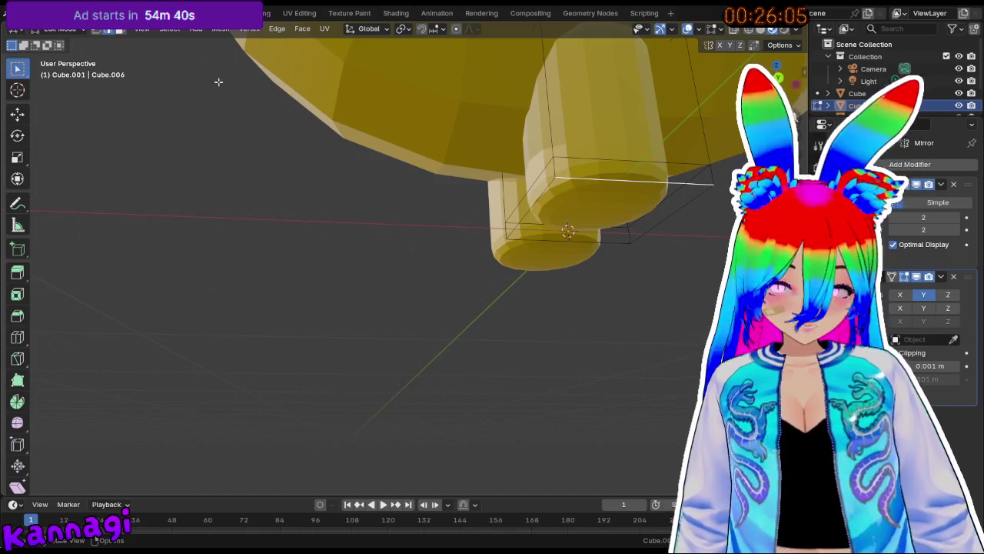
Extrude the leg's bottom face straight down along Z to lengthen the leg.
left_click(648, 228, "shift")
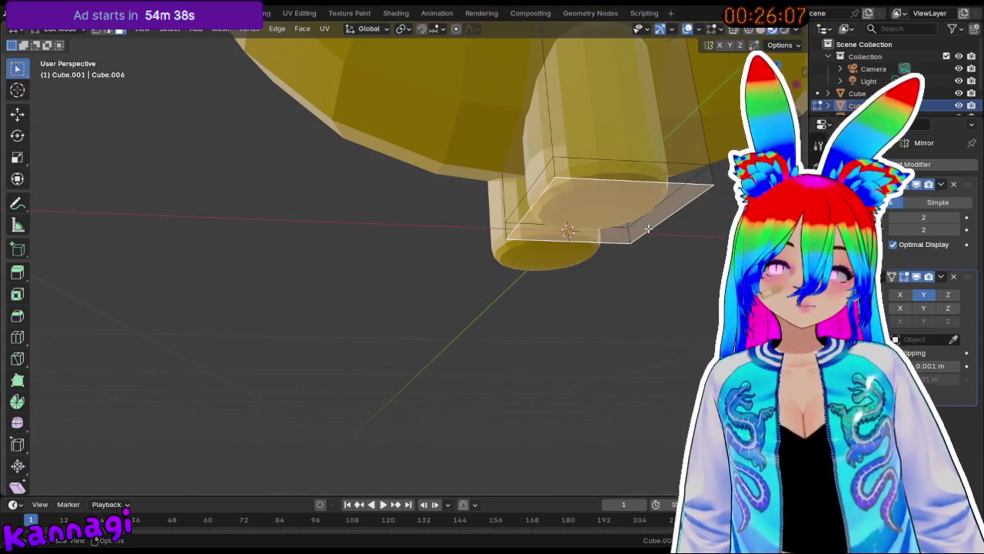
key("e")
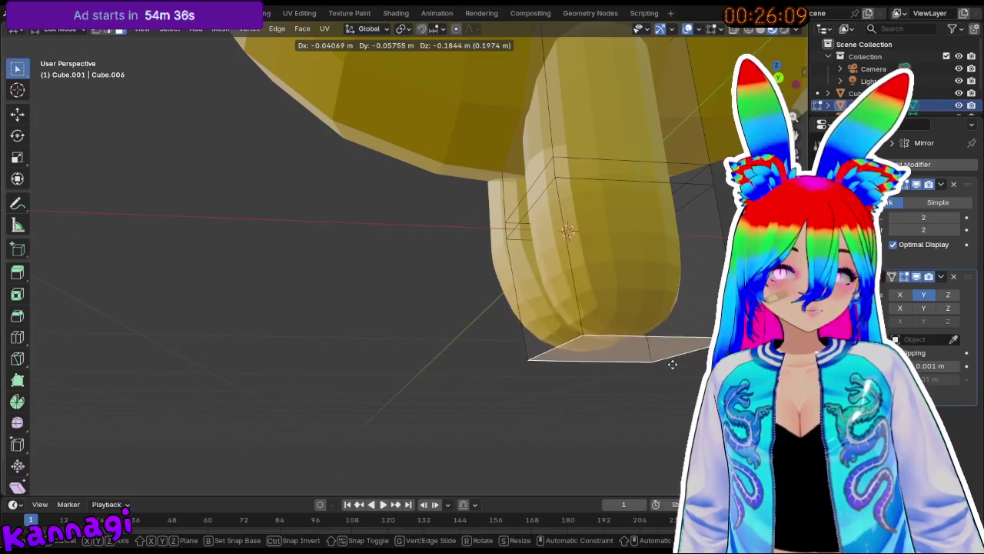
left_click(676, 400)
middle_click_drag(677, 402, 346, 323)
key("ctrl+z")
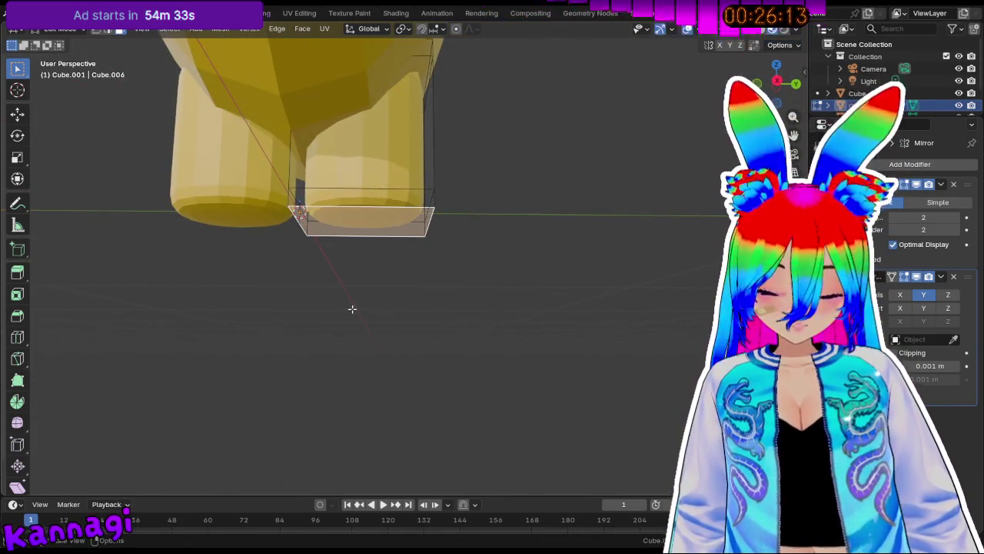
key("e")
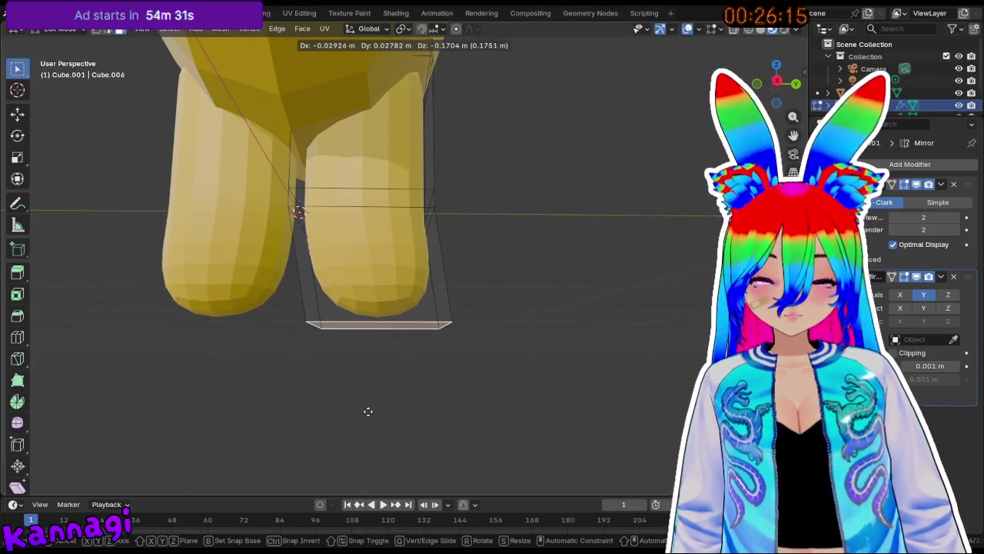
key("z")
left_click(366, 430)
mouse_move(366, 430)
middle_mouse_down()
mouse_move(392, 286)
mouse_move(538, 300)
middle_mouse_up()
Scale the extruded bottom face narrower and shift it along Z to start the foot.
key("s")
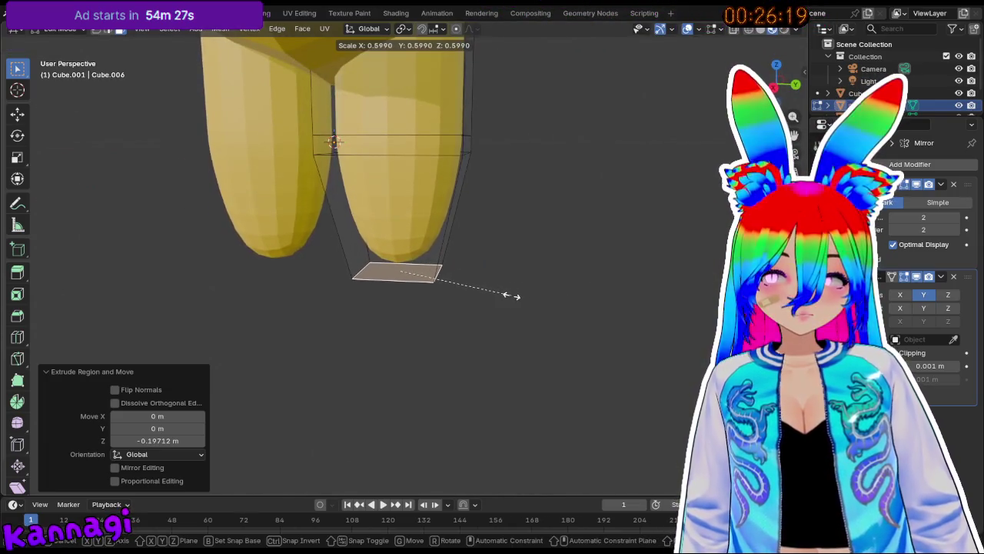
left_click(512, 295)
mouse_move(492, 277)
middle_mouse_down()
mouse_move(433, 235)
mouse_move(538, 297)
middle_mouse_up()
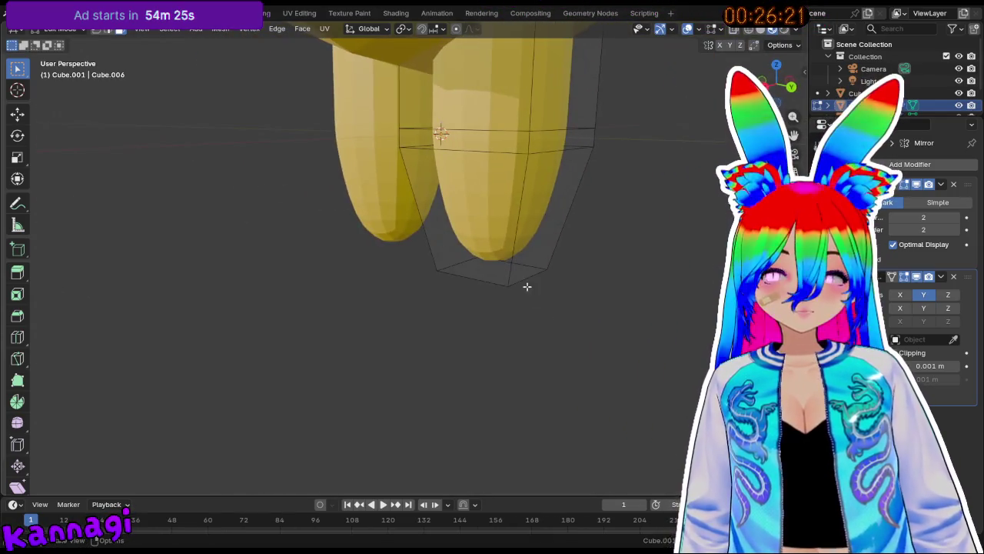
mouse_move(550, 231)
middle_mouse_down()
mouse_move(476, 226)
mouse_move(398, 259)
mouse_move(391, 226)
mouse_move(378, 222)
mouse_move(367, 238)
middle_mouse_up()
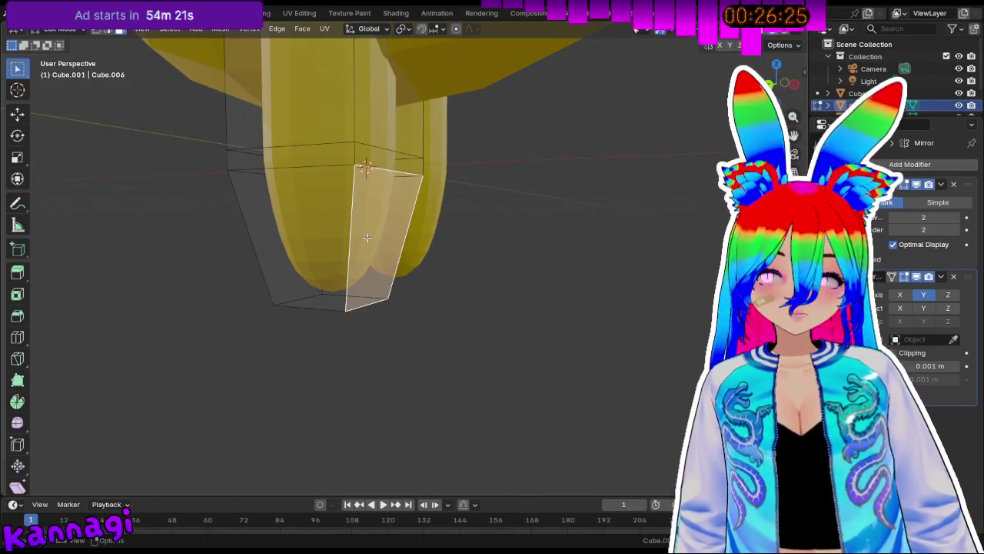
key("g")
key("z")
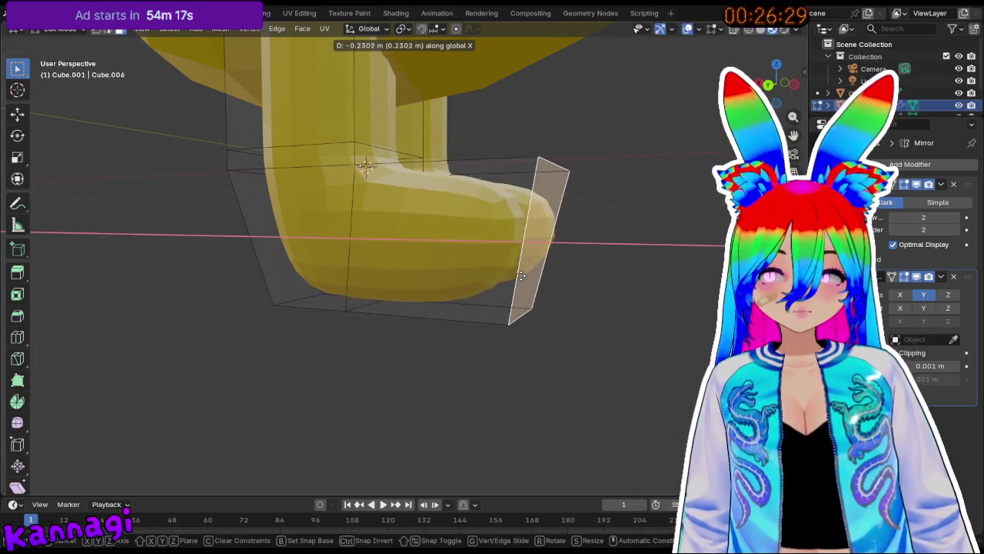
left_click(524, 275)
mouse_move(524, 275)
middle_mouse_down()
mouse_move(443, 239)
mouse_move(430, 258)
middle_mouse_up()
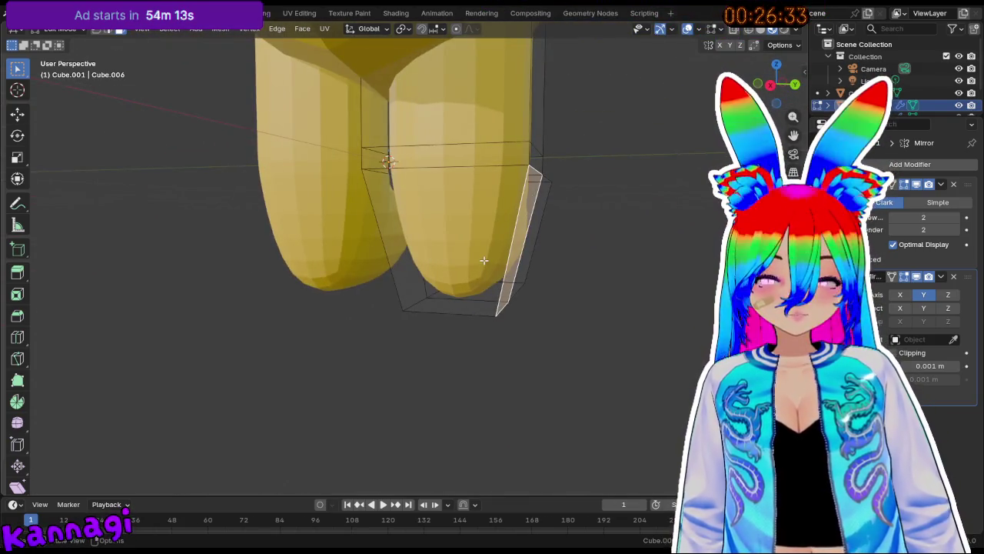
Push the toe face forward along X and nudge another boot face along Y.
key("g")
key("x")
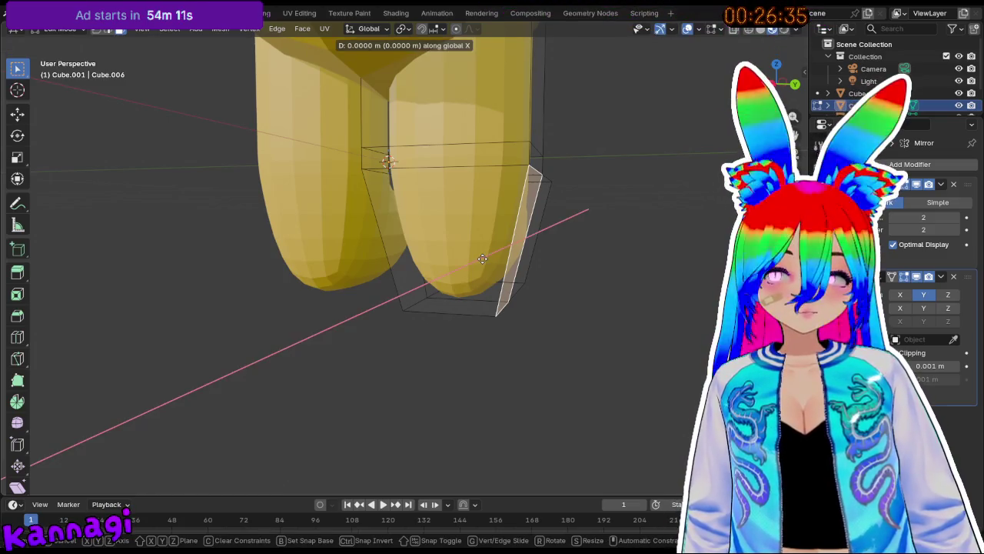
left_click(496, 261)
mouse_move(496, 261)
middle_mouse_down()
mouse_move(389, 221)
mouse_move(402, 204)
middle_mouse_up()
left_click(389, 221)
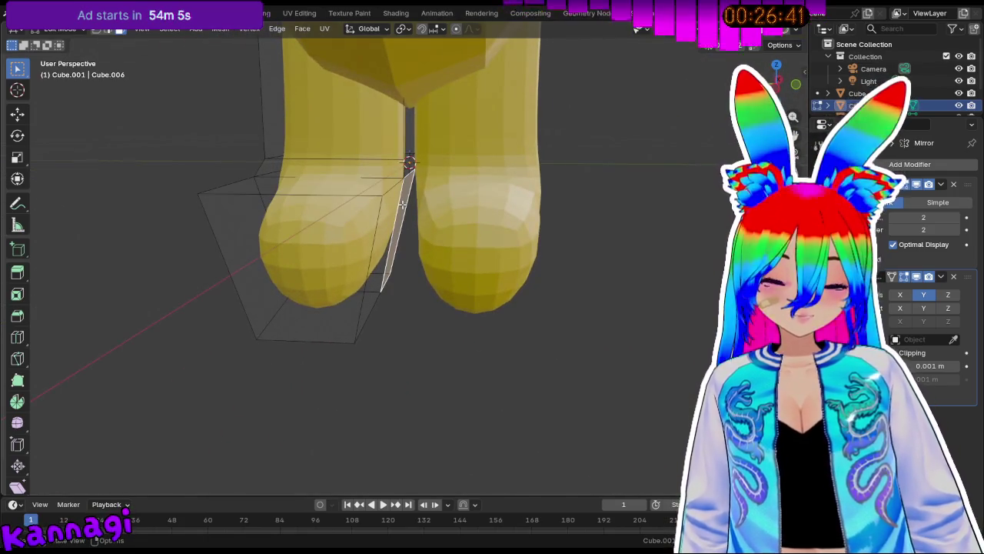
key("g")
key("y")
left_click(406, 206)
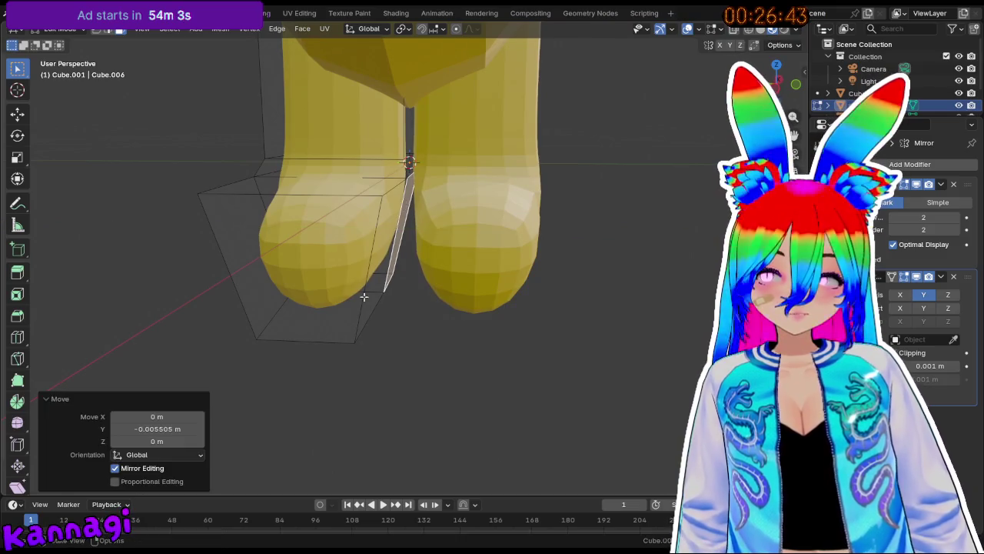
Select two toe faces and lower them along Z to finish the boot's toe.
left_click(318, 336)
mouse_move(318, 336)
middle_mouse_down()
mouse_move(390, 356)
mouse_move(286, 266)
mouse_move(533, 259)
mouse_move(433, 192)
mouse_move(372, 298)
middle_mouse_up()
middle_click_drag(428, 334, 443, 203)
left_click(425, 234, "shift")
key("g")
key("z")
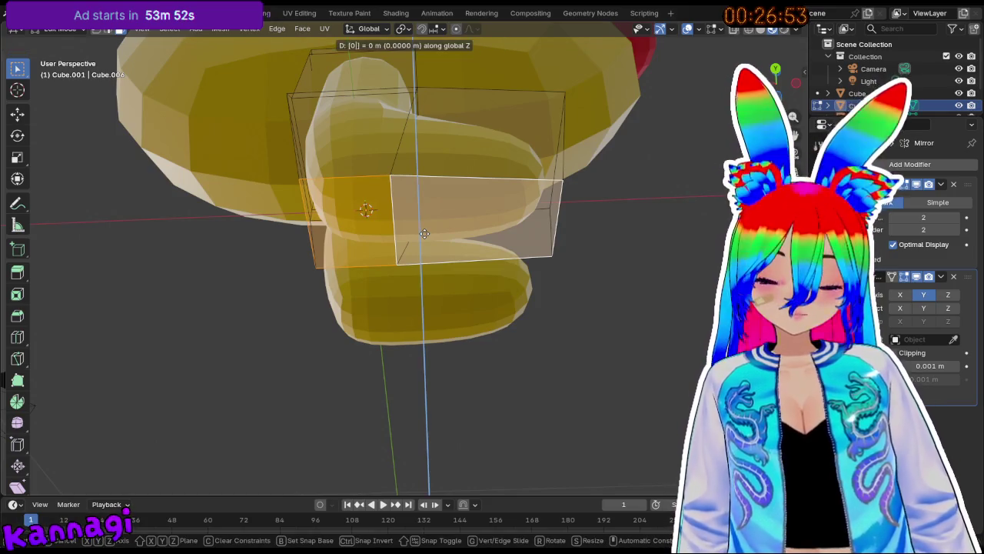
left_click(424, 234)
left_click(626, 288)
middle_click_drag(626, 288, 503, 283)
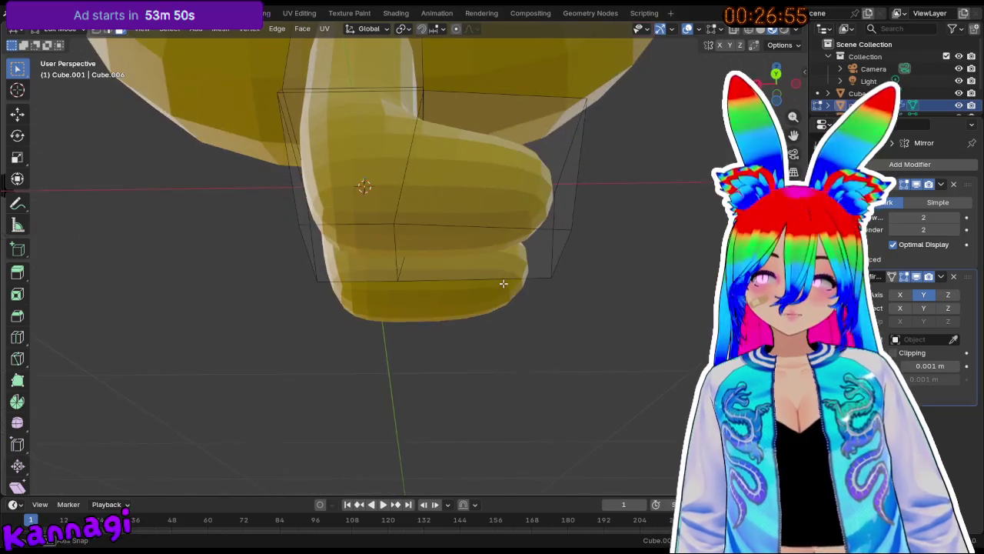
Loop-cut a horizontal edge loop across the boot foot, slid to factor -0.784.
key("ctrl+r")
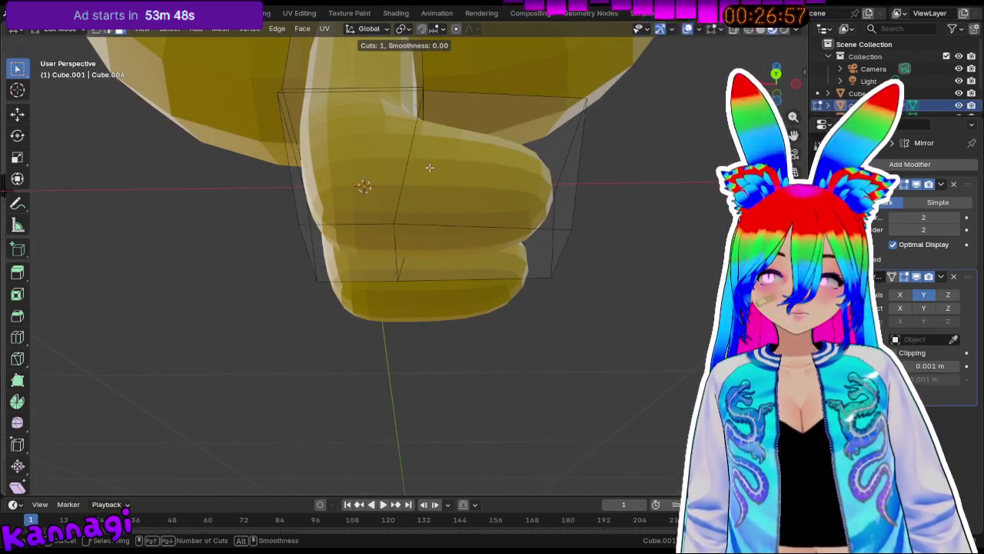
left_click(423, 178)
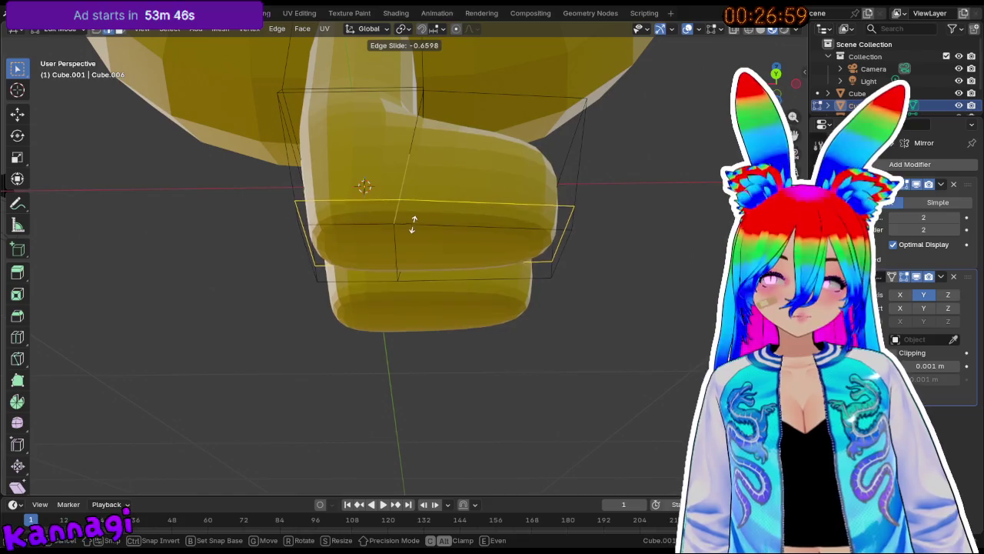
left_click(413, 233)
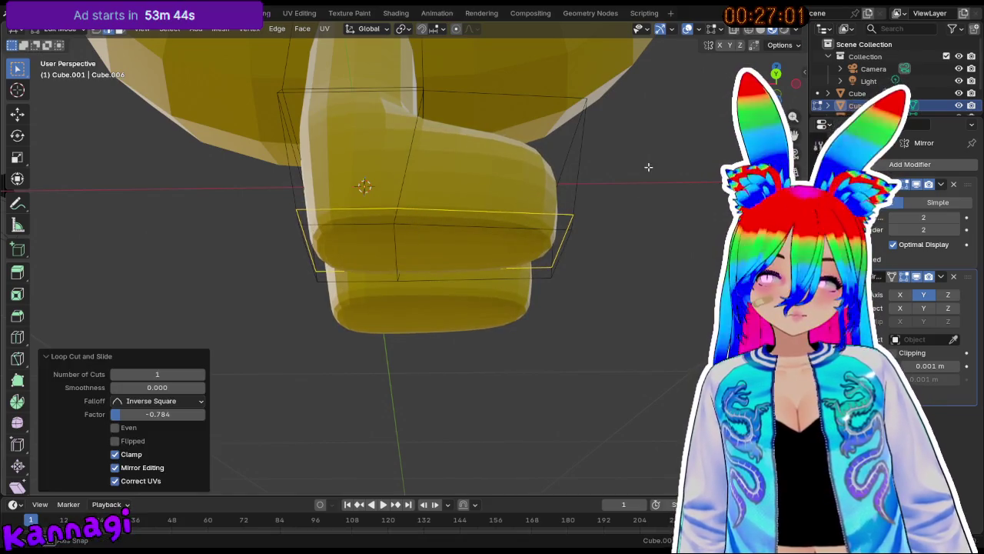
middle_click_drag(648, 164, 648, 246)
key("ctrl+z")
mouse_move(525, 278)
middle_mouse_down()
mouse_move(328, 254)
mouse_move(317, 206)
mouse_move(392, 225)
mouse_move(457, 200)
mouse_move(437, 229)
middle_mouse_up()
scroll(317, 206, "down", 5)
key("Tab")
scroll(422, 240, "up", 3)
key("Tab")
middle_click_drag(443, 197, 346, 215)
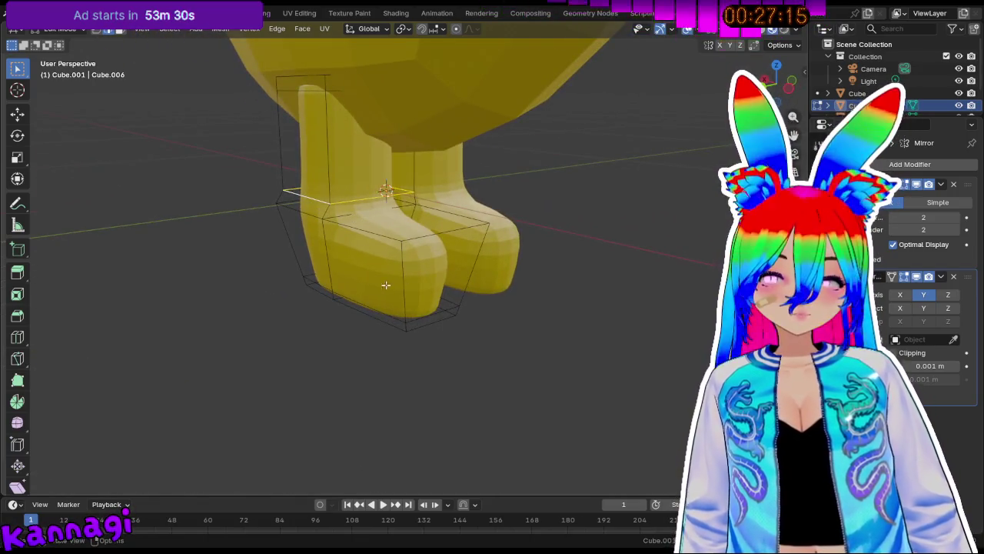
Mark the boot's ankle edge loop as a UV seam.
right_click(351, 204)
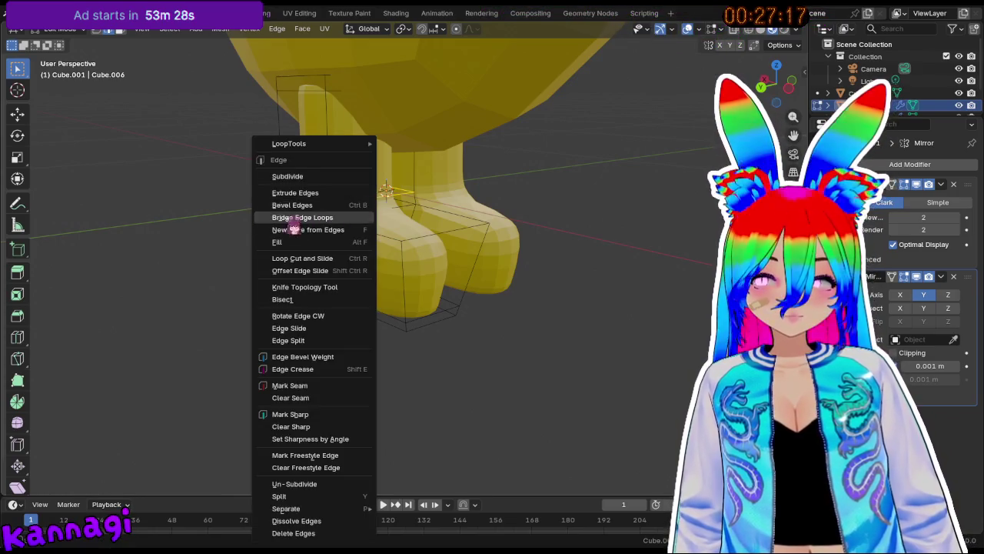
left_click(310, 385)
mouse_move(310, 384)
middle_mouse_down()
mouse_move(323, 266)
mouse_move(482, 295)
mouse_move(429, 260)
middle_mouse_up()
scroll(429, 261, "up", 2)
scroll(439, 231, "up", 2)
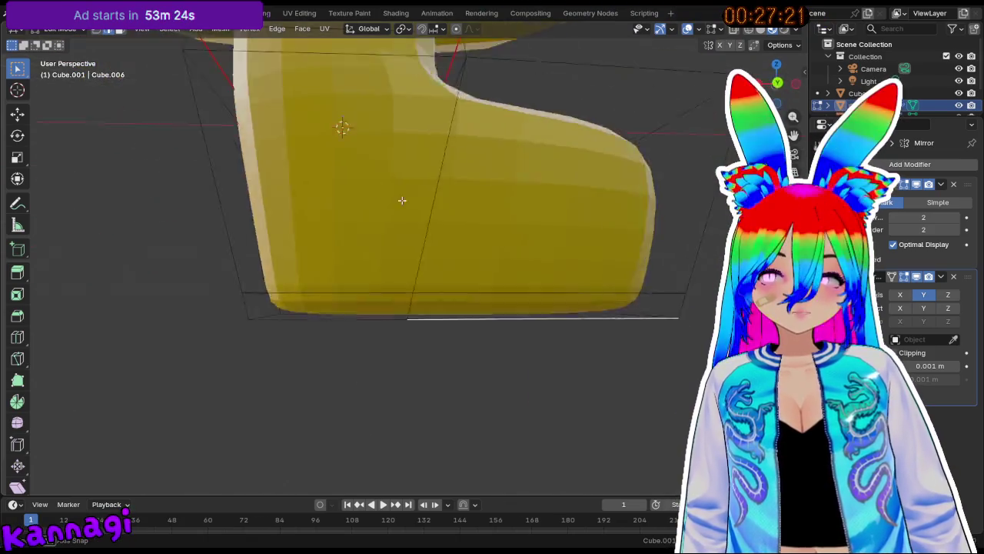
middle_click_drag(408, 203, 337, 142)
scroll(337, 142, "down", 2)
scroll(337, 142, "down", 2)
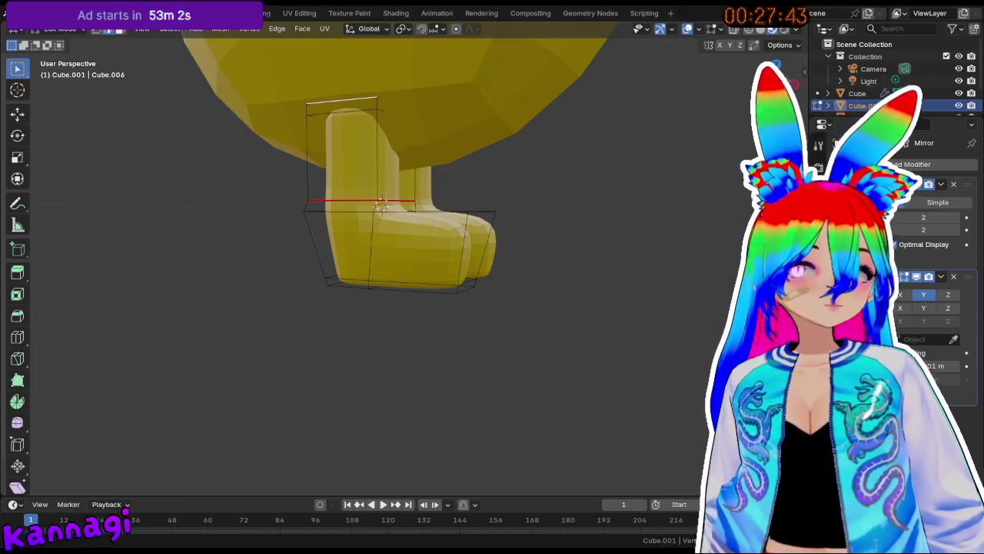
Select the sole's edges and mark them as a seam from the Edge menu.
mouse_move(411, 267)
middle_mouse_down()
mouse_move(428, 276)
mouse_move(423, 265)
middle_mouse_up()
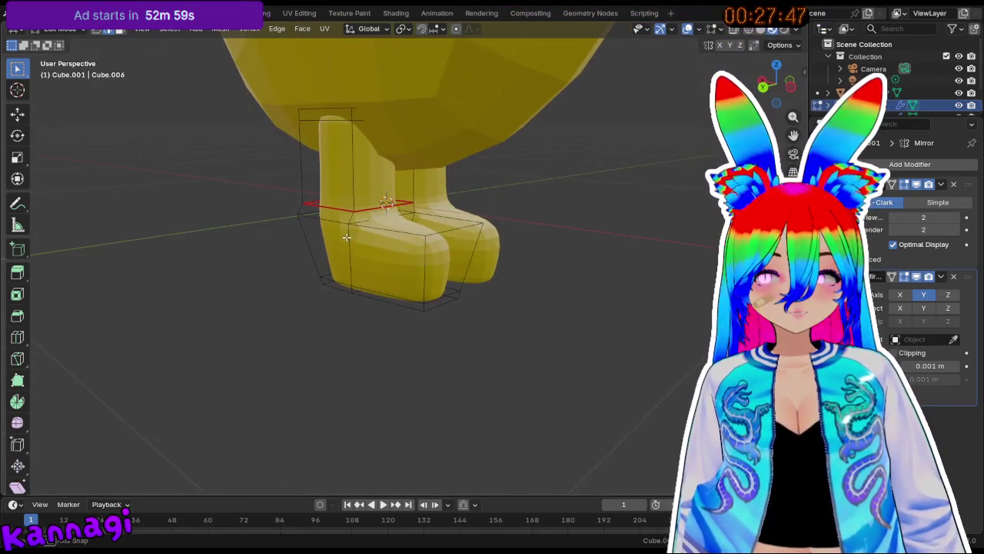
scroll(346, 237, "up", 2)
middle_click_drag(346, 236, 429, 252)
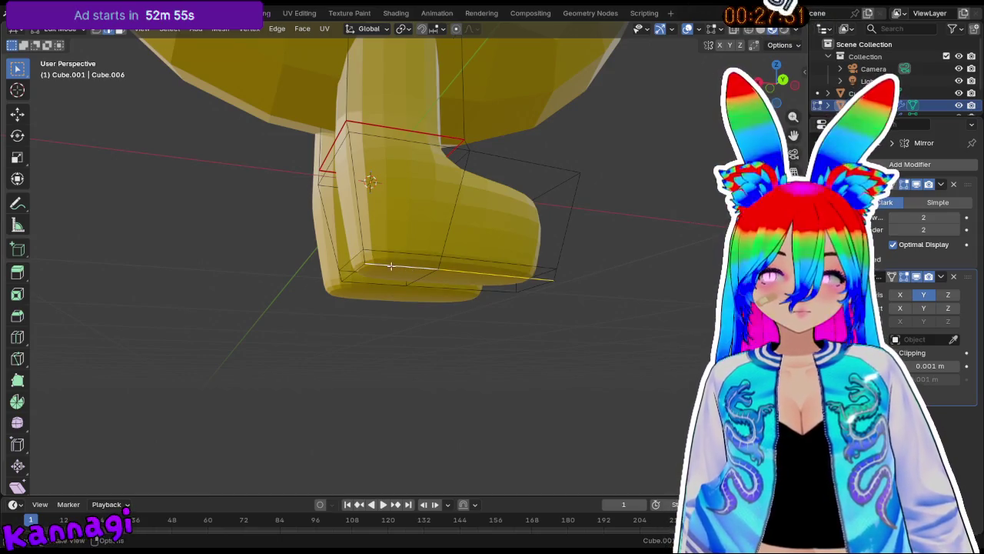
left_click(417, 267)
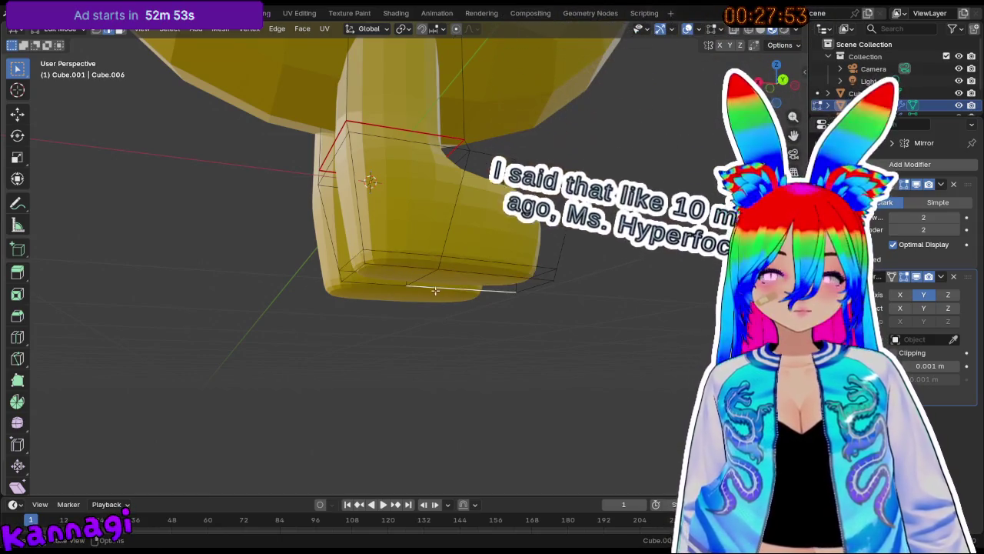
mouse_move(416, 267)
middle_mouse_down()
mouse_move(453, 267)
mouse_move(444, 281)
mouse_move(279, 285)
mouse_move(523, 236)
mouse_move(451, 273)
mouse_move(364, 282)
mouse_move(412, 268)
middle_mouse_up()
key("ctrl+e")
left_click(413, 268)
mouse_move(367, 323)
middle_mouse_down()
mouse_move(369, 176)
mouse_move(209, 292)
mouse_move(400, 292)
mouse_move(337, 293)
mouse_move(382, 223)
mouse_move(280, 250)
mouse_move(403, 246)
middle_mouse_up()
scroll(383, 223, "down", 3)
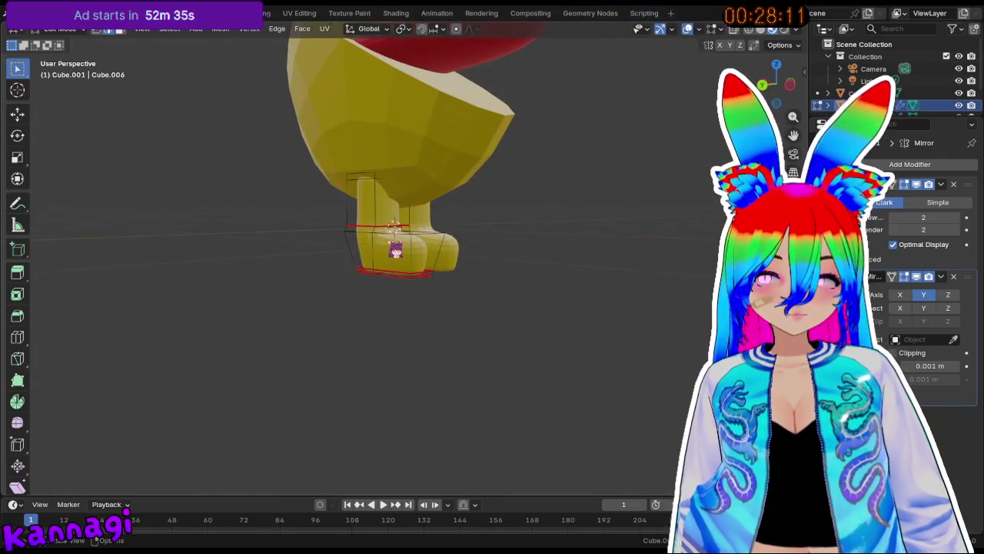
Select the whole leg and boot mesh, Unwrap it along its seams, and check the UV Editing workspace.
key("Tab")
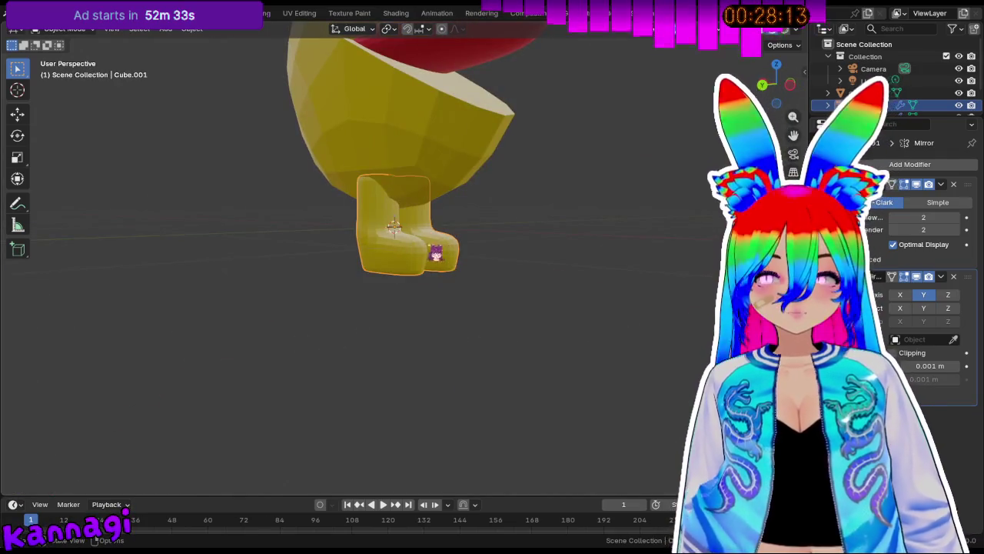
key("Tab")
key("a")
key("u")
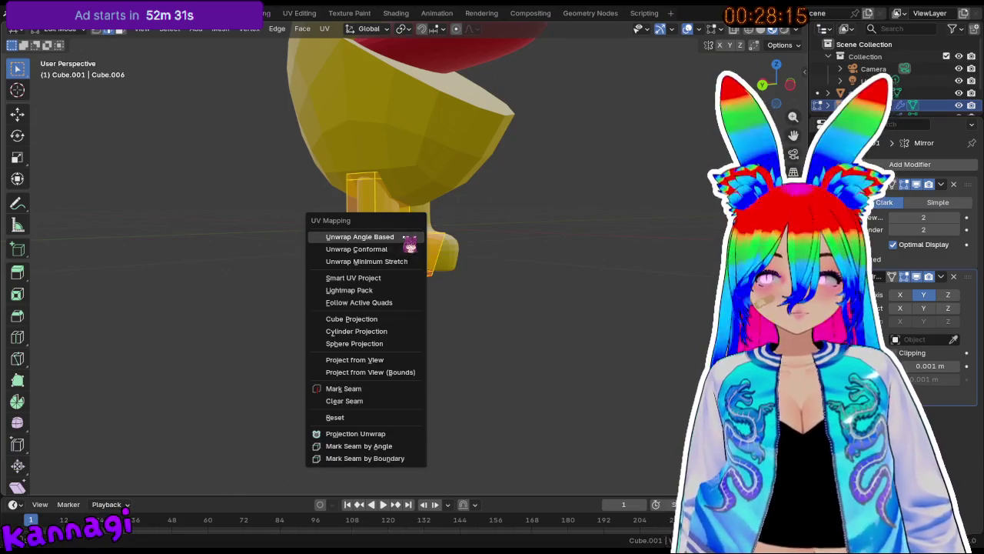
left_click(408, 238)
left_click(300, 13)
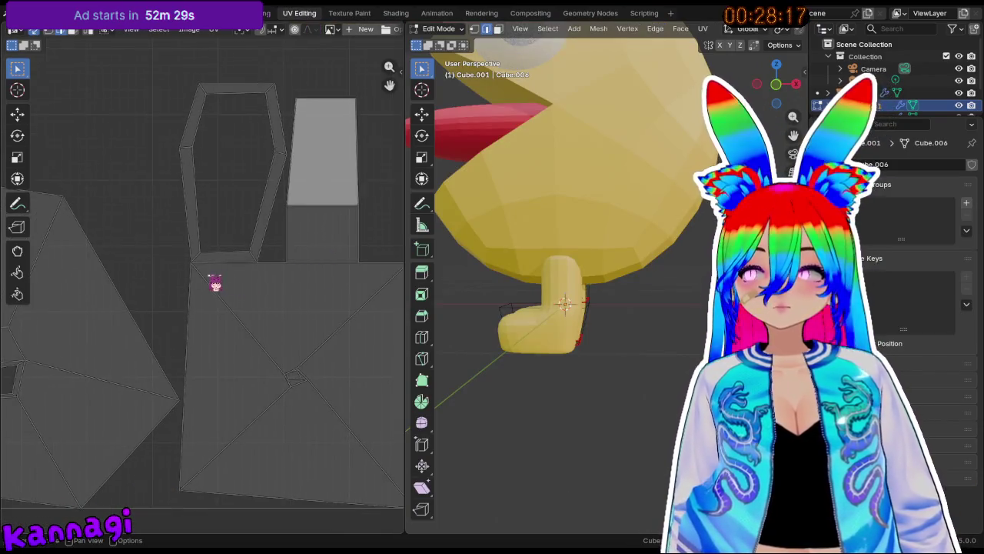
scroll(217, 282, "down", 5)
Go to the Texture Paint workspace and unlink the currently shown image.
key("Tab")
mouse_move(534, 345)
middle_mouse_down()
mouse_move(578, 330)
mouse_move(637, 330)
middle_mouse_up()
key("Tab")
left_click(361, 17)
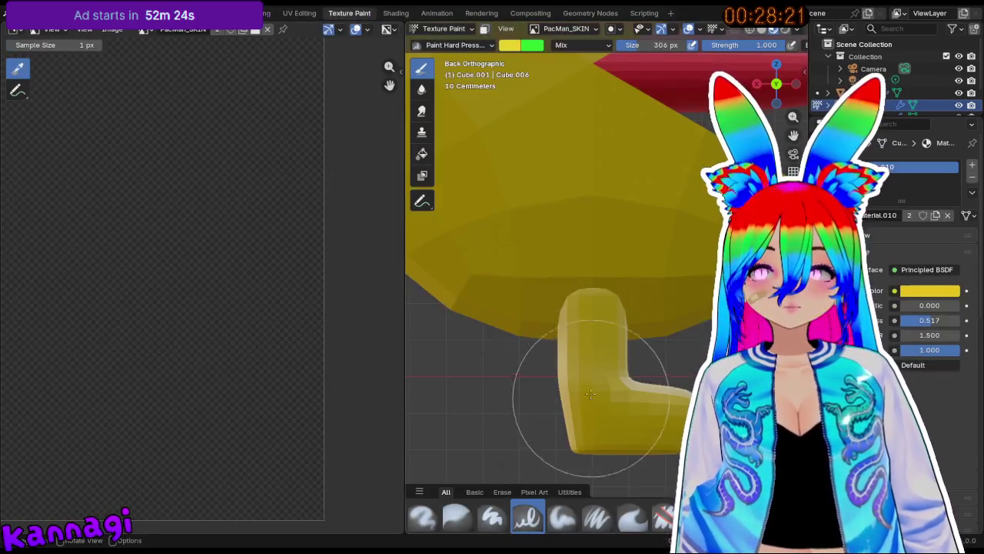
middle_click_drag(622, 419, 548, 346, "shift")
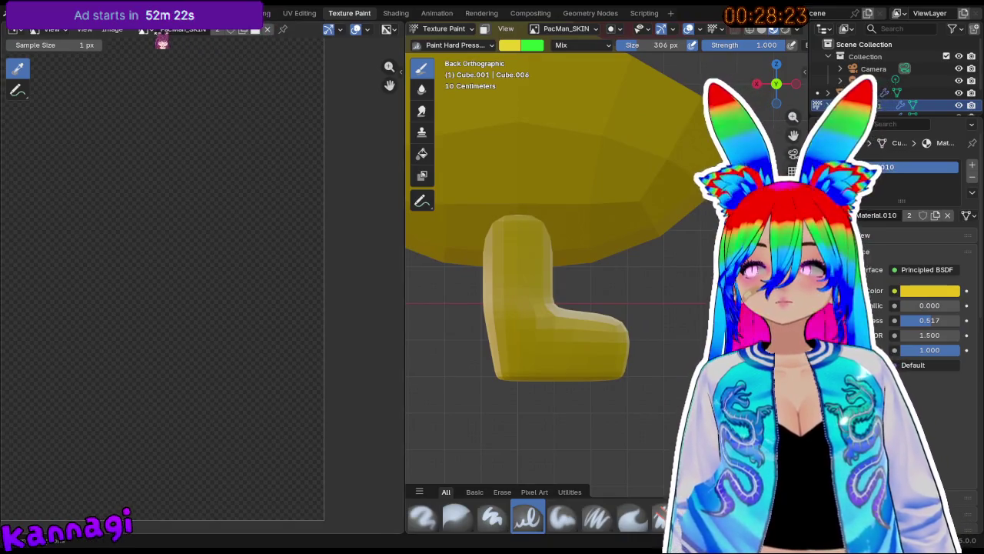
left_click(144, 30)
left_click(267, 30)
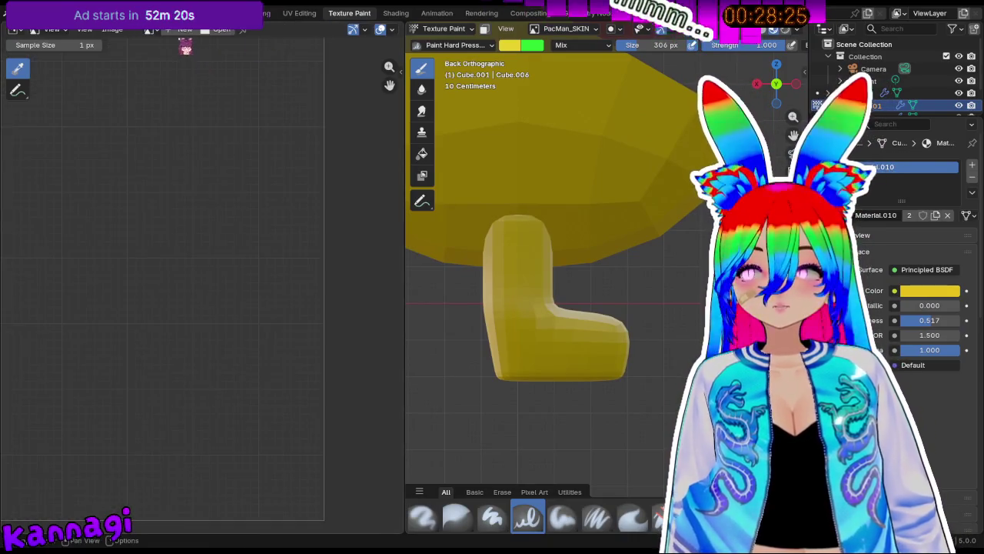
Create a new image named 'legs and boots'.
left_click(185, 31)
type("Boots")
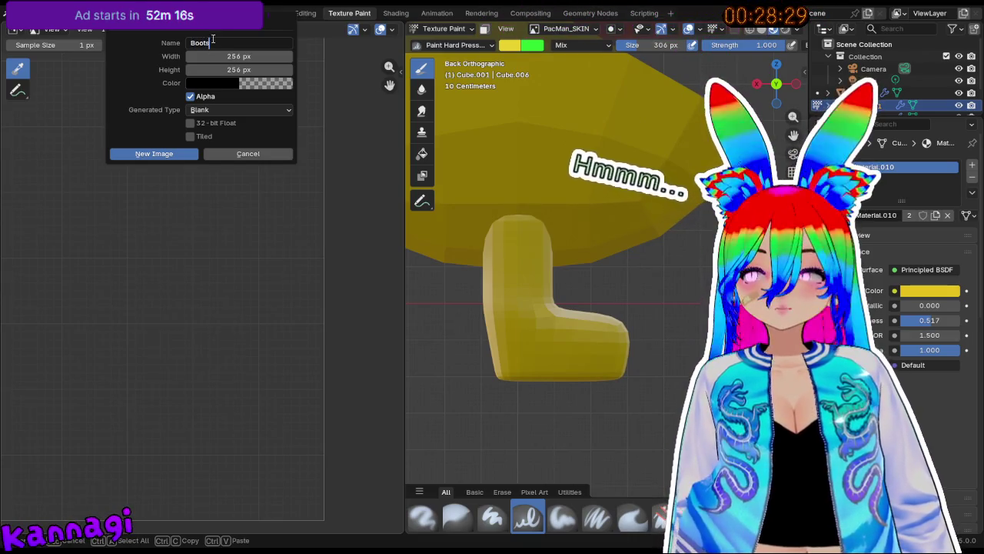
type("eegs and ")
type("s")
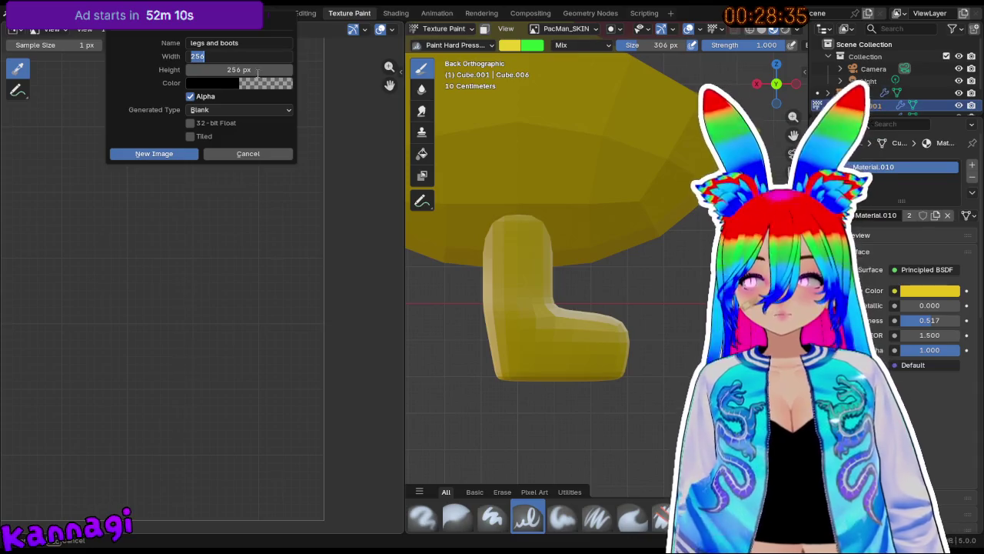
left_click(188, 156)
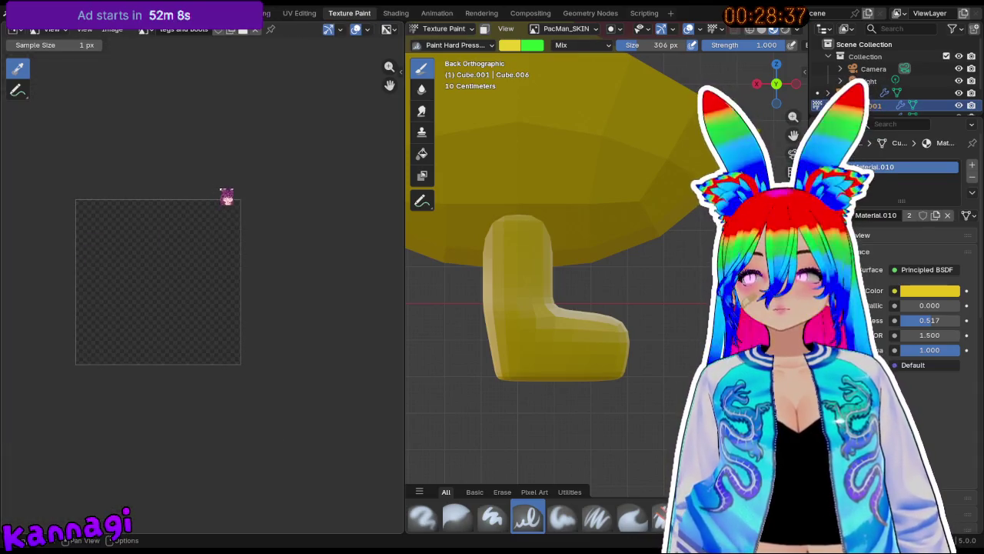
scroll(277, 256, "up", 1)
Set the texture paint slot to the 'legs and boots' image.
left_click(556, 31)
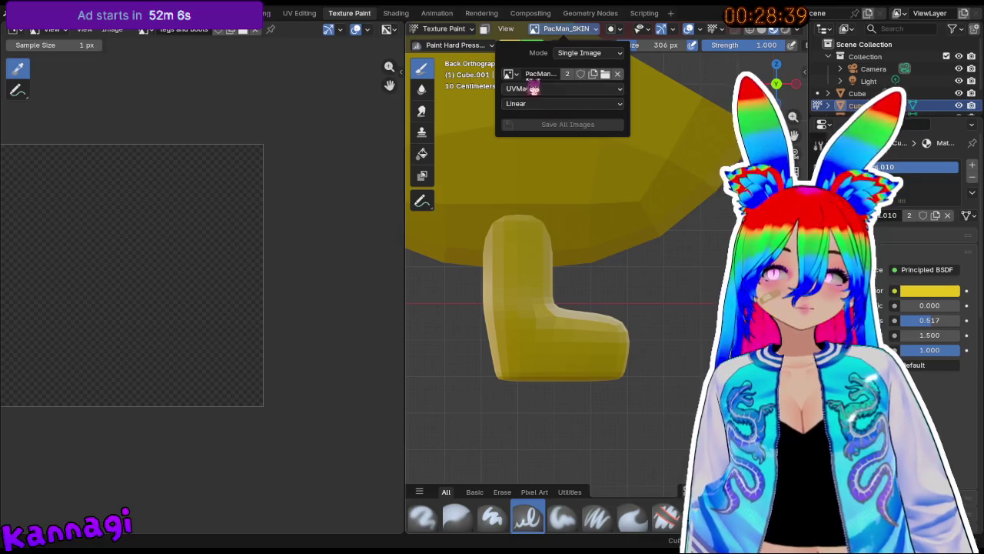
left_click(509, 74)
left_click(543, 90)
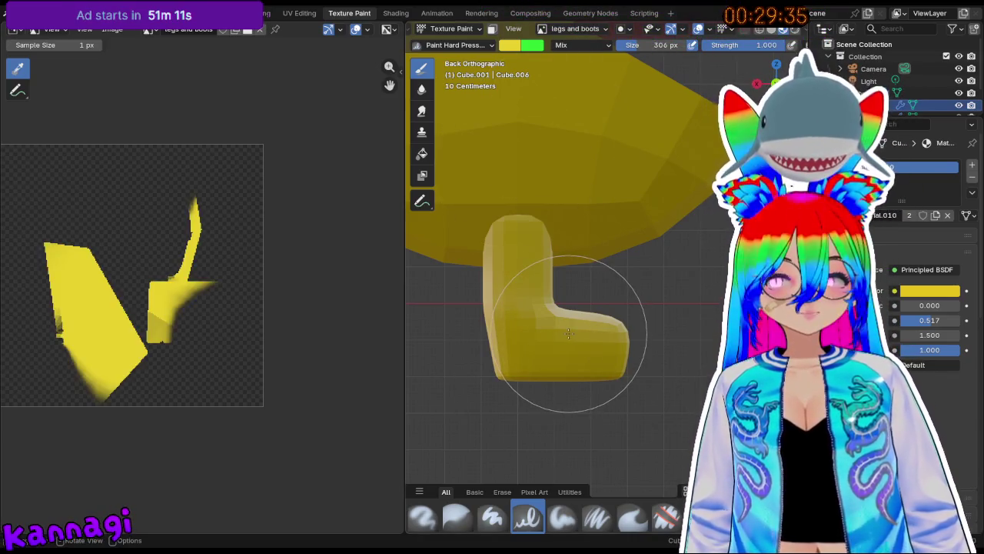
Fill the 'legs and boots' texture yellow, then return to Object Mode and unlink the boot's material.
key("Tab")
key("Tab")
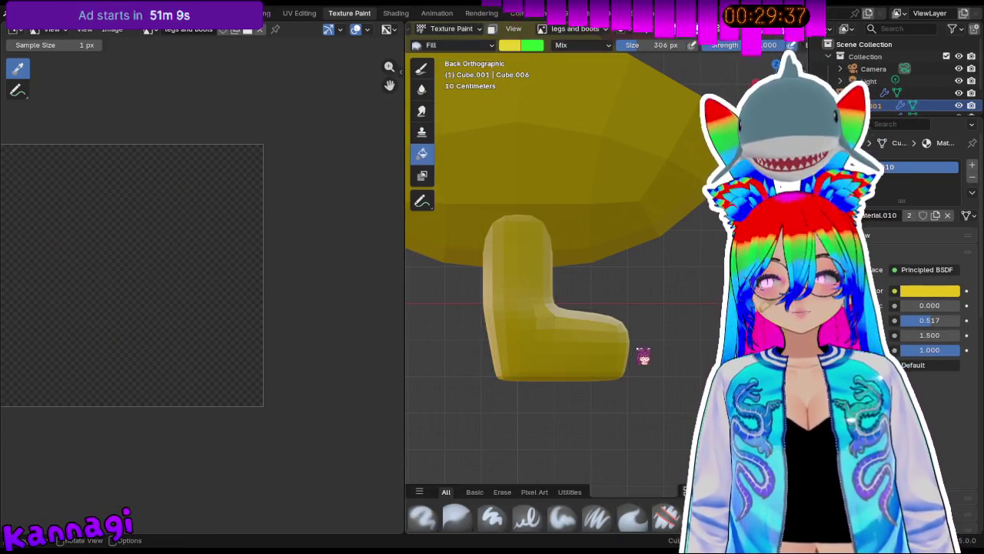
left_click(539, 352)
left_click(452, 28)
left_click(452, 42)
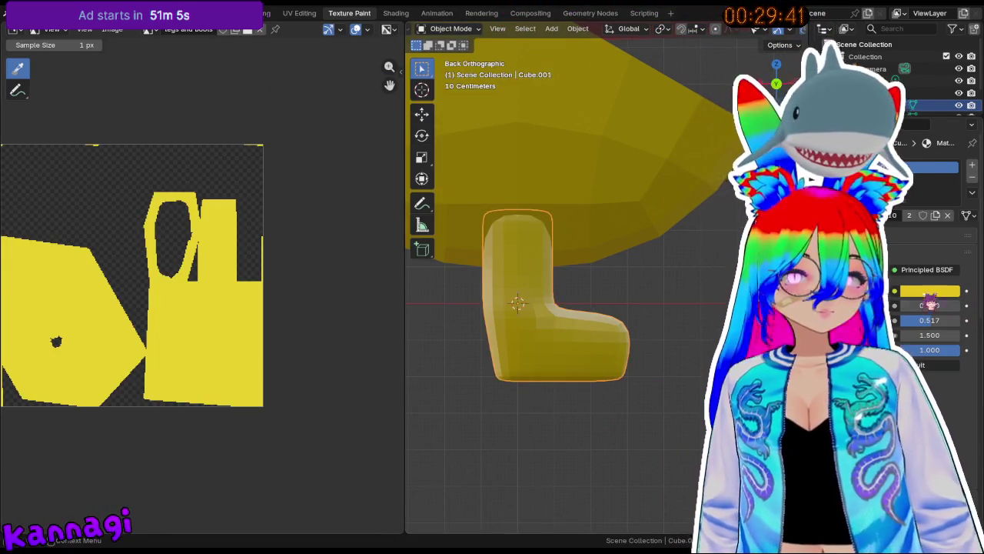
left_click(948, 215)
left_click(396, 13)
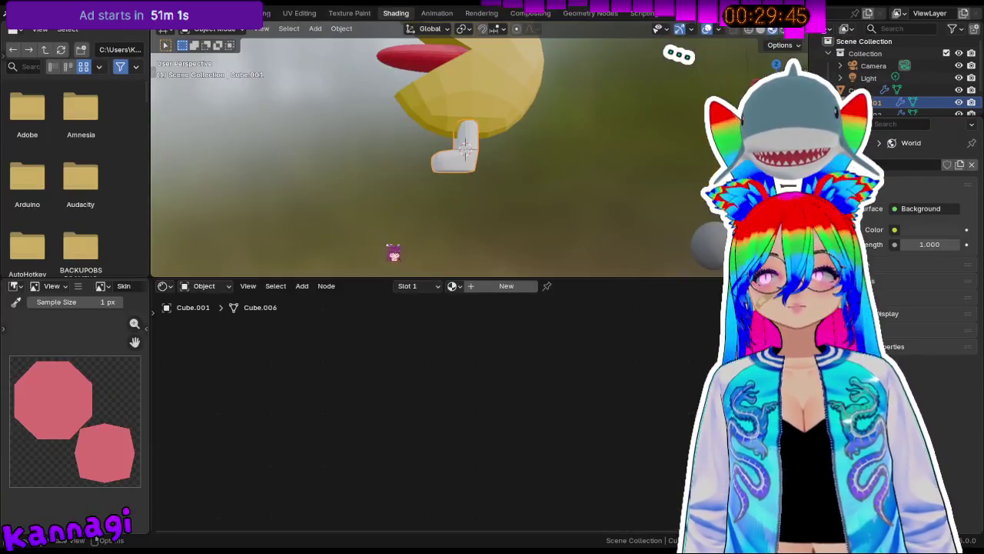
Create a new material whose Image Texture node feeds the 'legs and boots' image into Base Color.
left_click(453, 285)
left_click(488, 286)
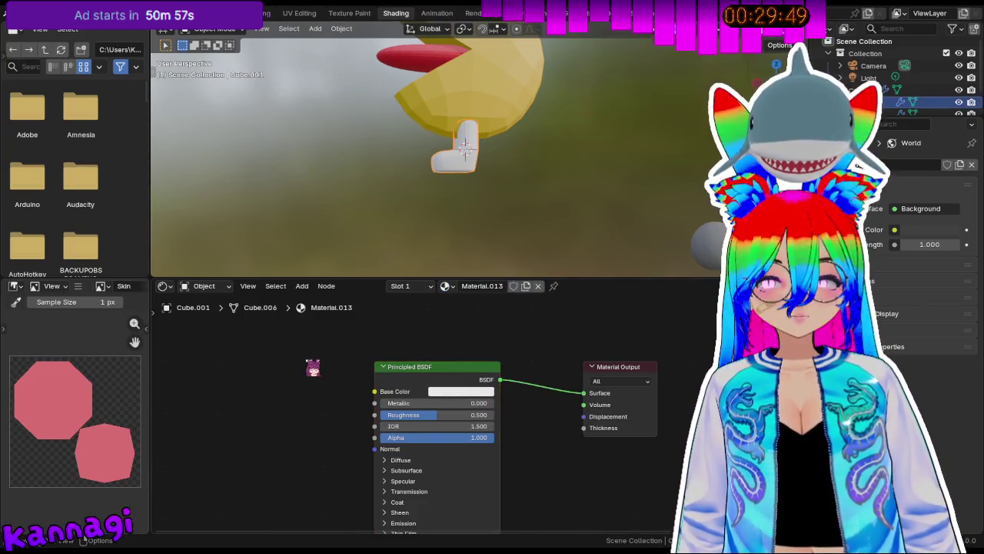
key("shift+a")
type("image")
key("Return")
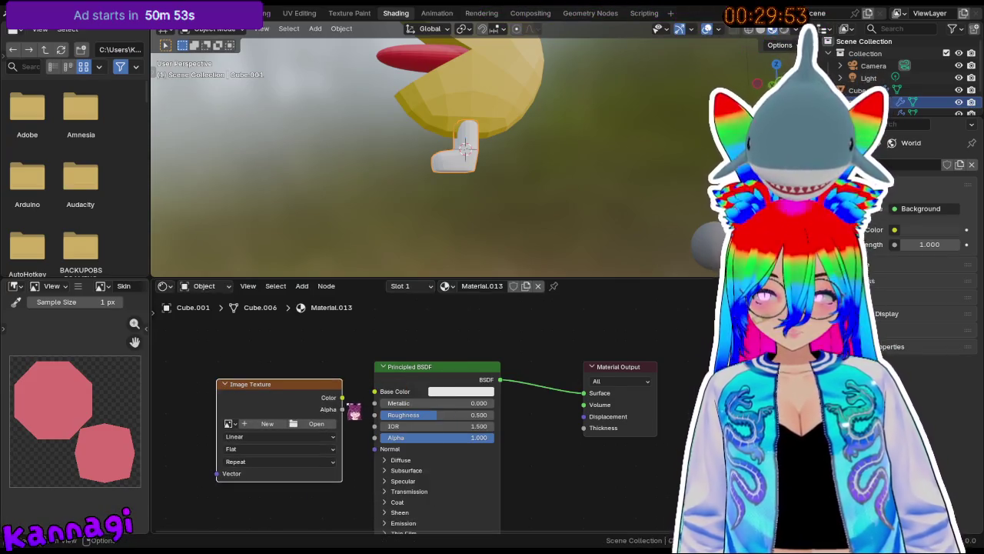
left_click(229, 423)
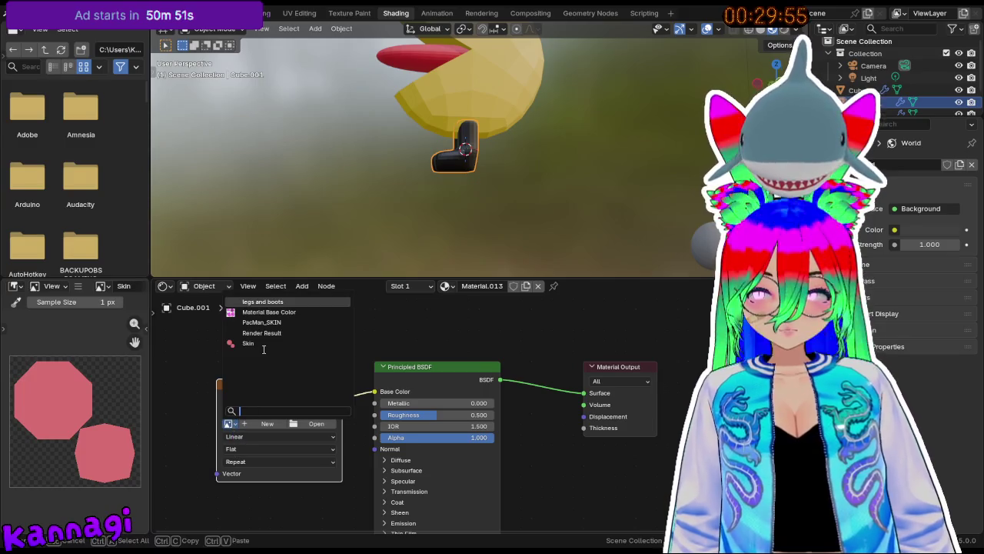
left_click(263, 301)
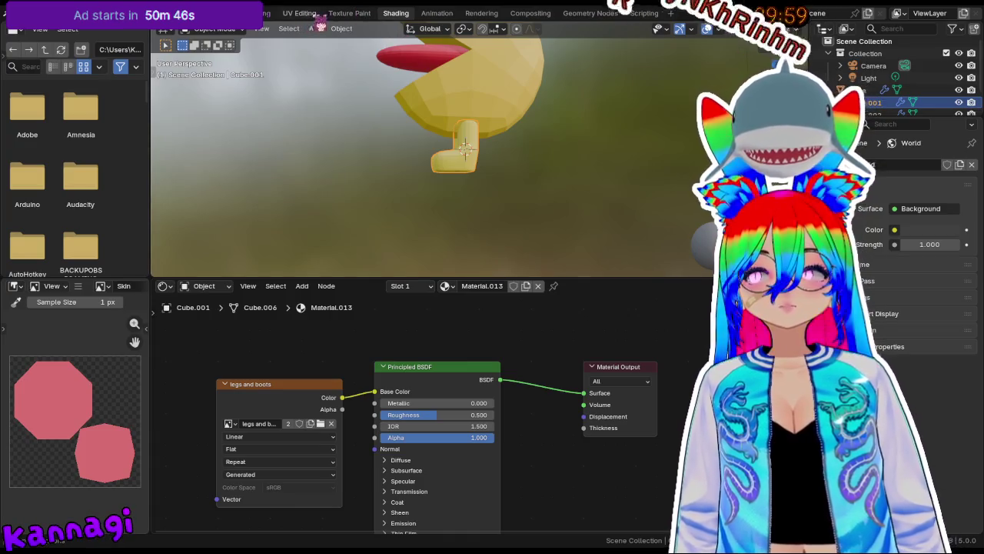
left_click(352, 14)
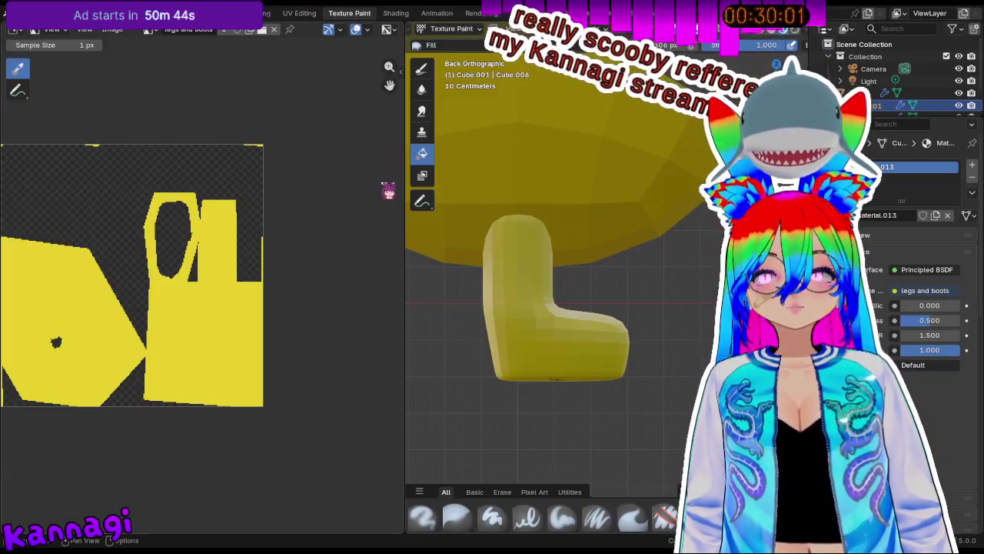
In Edit Mode, select the lower boot with a seam-delimited linked selection and frame it.
mouse_move(618, 334)
middle_mouse_down()
mouse_move(582, 341)
mouse_move(585, 351)
mouse_move(559, 338)
middle_mouse_up()
key("Tab")
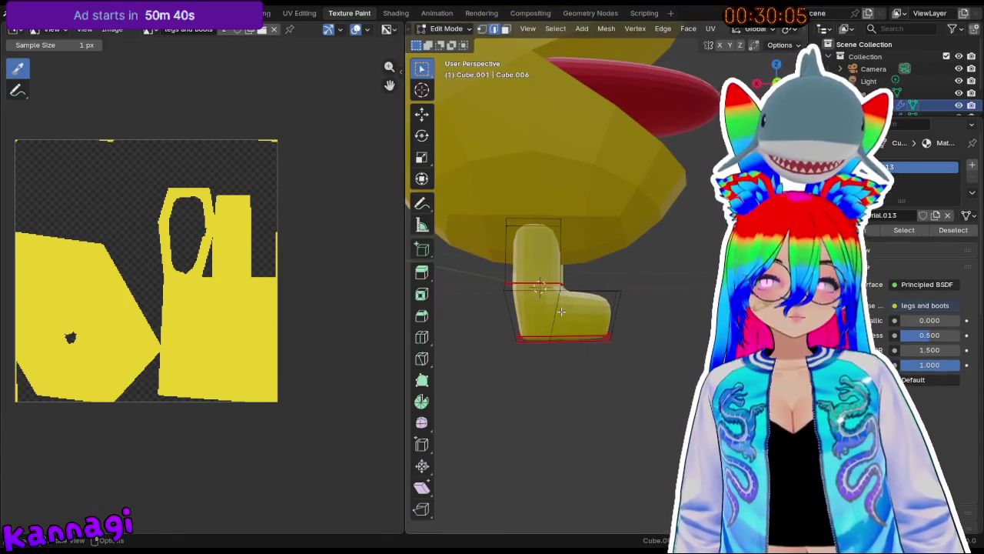
key("ctrl+l")
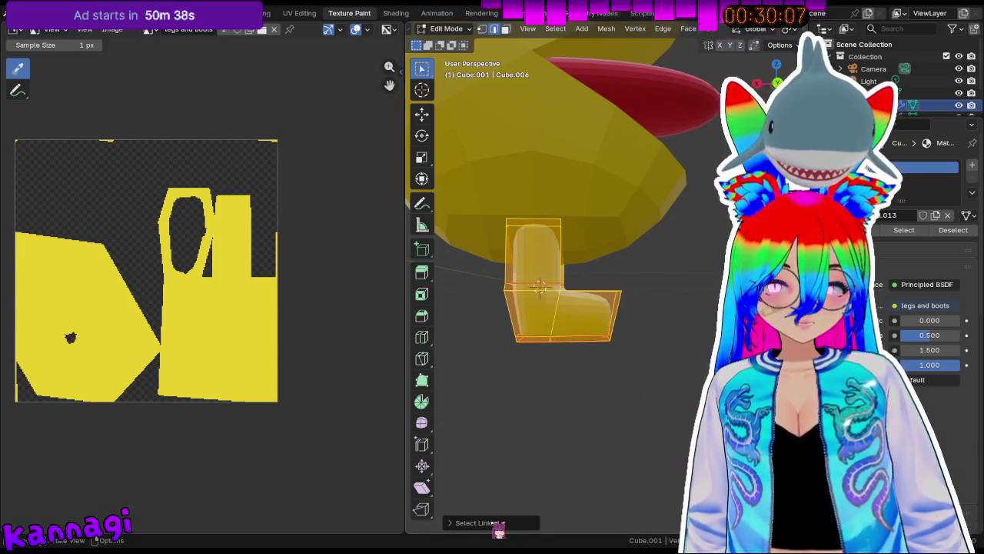
left_click(496, 522)
left_click(575, 494)
key("KP_Decimal")
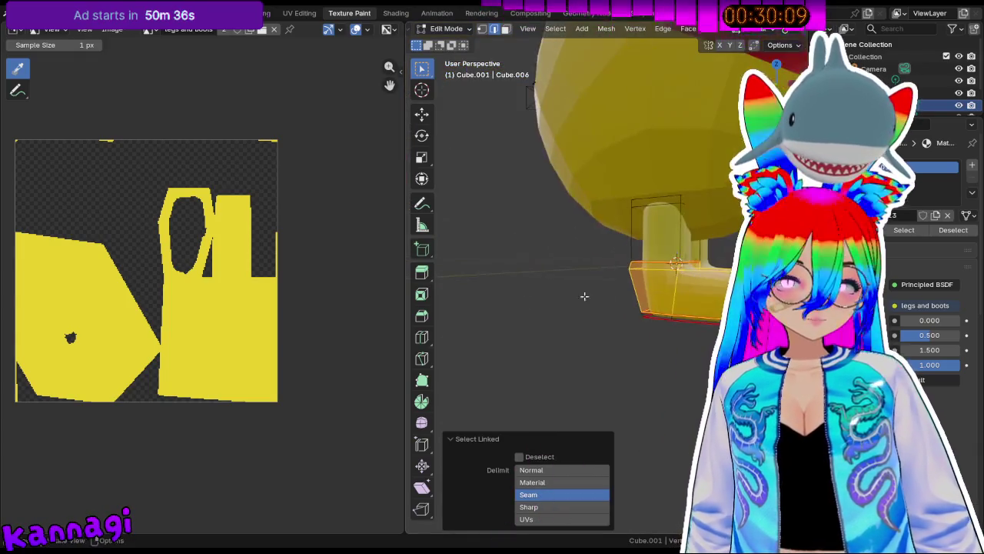
middle_click_drag(575, 295, 474, 293)
Fill the selected boot uppers red in Texture Paint.
left_click(464, 30)
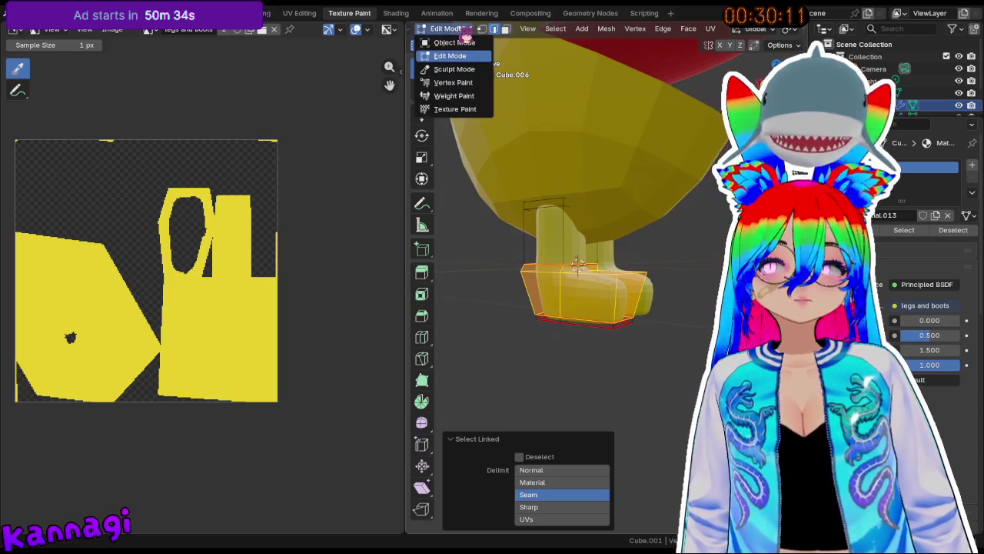
left_click(461, 109)
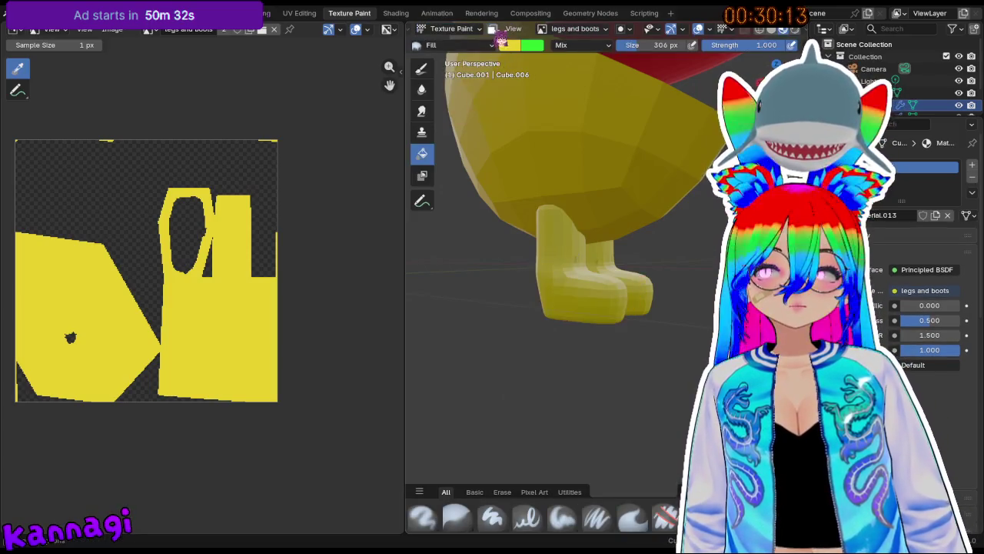
left_click(514, 46)
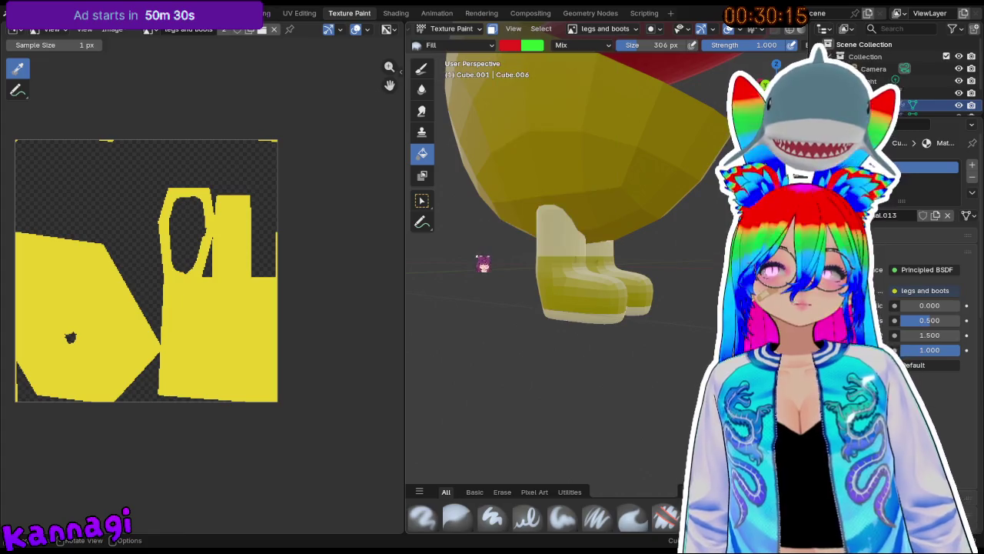
left_click(583, 299)
mouse_move(582, 300)
middle_mouse_down()
mouse_move(586, 350)
mouse_move(585, 313)
middle_mouse_up()
mouse_move(585, 307)
middle_mouse_down()
mouse_move(544, 272)
mouse_move(515, 334)
mouse_move(573, 273)
middle_mouse_up()
Select the boot soles and fill them black.
left_click(462, 31)
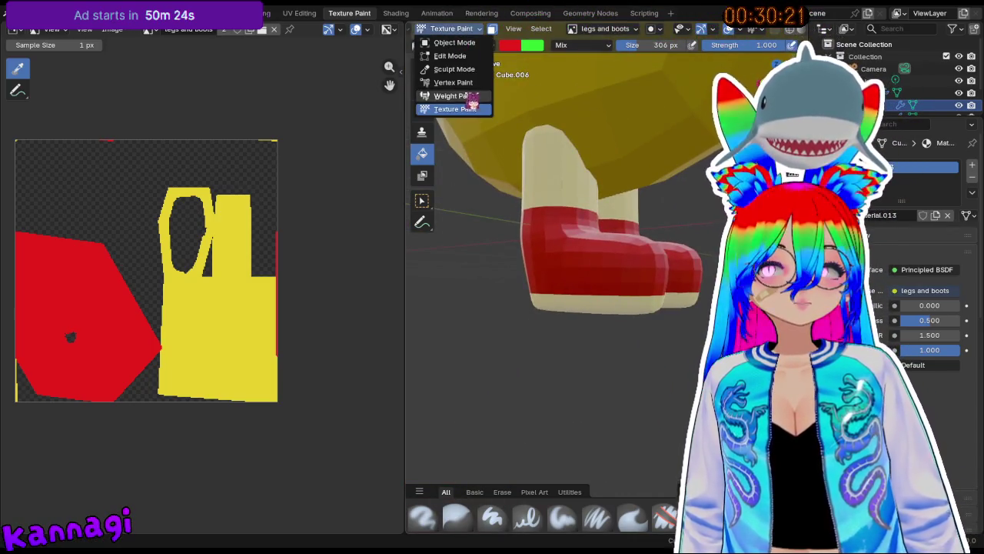
left_click(453, 55)
mouse_move(508, 323)
middle_mouse_down()
mouse_move(562, 398)
mouse_move(564, 346)
middle_mouse_up()
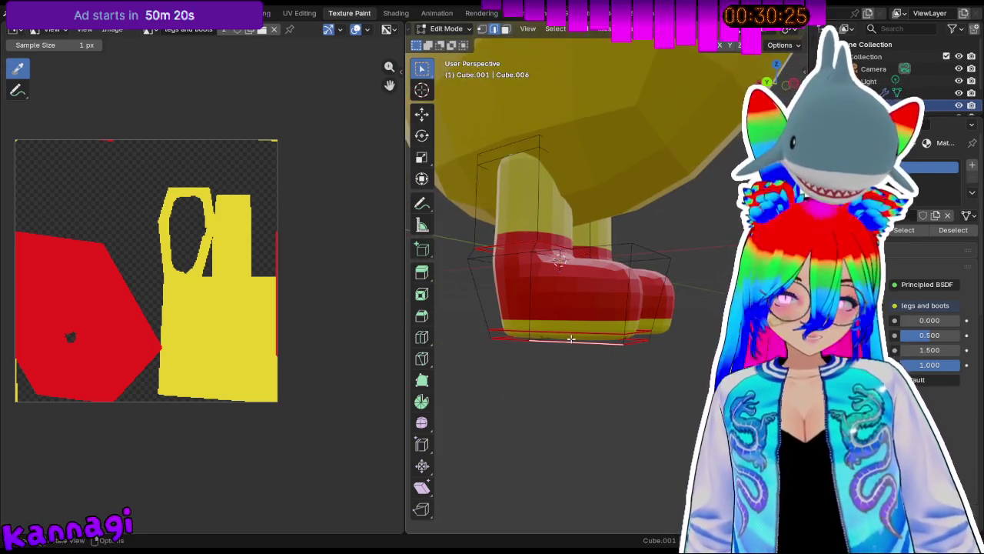
key("l")
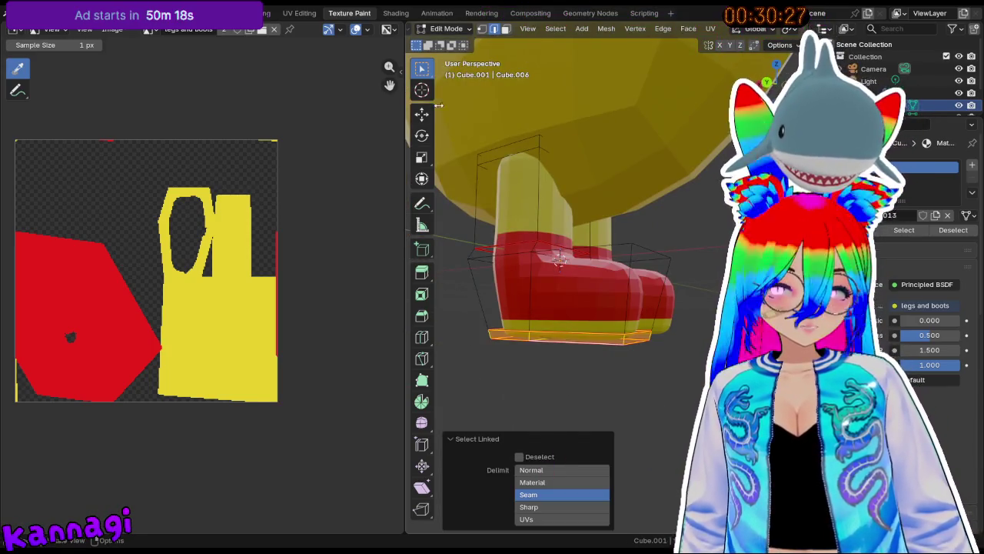
left_click(453, 28)
left_click(470, 108)
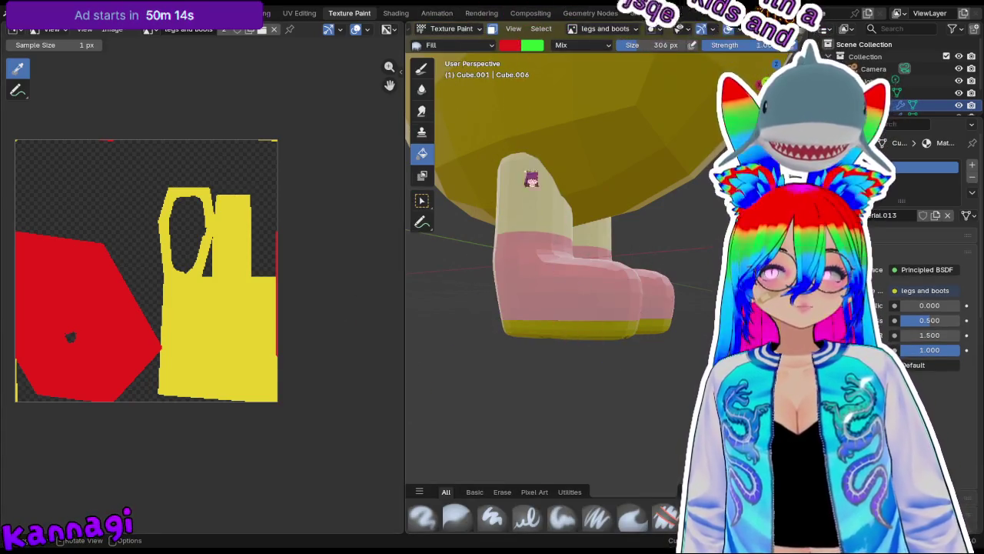
left_click(509, 45)
left_click_drag(610, 150, 610, 154)
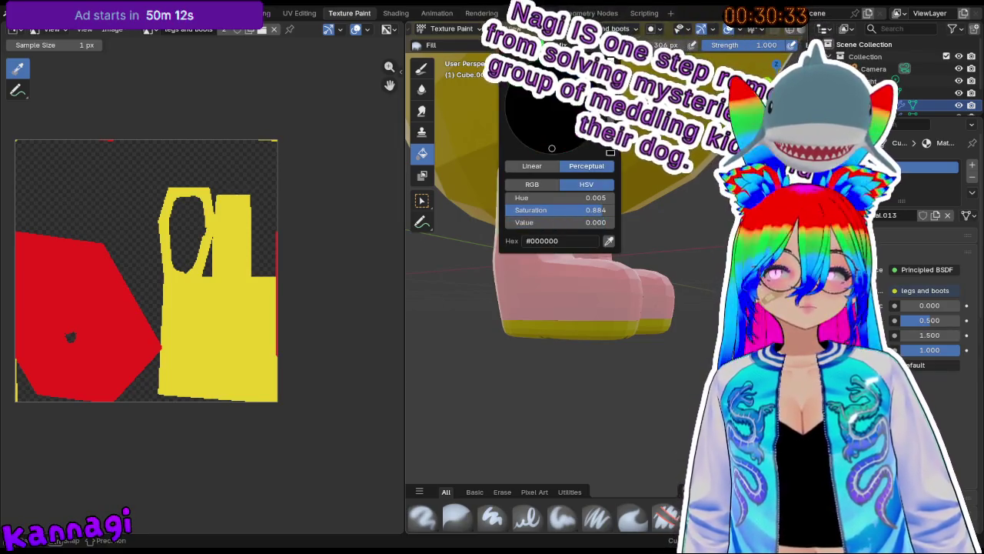
left_click(580, 341)
mouse_move(530, 365)
middle_mouse_down()
mouse_move(574, 296)
mouse_move(583, 257)
mouse_move(575, 125)
mouse_move(583, 384)
middle_mouse_up()
Orbit around the boots to inspect the red uppers and black soles.
key("Tab")
mouse_move(556, 303)
middle_mouse_down()
mouse_move(582, 333)
mouse_move(538, 323)
middle_mouse_up()
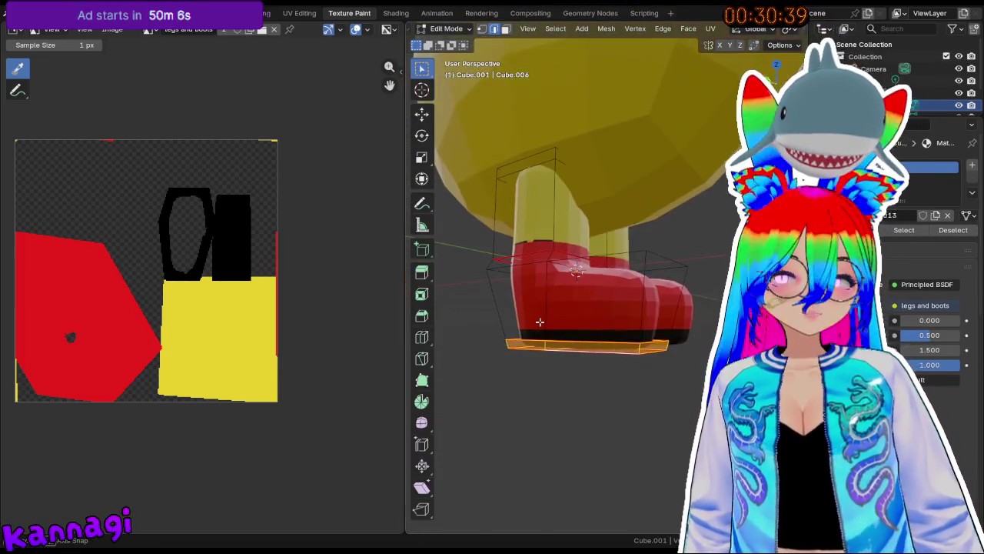
key("Tab")
mouse_move(546, 275)
middle_mouse_down()
mouse_move(636, 382)
mouse_move(500, 282)
mouse_move(518, 274)
mouse_move(501, 259)
mouse_move(616, 299)
mouse_move(516, 248)
mouse_move(482, 254)
mouse_move(628, 257)
mouse_move(520, 243)
mouse_move(688, 299)
mouse_move(686, 286)
middle_mouse_up()
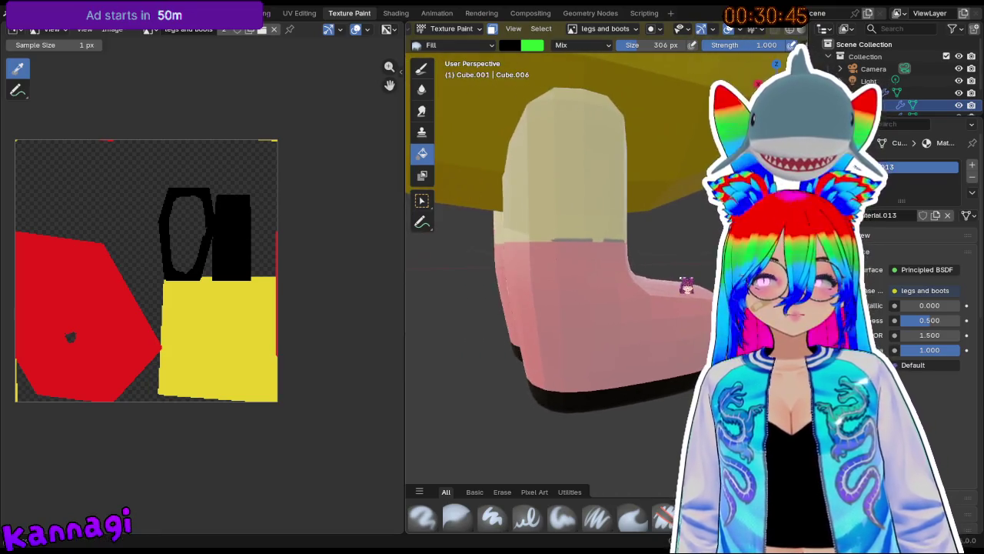
Zoom and orbit to inspect both boots, toggling the boot mesh in and out of Edit Mode.
scroll(230, 278, "up", 1)
scroll(197, 285, "up", 2)
scroll(213, 281, "up", 2)
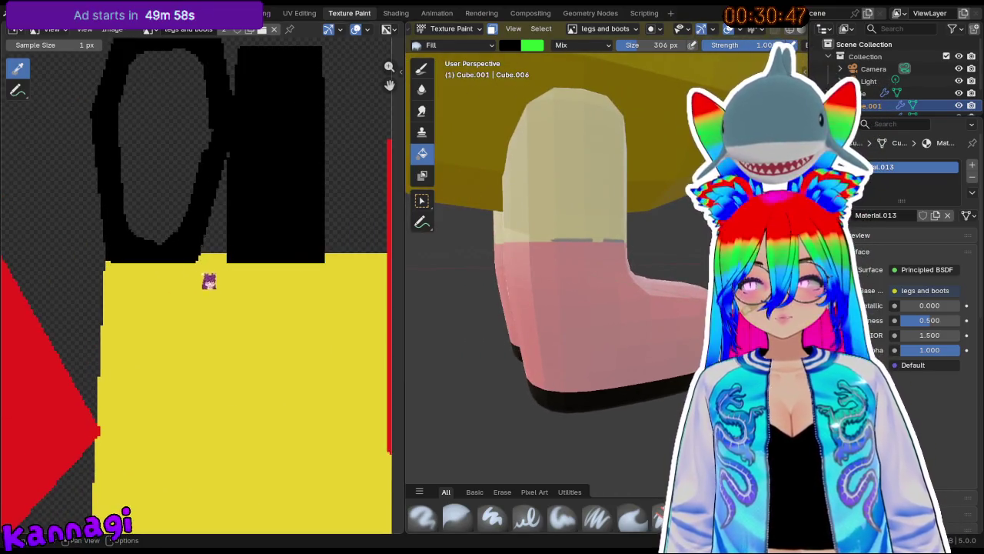
scroll(230, 278, "down", 2)
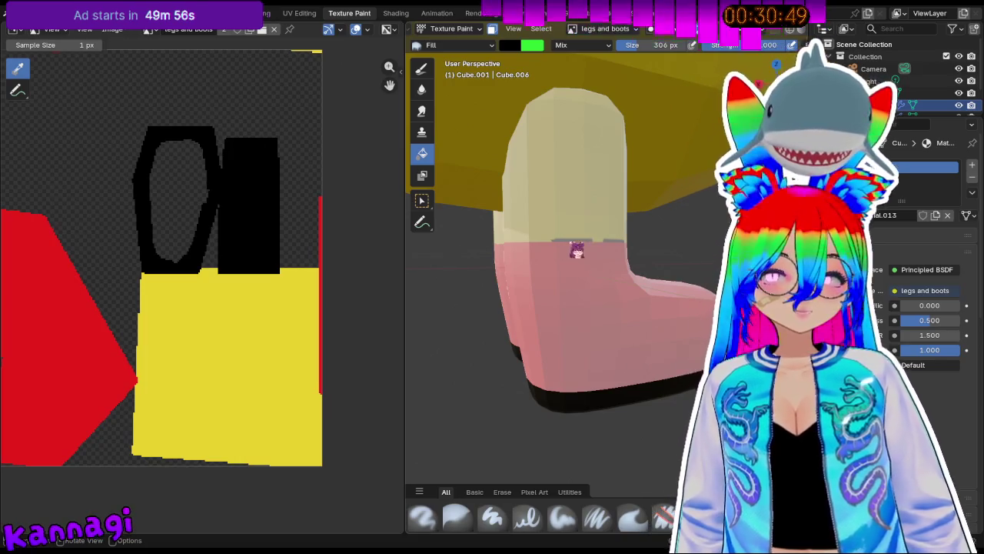
key("Tab")
scroll(549, 265, "up", 3)
scroll(559, 246, "down", 3)
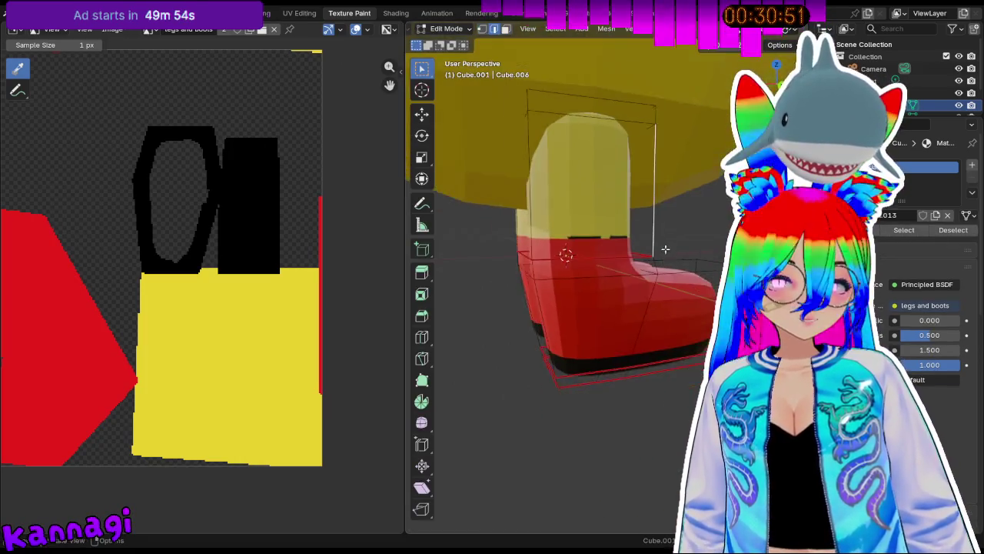
scroll(609, 231, "up", 4)
scroll(692, 269, "down", 4)
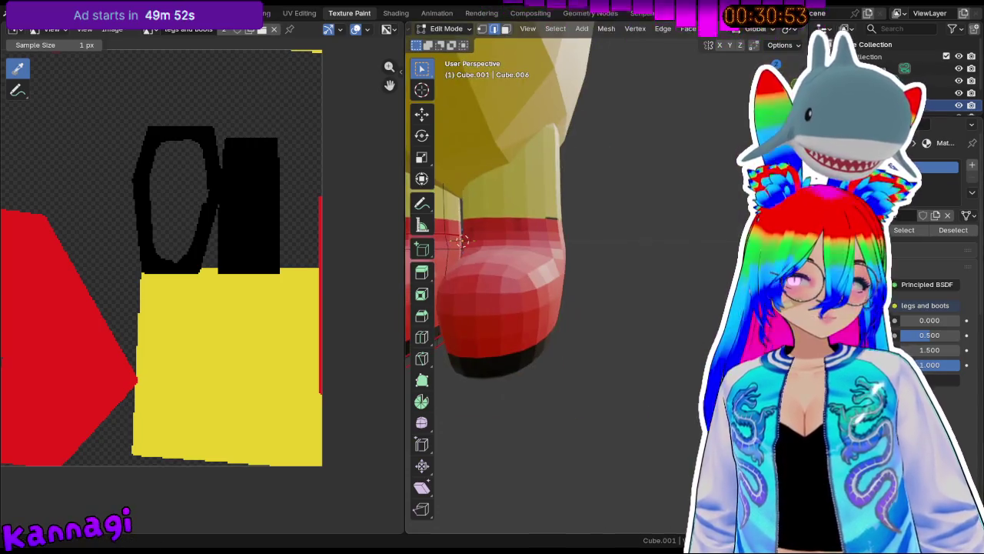
mouse_move(686, 261)
middle_mouse_down()
mouse_move(512, 200)
mouse_move(585, 207)
middle_mouse_up()
key("Tab")
key("Tab")
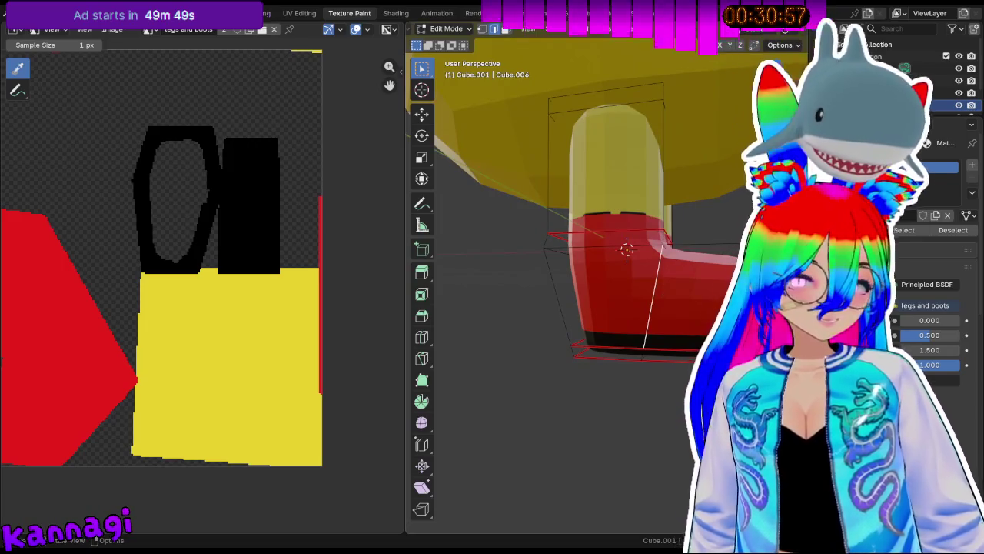
Slide the selected boot geometry sideways with a Y-constrained move into its final position.
mouse_move(562, 292)
middle_mouse_down()
mouse_move(705, 295)
mouse_move(529, 283)
mouse_move(603, 266)
middle_mouse_up()
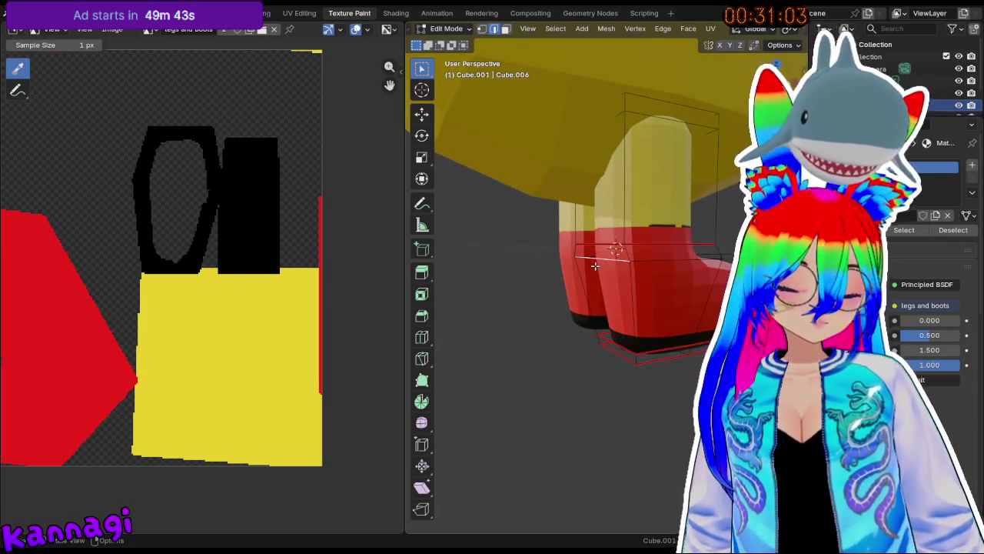
key("g")
key("y")
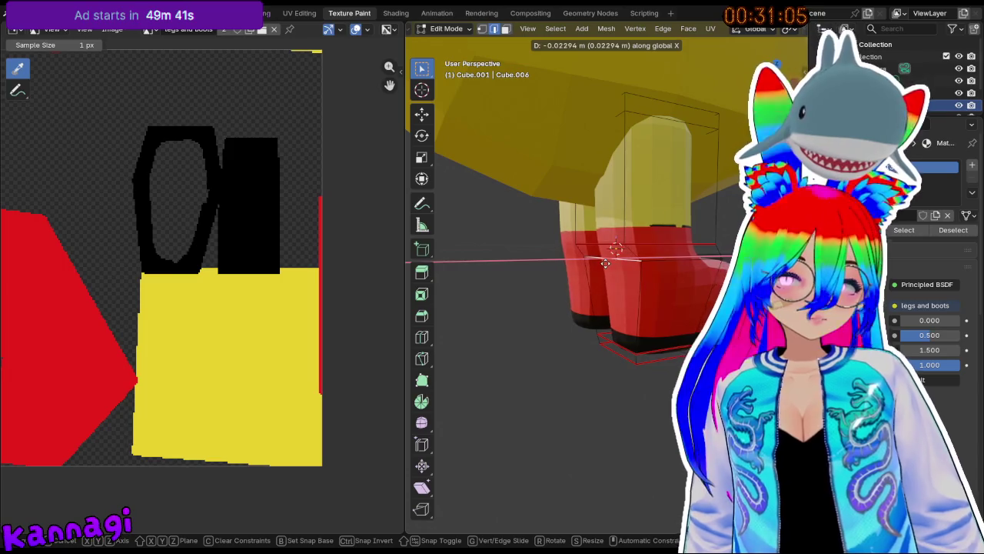
left_click(605, 263)
middle_click_drag(605, 263, 713, 291)
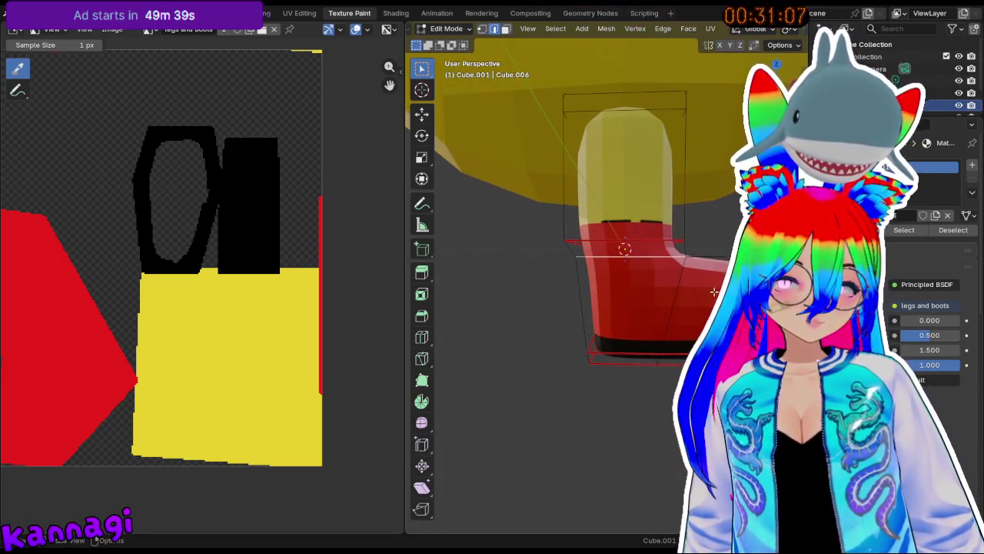
scroll(714, 291, "down", 4)
Toggle the boot between Texture Paint and Edit Mode, then return to the Layout workspace.
key("Tab")
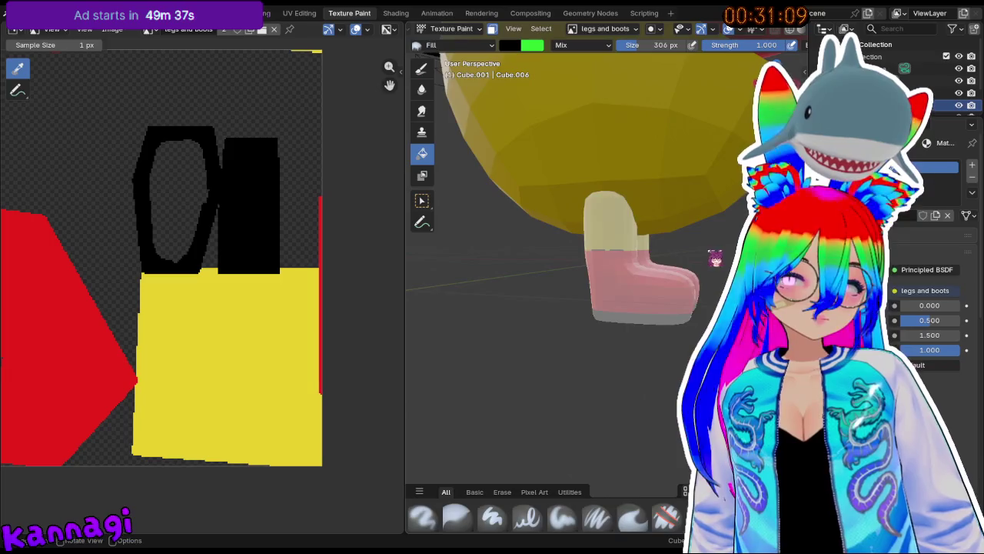
scroll(715, 259, "down", 2)
scroll(718, 256, "down", 3)
key("Tab")
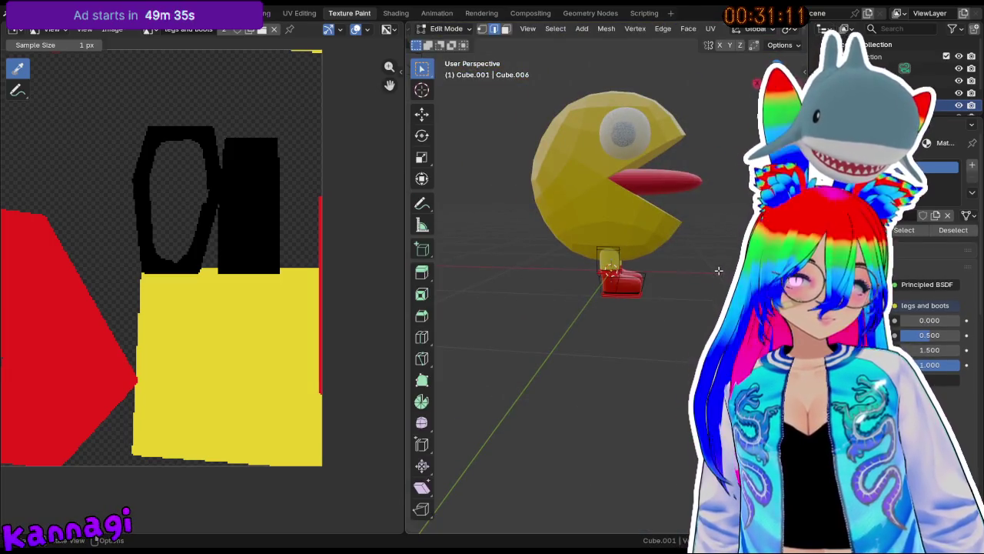
key("Tab")
left_click(177, 13)
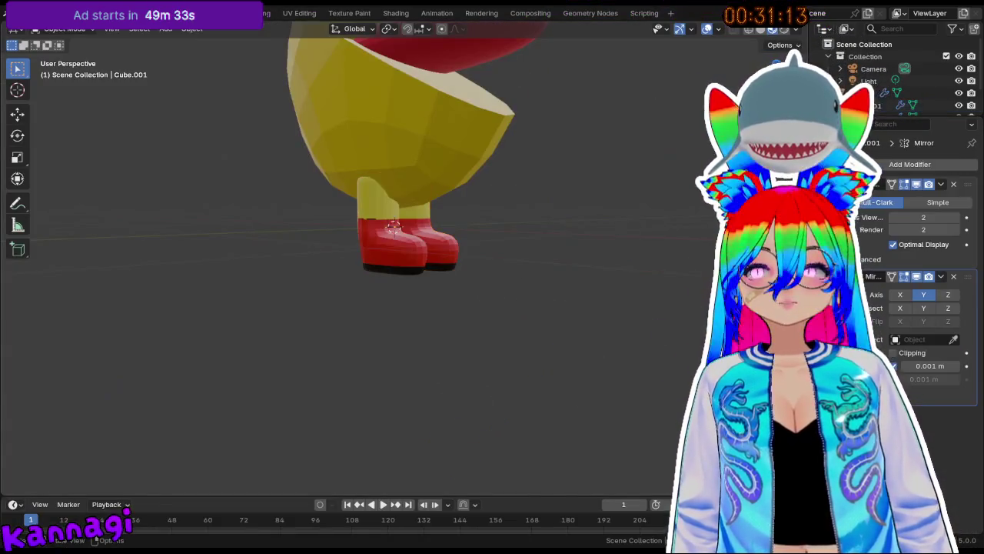
Orbit around Pac-Man to check the legs and boots, then select the red tongue.
scroll(474, 220, "down", 2)
mouse_move(457, 270)
middle_mouse_down()
mouse_move(617, 305)
mouse_move(479, 299)
middle_mouse_up()
scroll(566, 302, "up", 3)
left_click(479, 430)
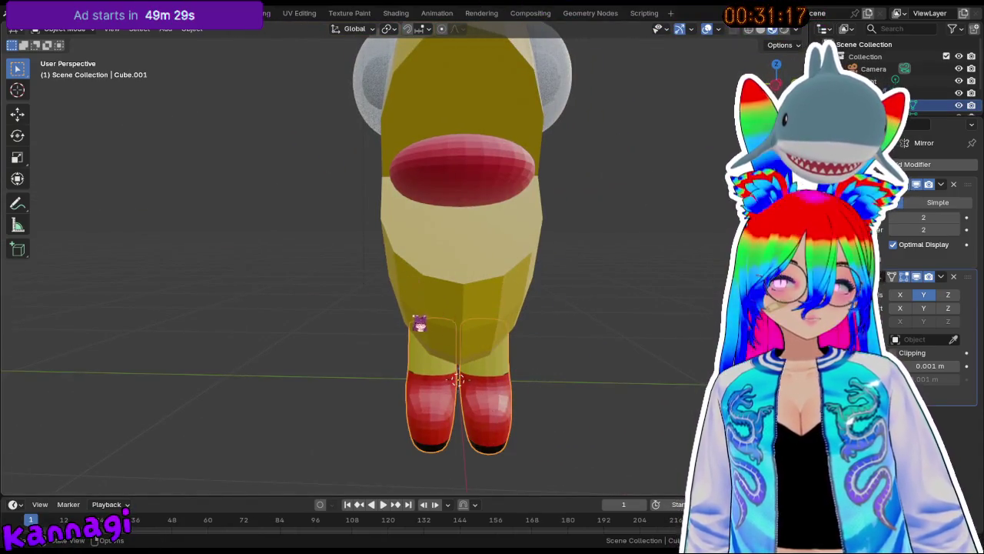
mouse_move(400, 265)
middle_mouse_down()
mouse_move(497, 334)
mouse_move(626, 292)
mouse_move(620, 261)
mouse_move(516, 285)
middle_mouse_up()
left_click(626, 292)
scroll(660, 283, "up", 3)
Flatten the tongue to 0.777 along Z and narrow it to 0.831 along Y.
key("s")
key("z")
left_click(596, 281)
key("s")
key("x")
key("y")
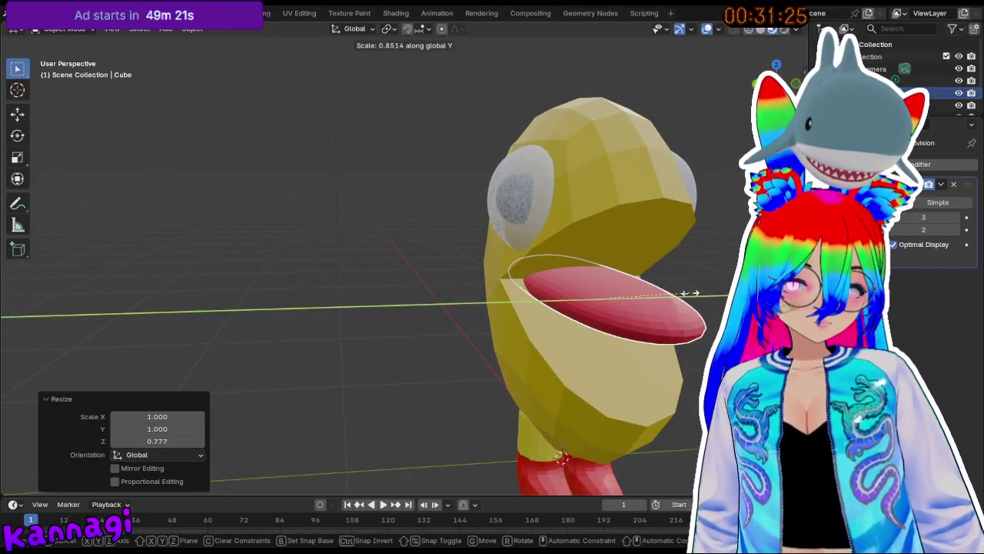
left_click(687, 293)
Shorten the tongue to 0.664 along X, then select the yellow Pac-Man body.
mouse_move(698, 299)
middle_mouse_down()
mouse_move(641, 321)
mouse_move(682, 281)
middle_mouse_up()
key("s")
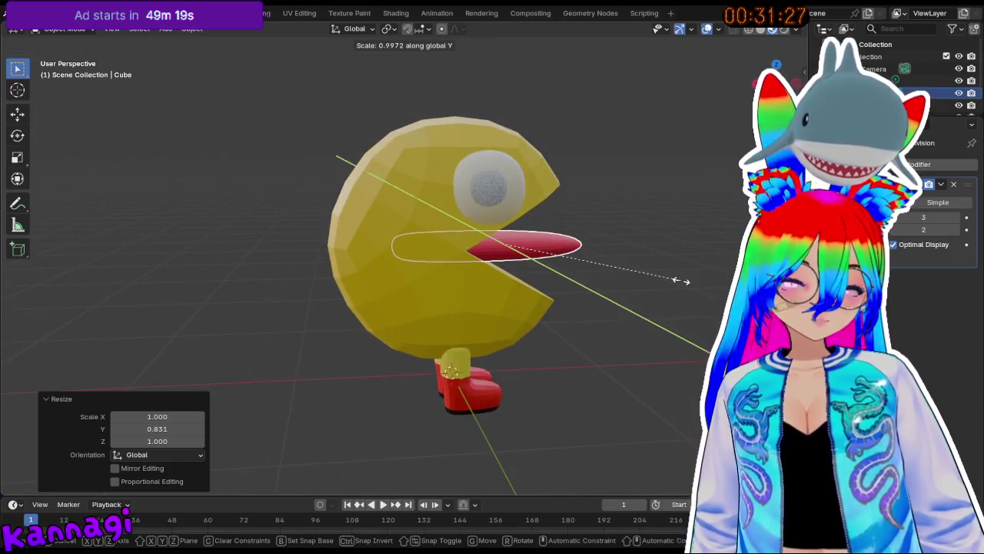
key("x")
left_click(615, 282)
mouse_move(616, 281)
middle_mouse_down()
mouse_move(568, 277)
mouse_move(636, 281)
middle_mouse_up()
left_click(673, 337)
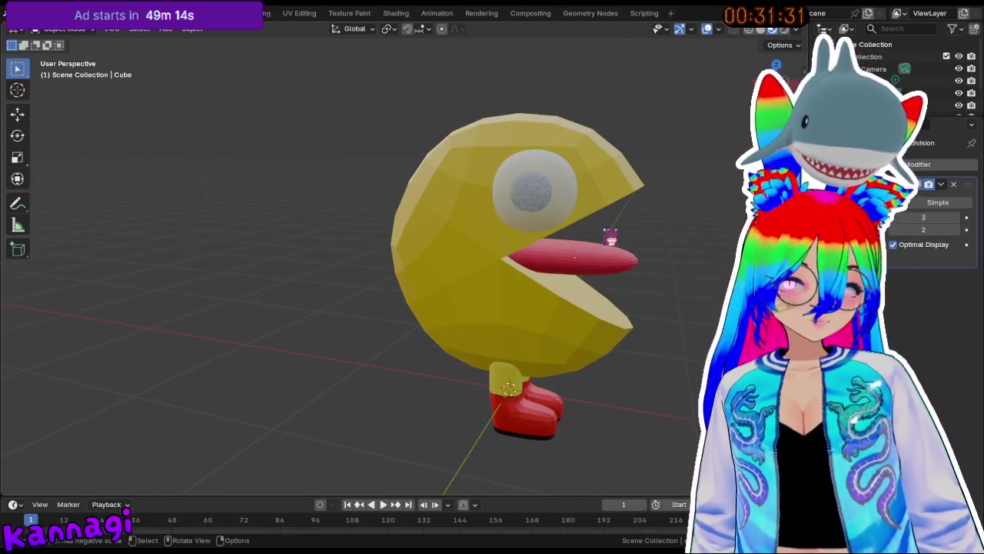
middle_click_drag(609, 238, 501, 202)
left_click(583, 150)
middle_click_drag(568, 277, 546, 325)
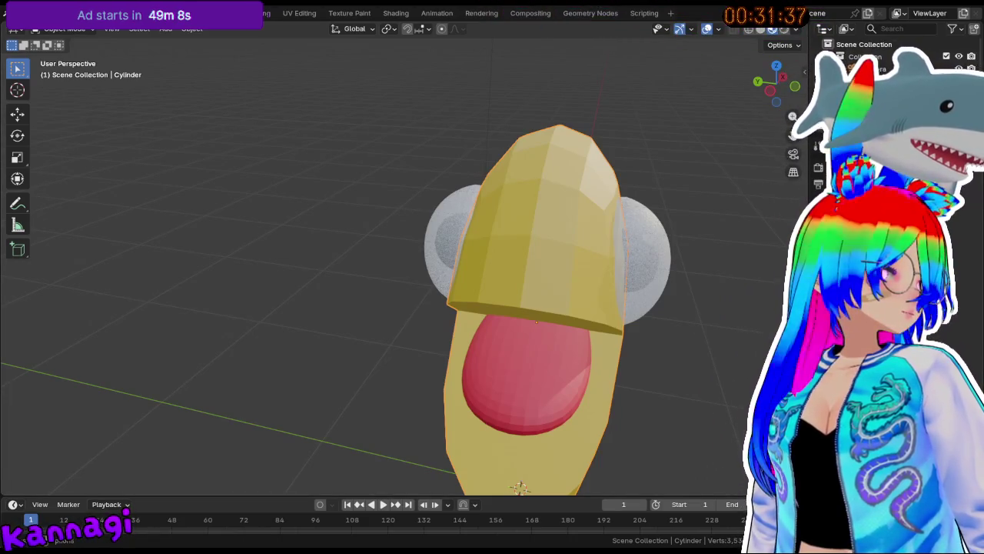
Mark the edge loop around Pac-Man's mouth as a seam.
middle_click_drag(636, 293, 621, 236)
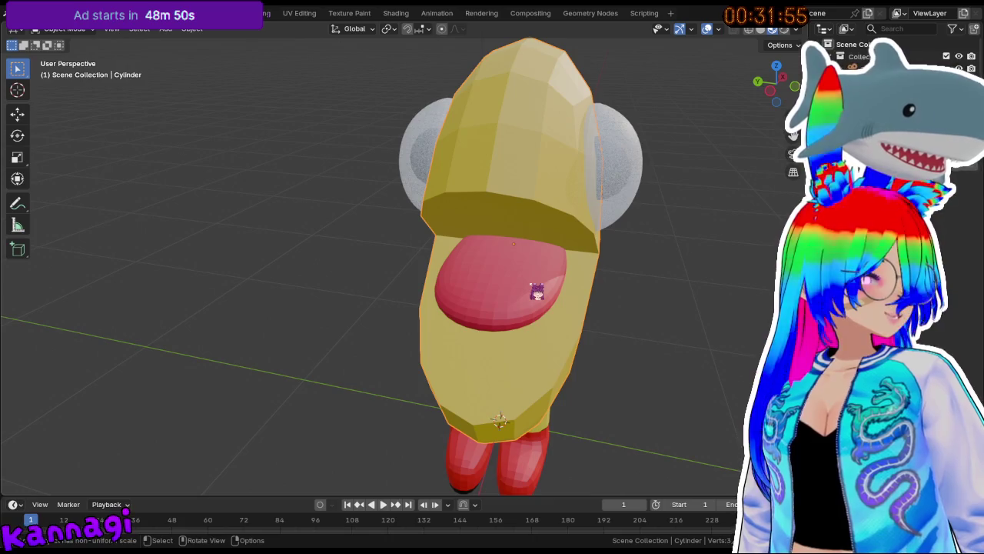
mouse_move(543, 291)
middle_mouse_down()
mouse_move(576, 282)
mouse_move(578, 299)
middle_mouse_up()
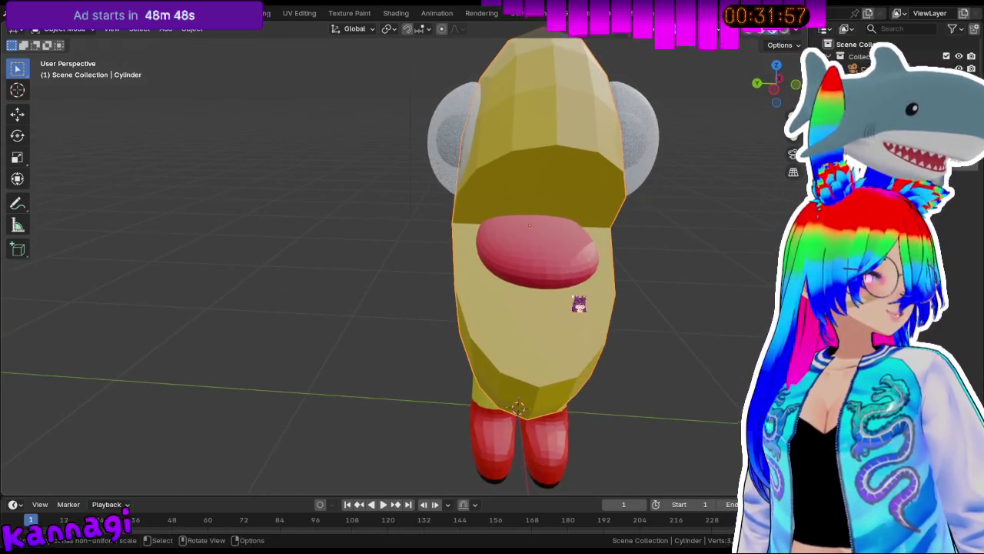
middle_click_drag(522, 267, 550, 261)
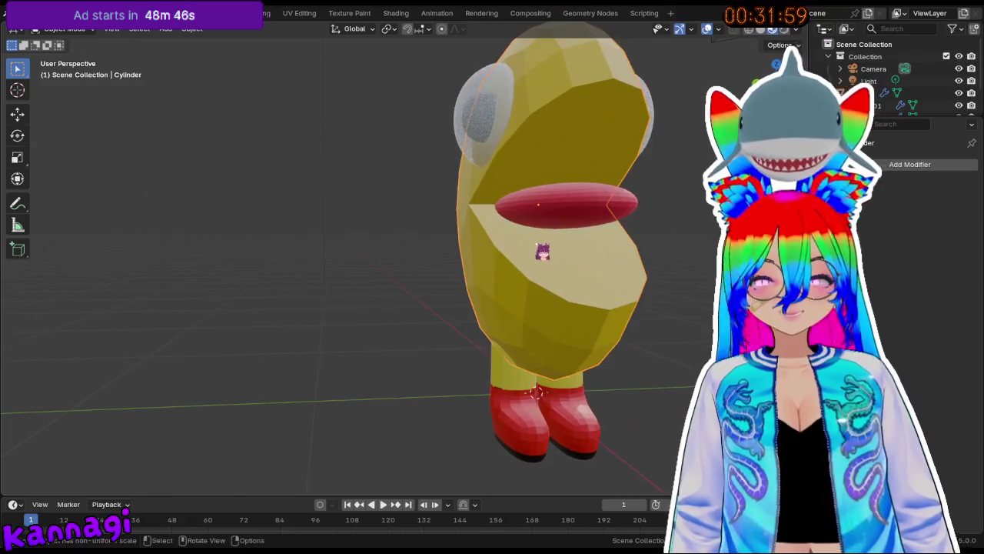
key("Tab")
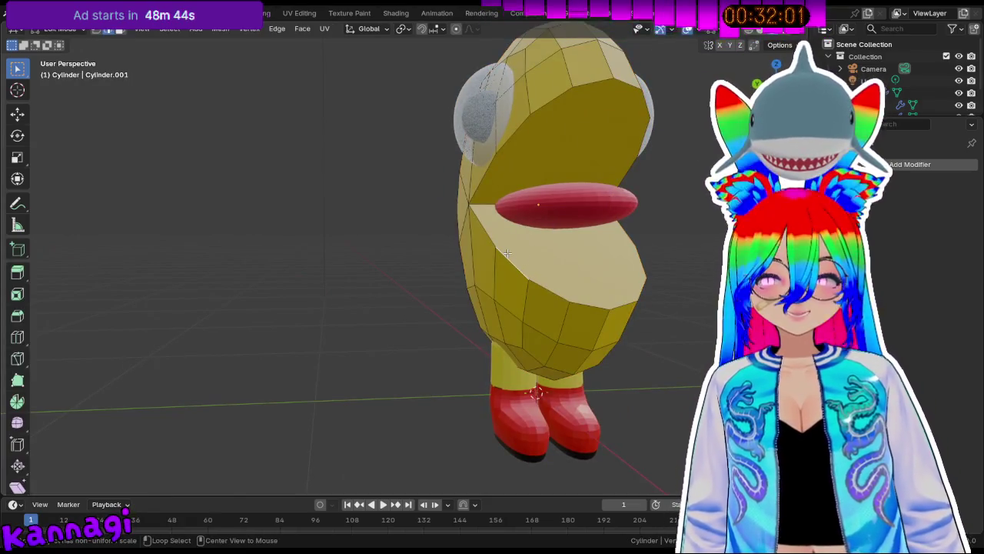
right_click(513, 129)
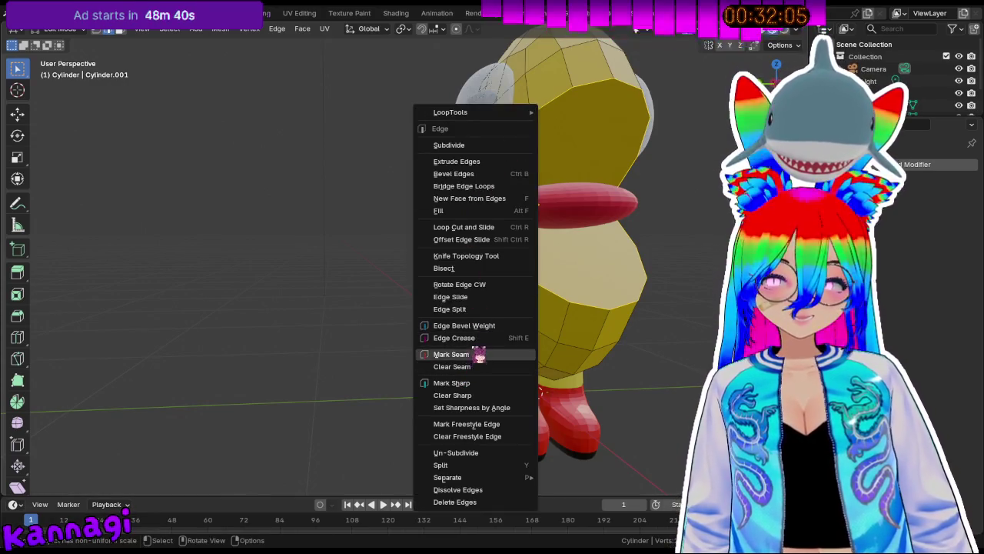
left_click(451, 355)
middle_click_drag(474, 229, 501, 272)
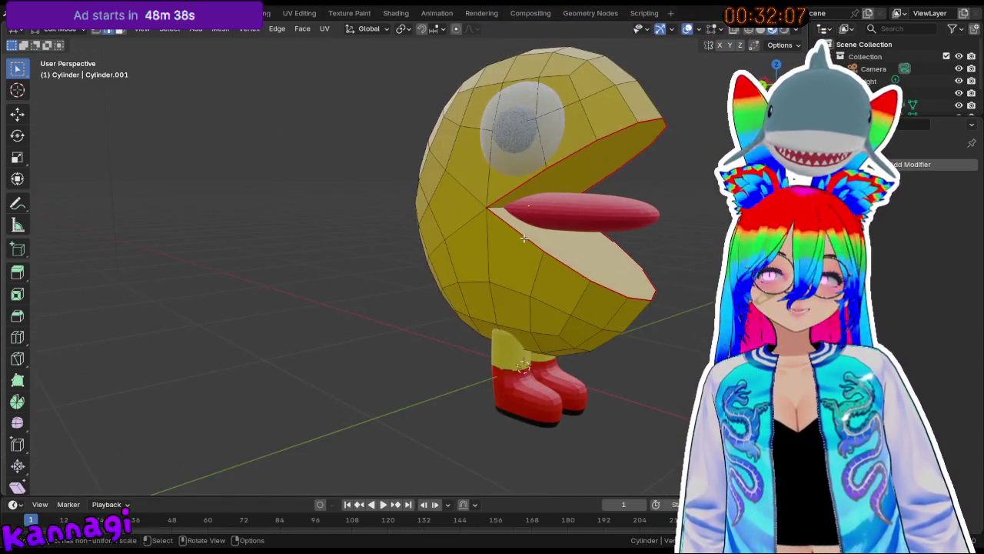
key("Tab")
In the UV Editing workspace, select the Pac-Man body and put it in Object Mode.
left_click(299, 13)
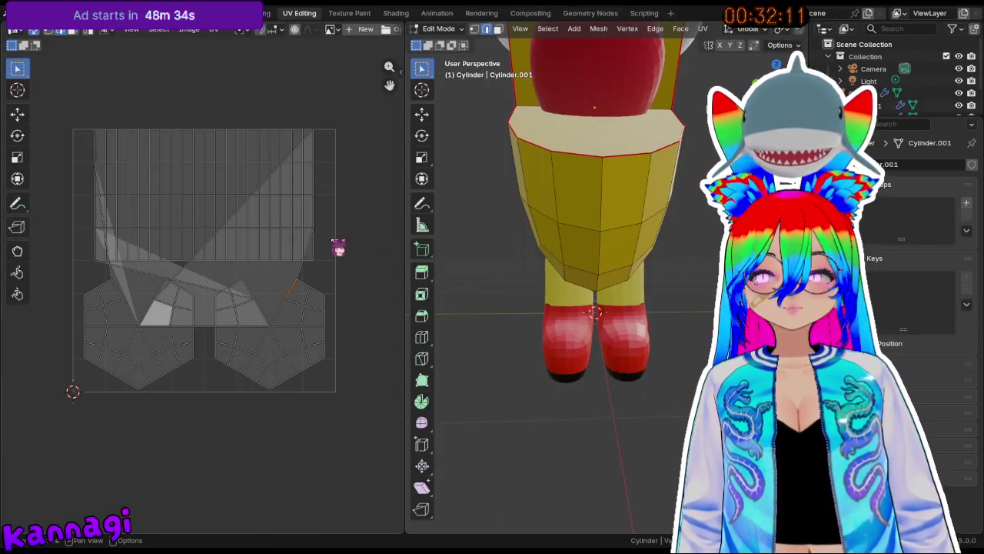
scroll(494, 225, "down", 5)
key("Tab")
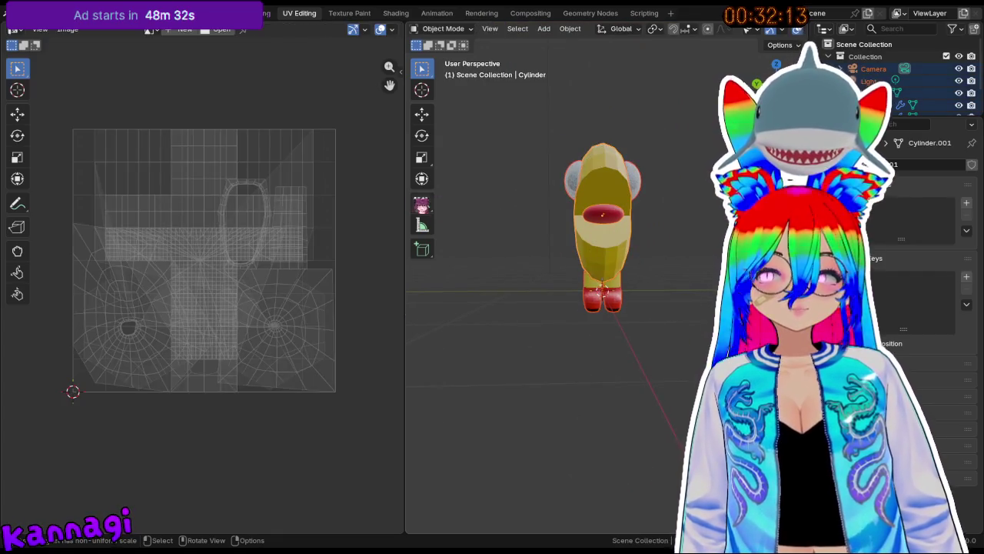
left_click(602, 230)
key("Tab")
mouse_move(662, 238)
middle_mouse_down()
mouse_move(707, 242)
mouse_move(694, 243)
middle_mouse_up()
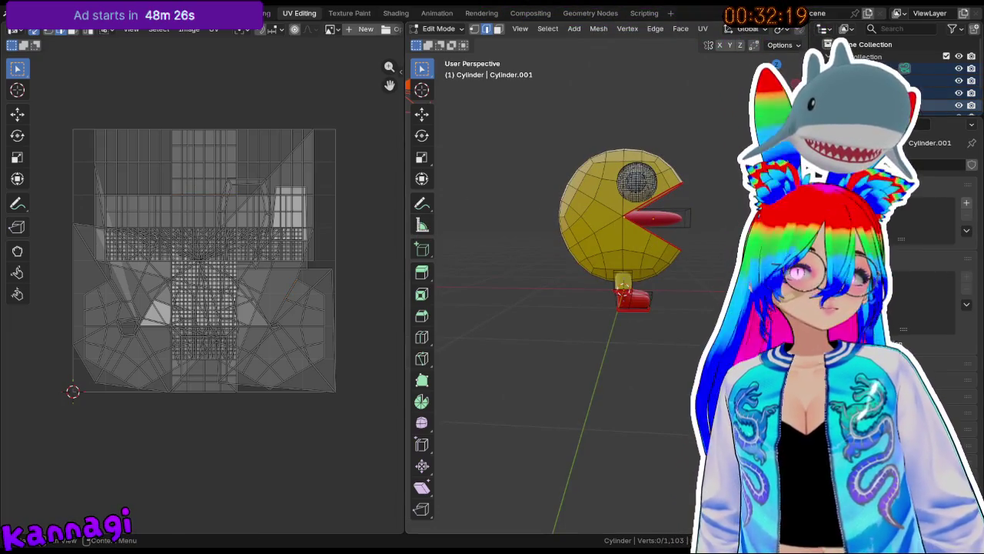
left_click(438, 28)
left_click(442, 40)
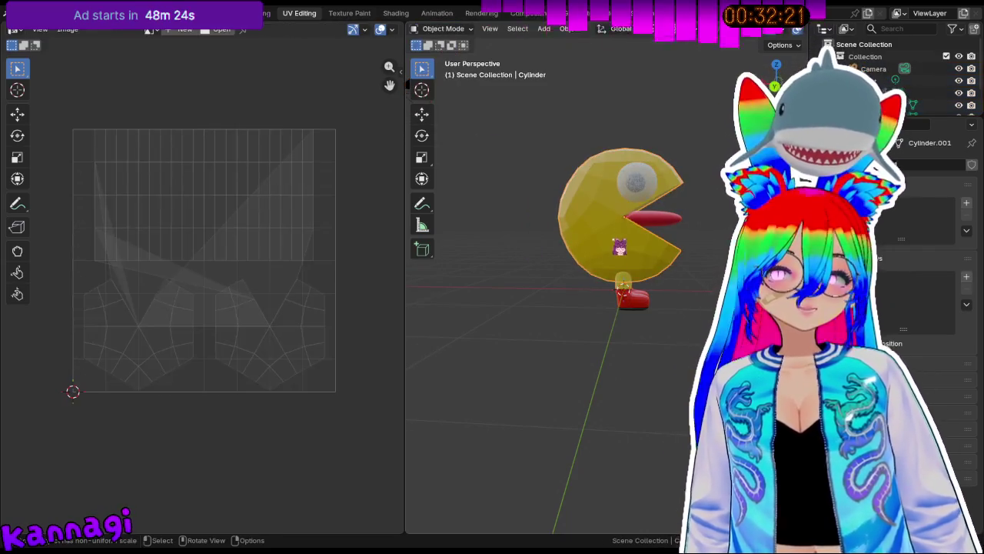
Unwrap the whole body mesh into new UV islands, replacing the old layout.
middle_click_drag(530, 213, 504, 220)
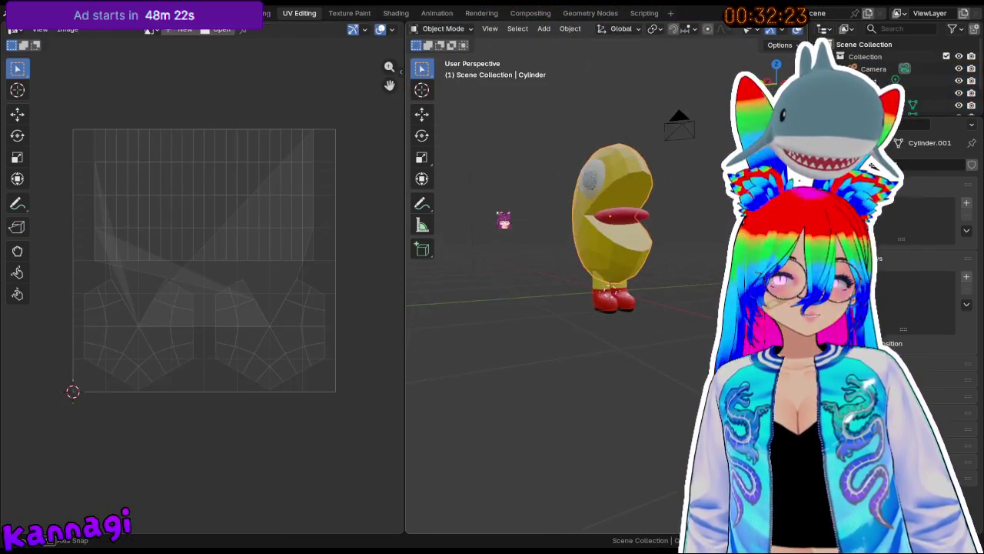
middle_click_drag(572, 228, 597, 202)
scroll(592, 228, "up", 2)
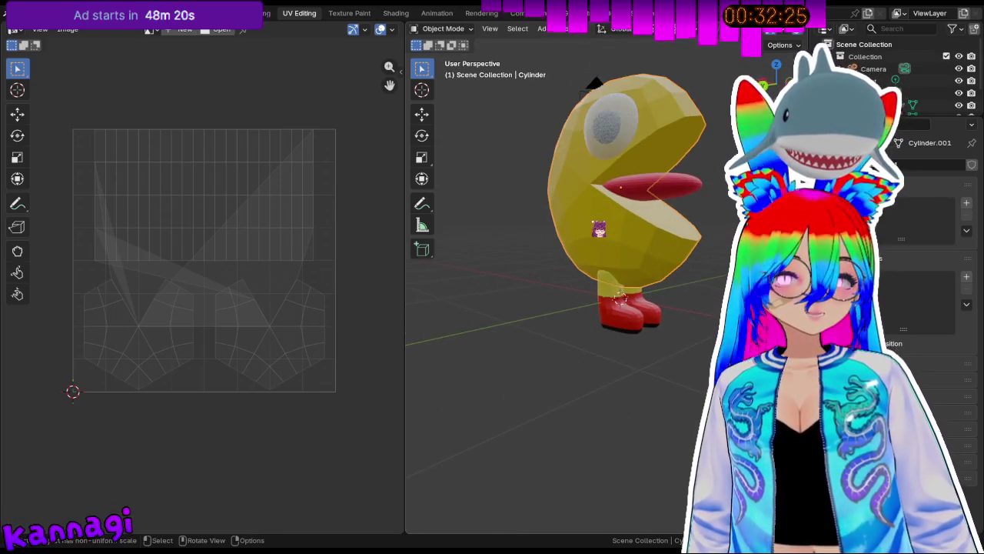
key("Tab")
key("Tab")
key("Tab")
key("Tab")
key("Tab")
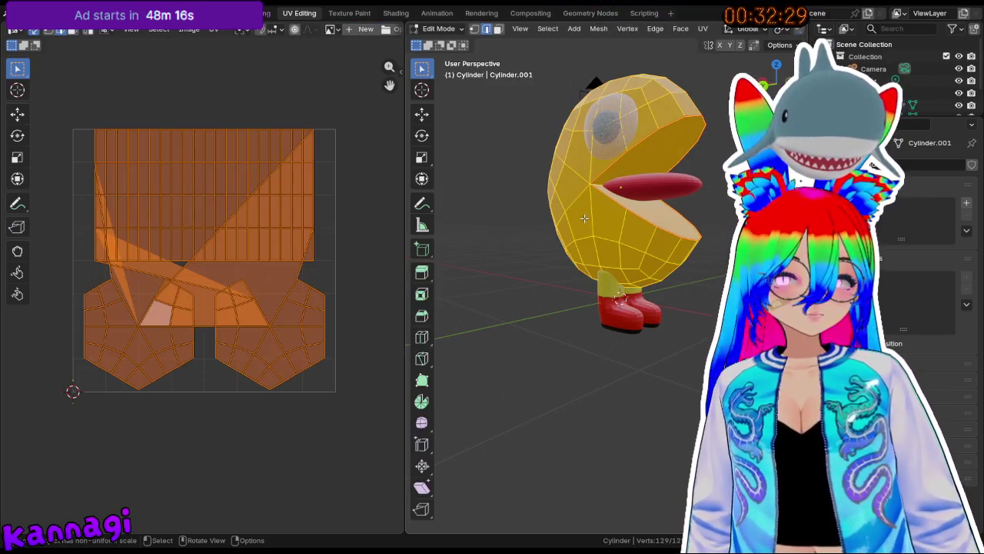
key("u")
left_click(590, 222)
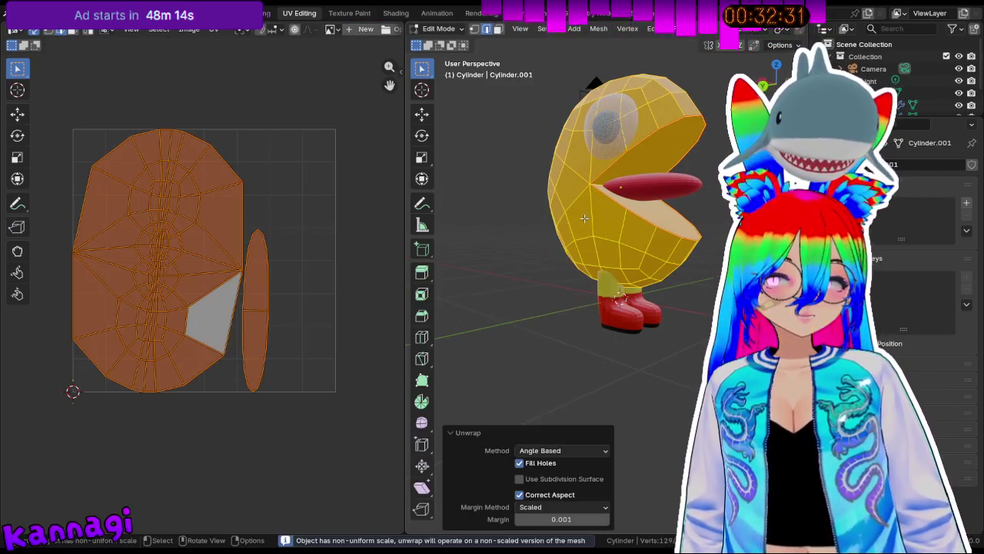
left_click(290, 249)
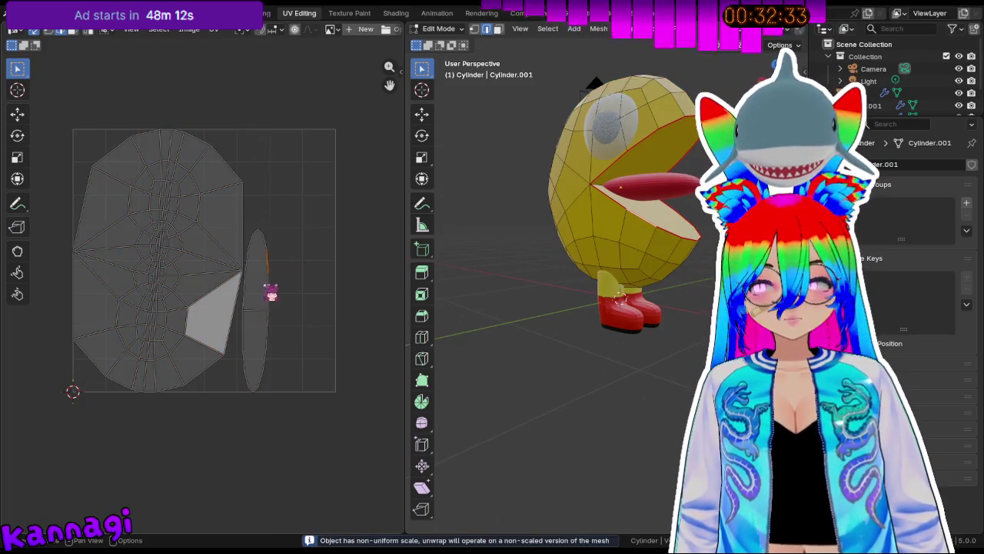
middle_click_drag(274, 312, 296, 294)
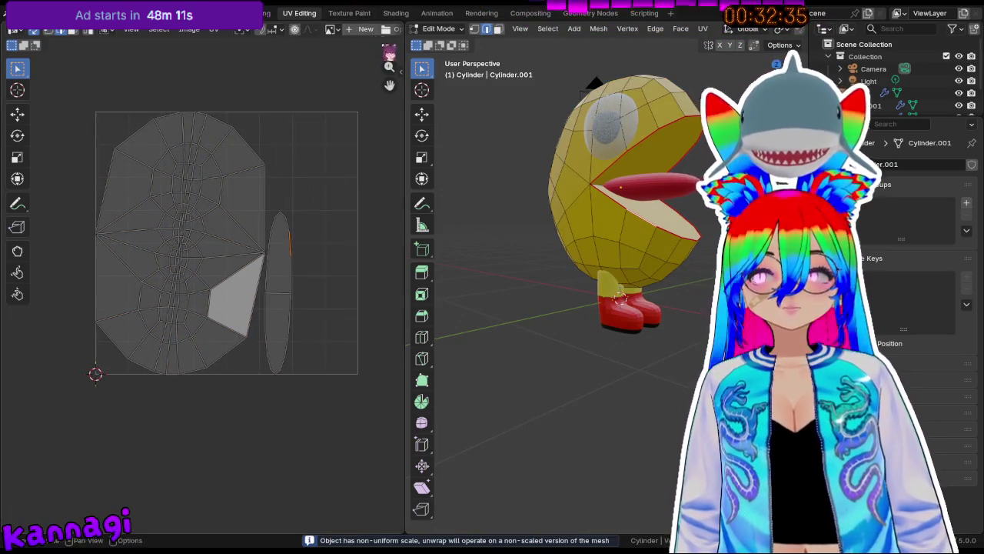
left_click(336, 17)
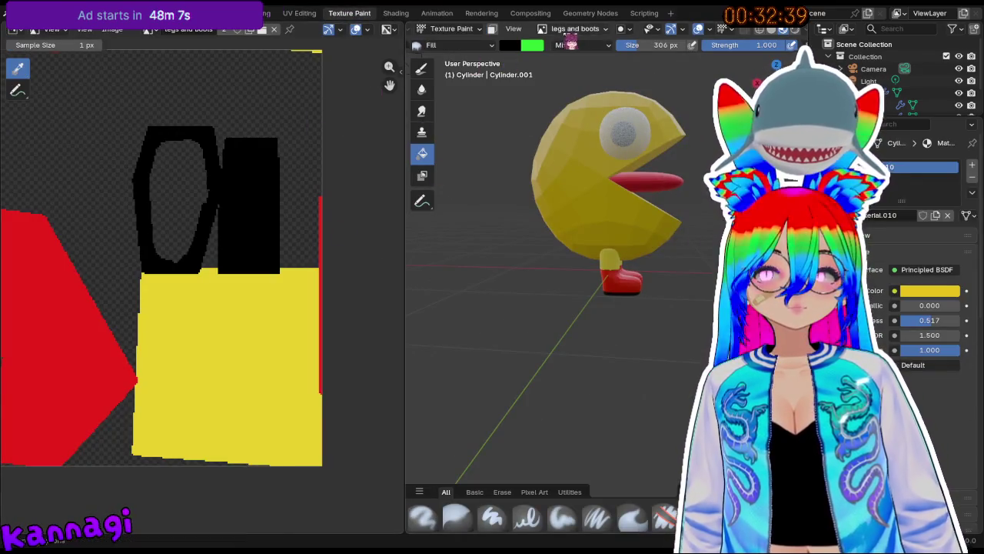
Display the blank PacMan_SKIN image in the image editor.
left_click(570, 31)
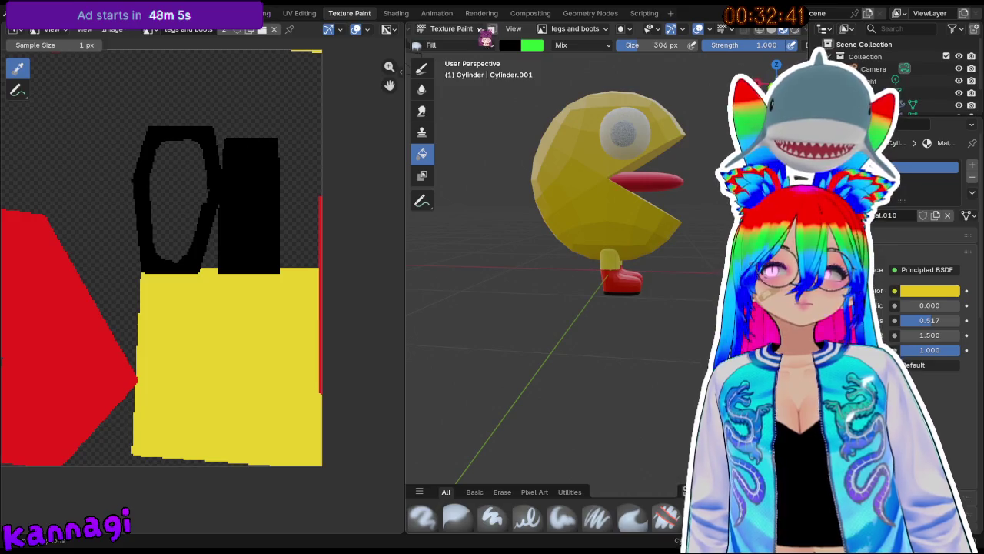
left_click(154, 31)
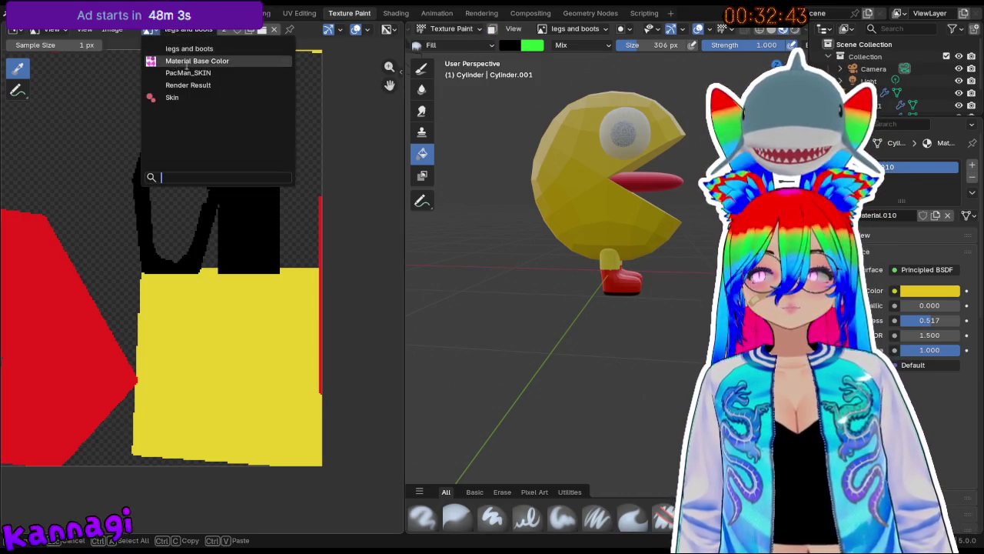
left_click(203, 98)
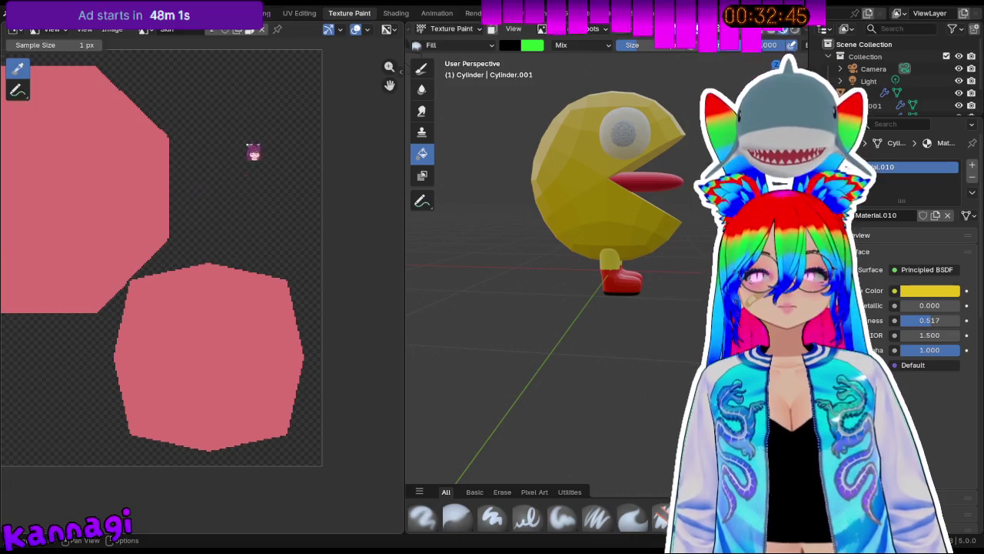
left_click(144, 29)
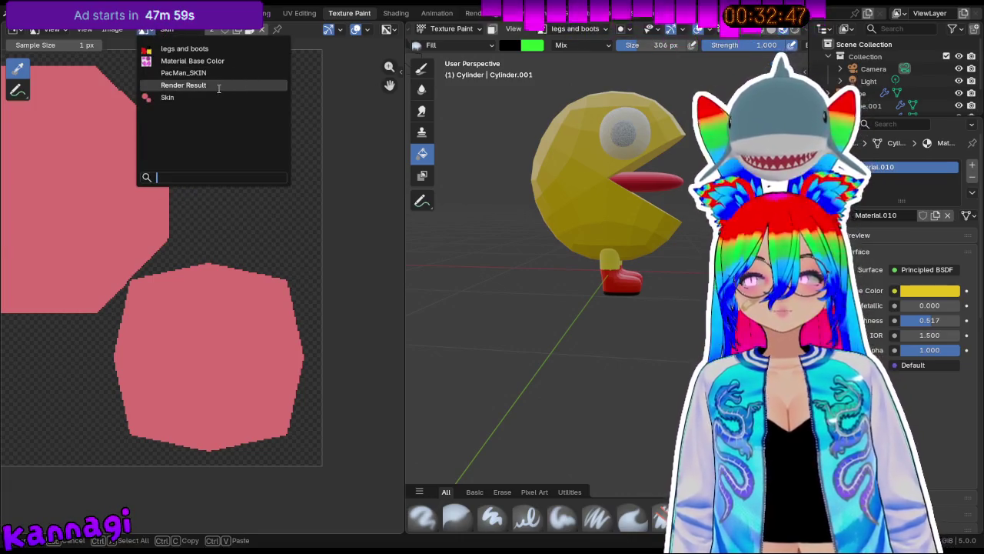
left_click(206, 73)
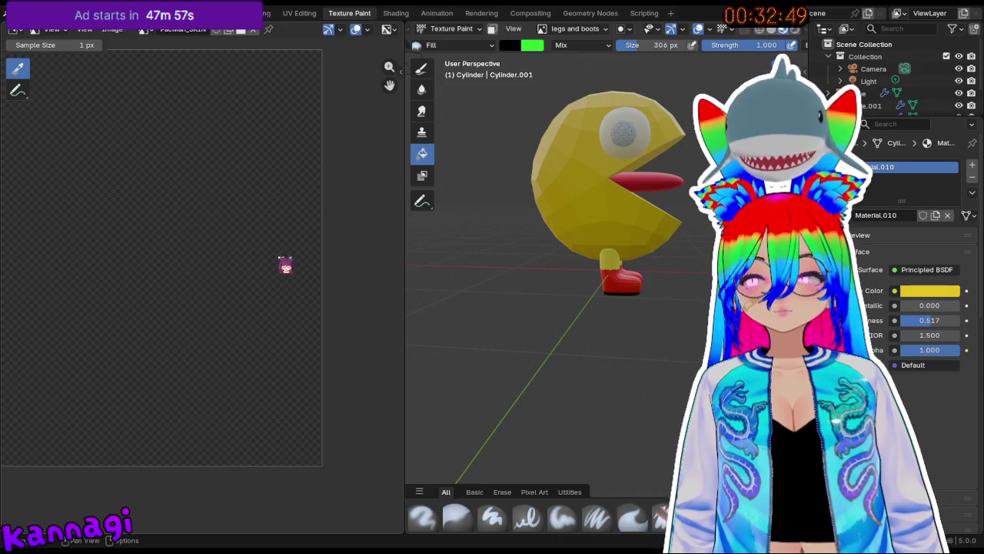
Set PacMan_SKIN as the texture slot image to paint on.
middle_click_drag(498, 140, 528, 171)
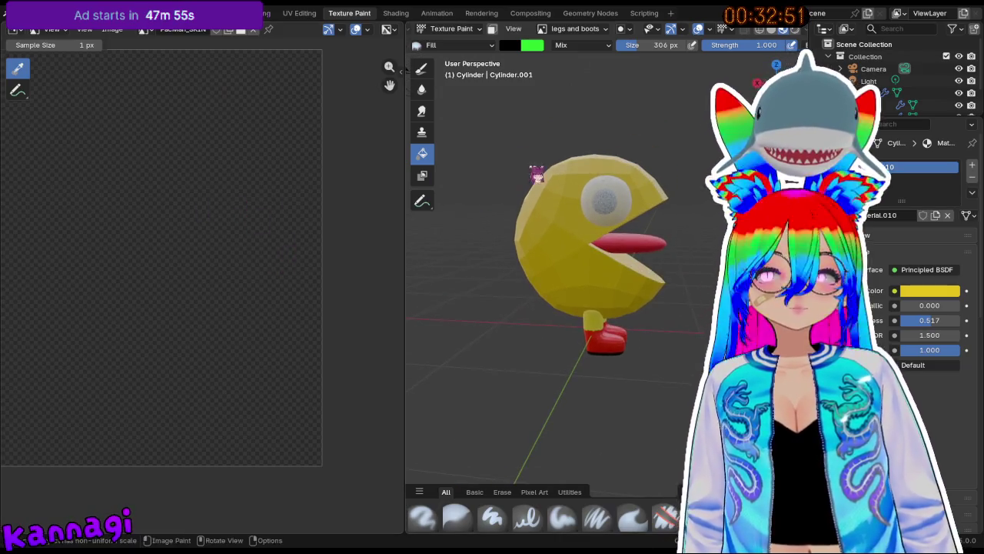
left_click(571, 28)
left_click(519, 74)
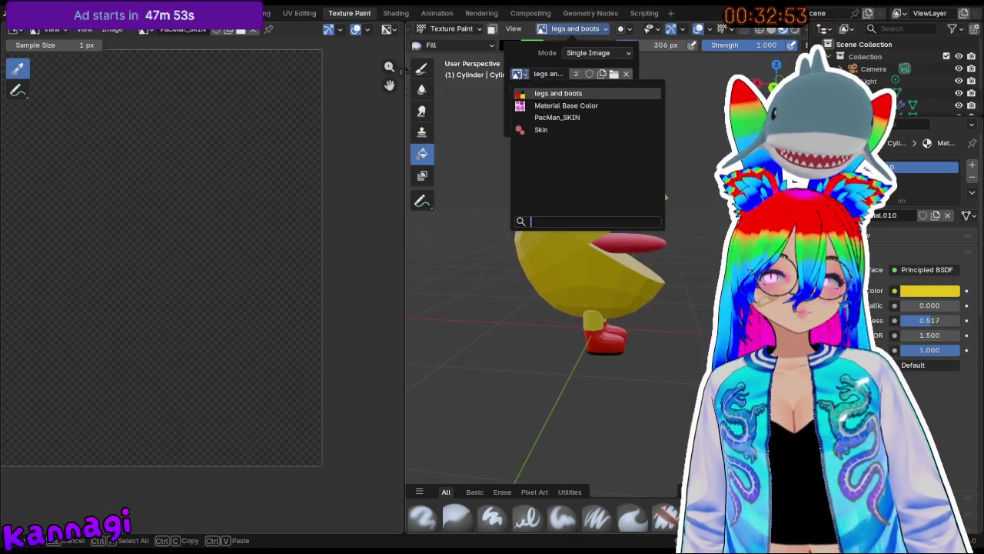
left_click(557, 117)
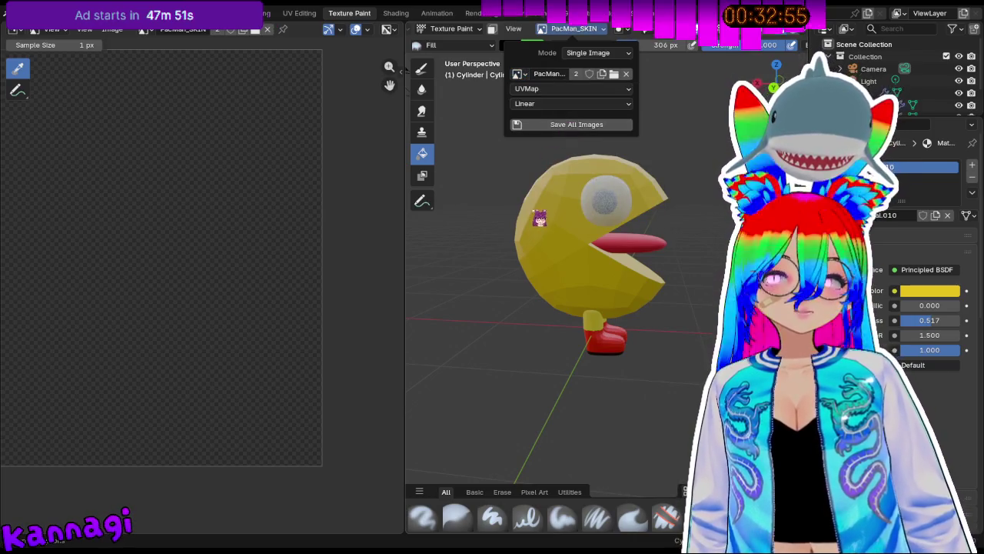
Put the body in Edit Mode and select all its linked geometry.
key("Tab")
middle_click_drag(515, 212, 551, 203)
key("ctrl+l")
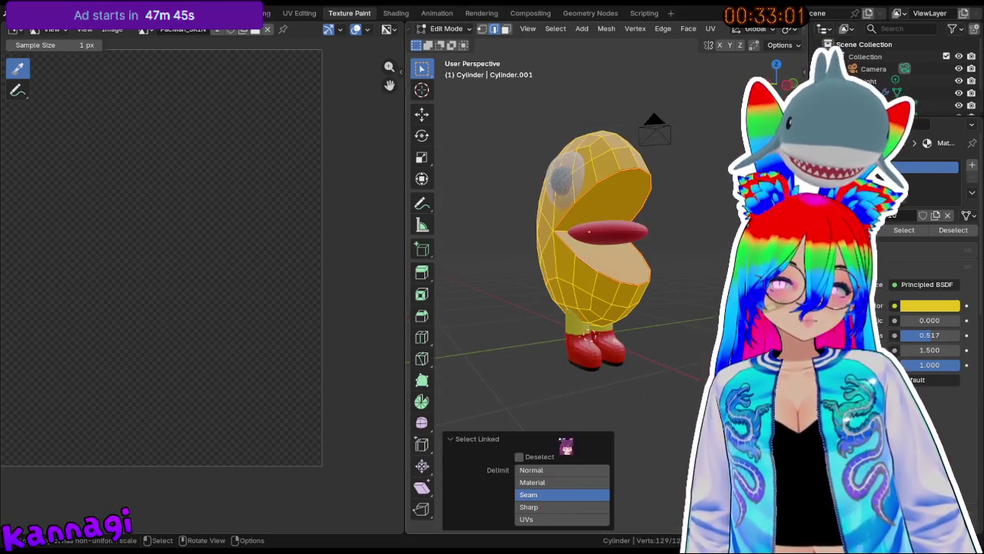
scroll(589, 231, "up", 4)
key("Tab")
key("Tab")
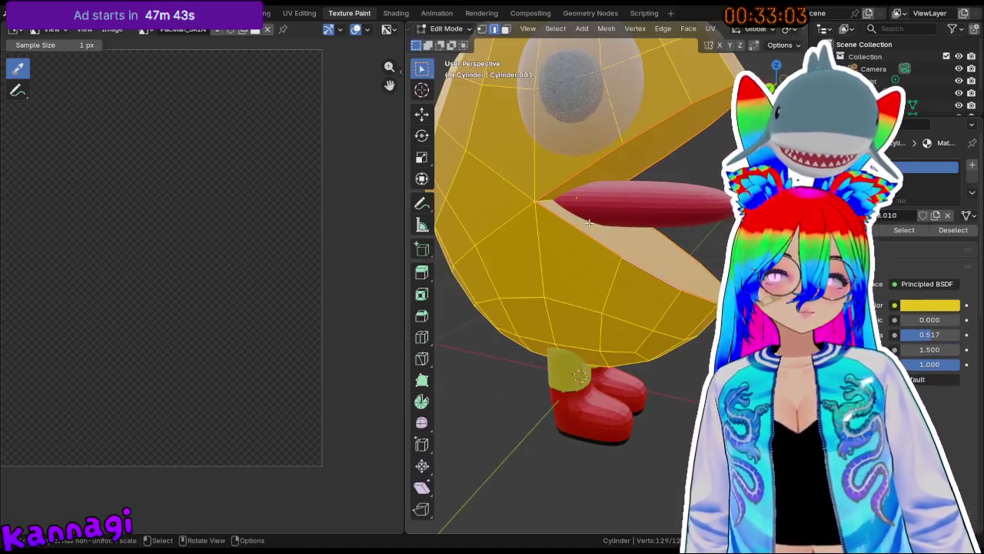
middle_click_drag(605, 234, 458, 79)
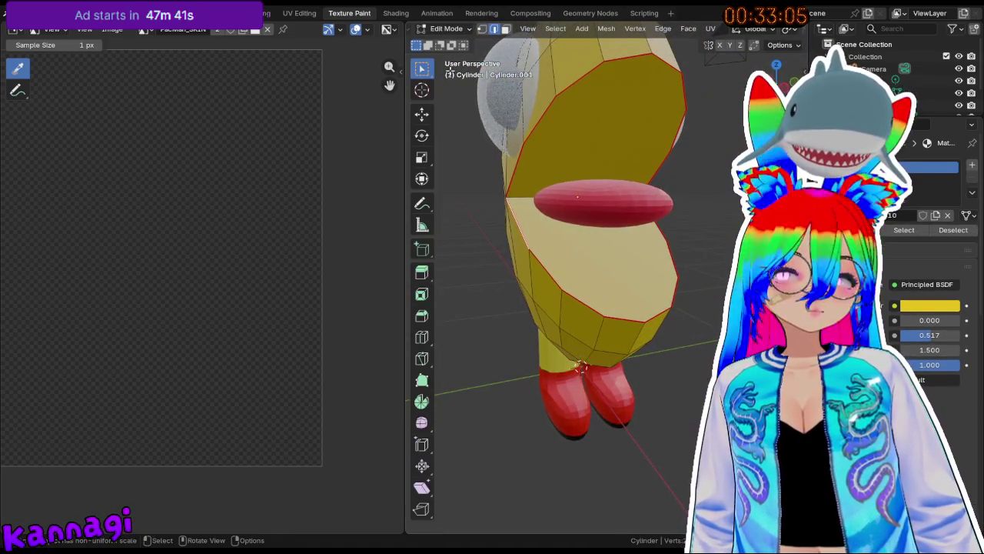
Select the upper and lower inner mouth faces, then return to Texture Paint.
left_click(610, 243)
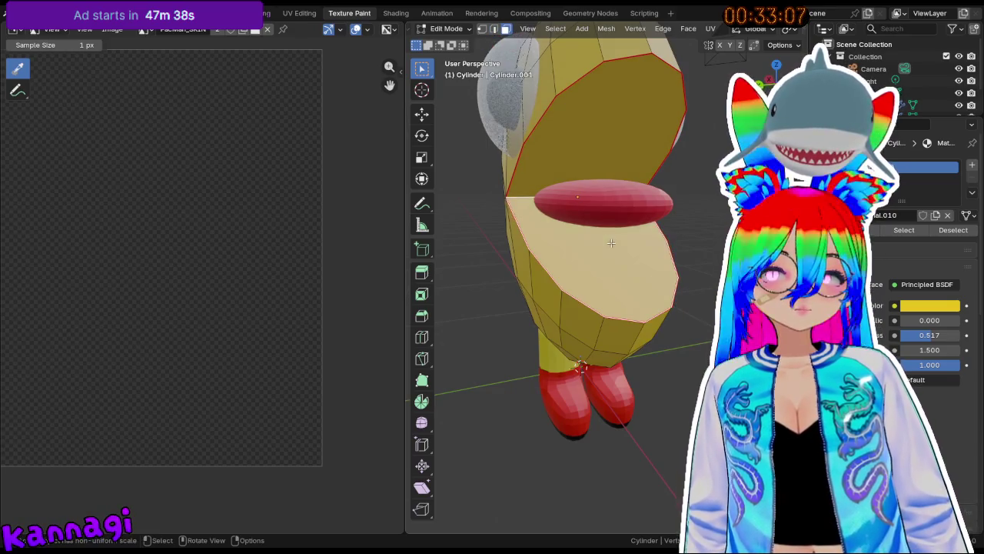
left_click(591, 129, "shift")
middle_click_drag(488, 184, 539, 154)
left_click(446, 29)
left_click(456, 108)
middle_click_drag(567, 275, 466, 202)
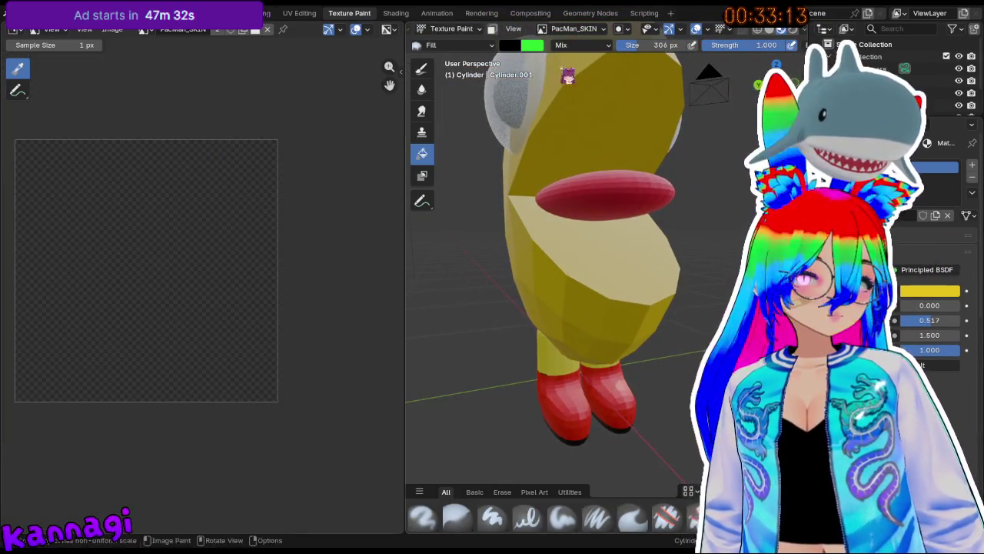
left_click(395, 13)
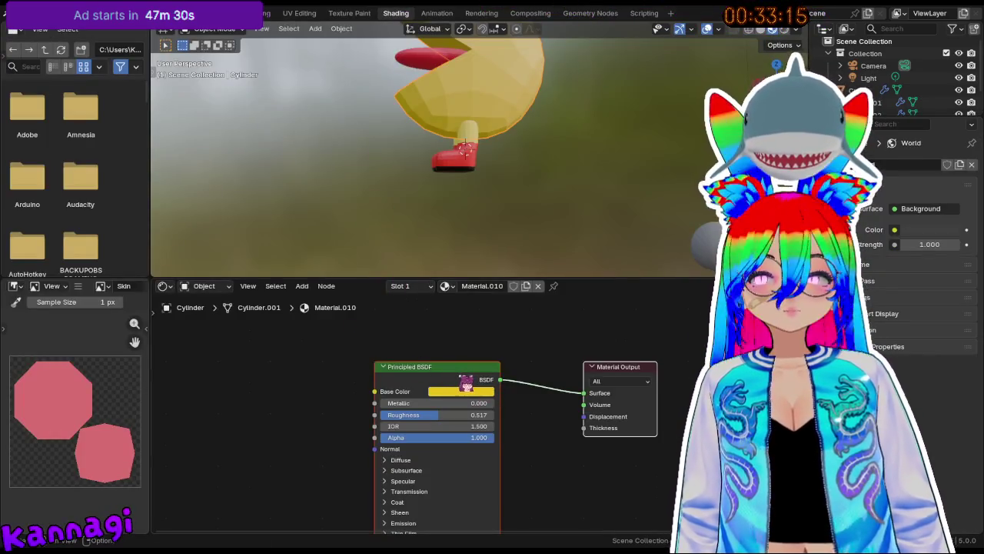
Add an Image Texture node using PacMan_SKIN, wired into Material.010's Base Color.
key("shift+a")
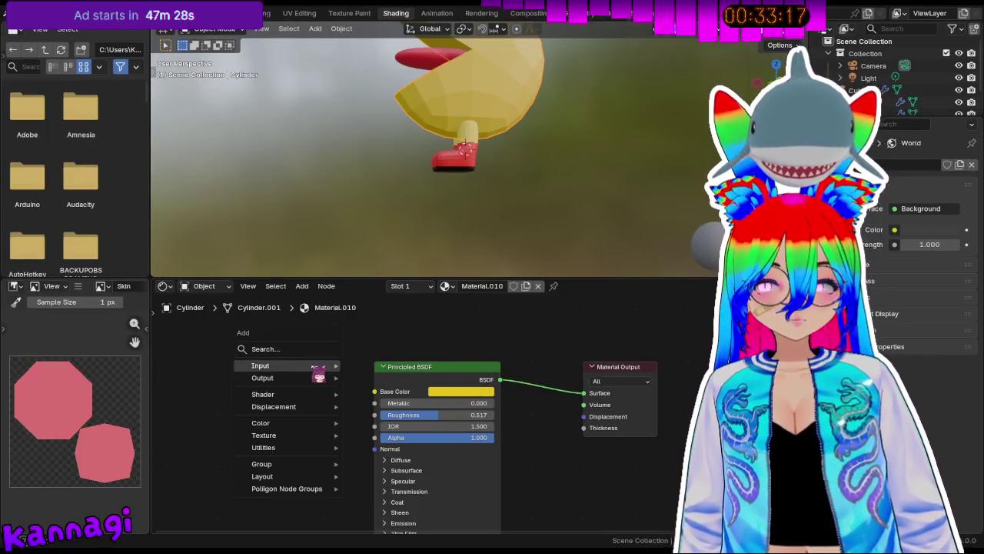
type("texutre")
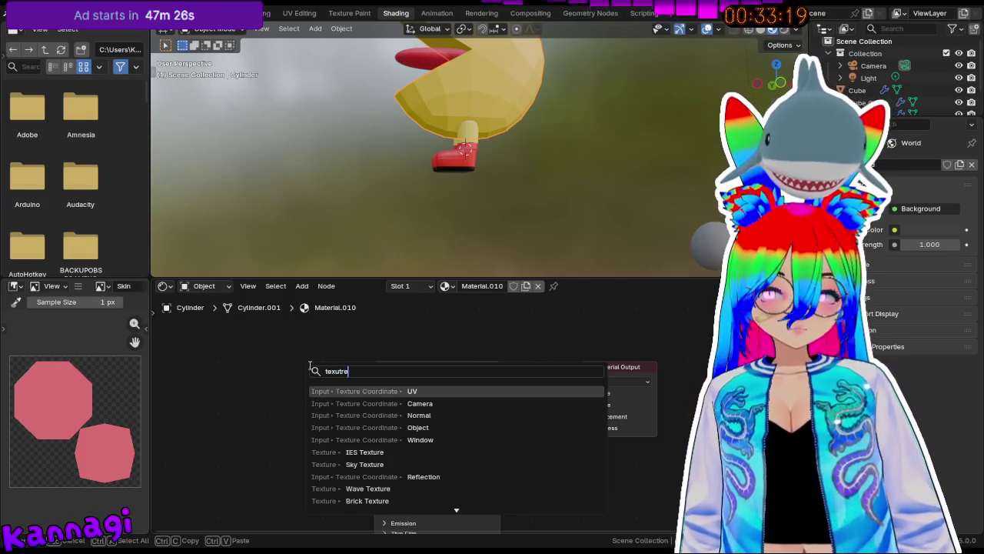
key("BackSpace")
key("BackSpace")
key("BackSpace")
type("ture")
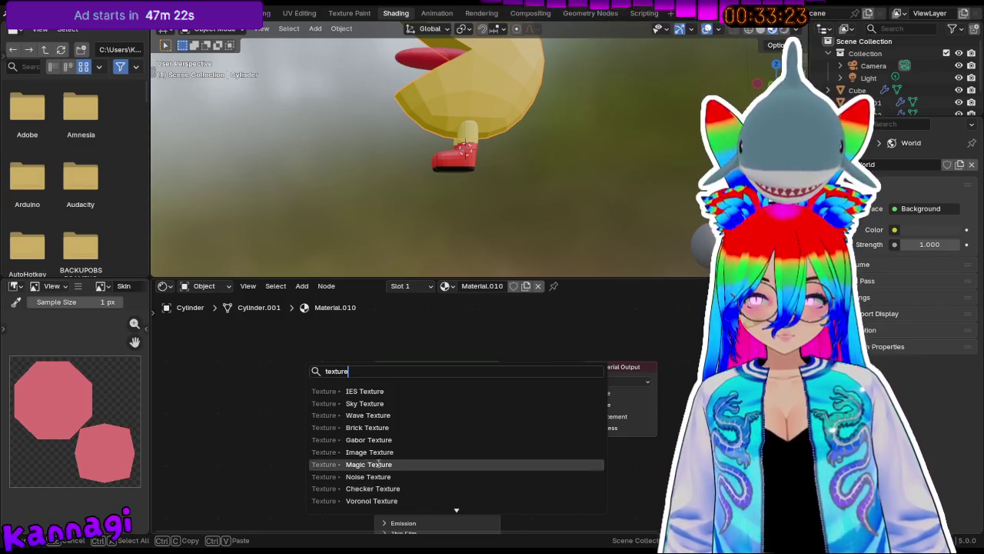
left_click(316, 451)
left_click(194, 356)
left_click_drag(392, 400, 388, 393)
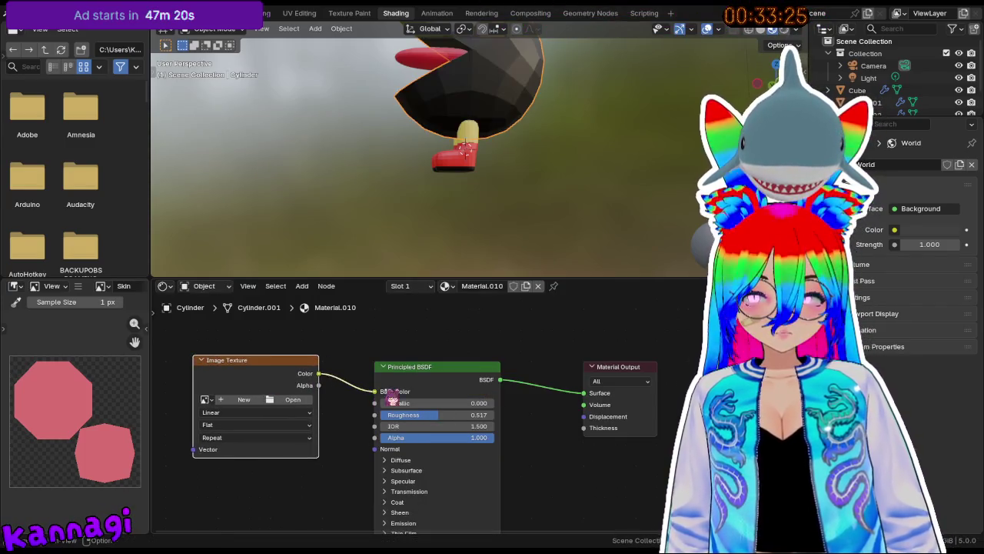
left_click(204, 399)
left_click(261, 438)
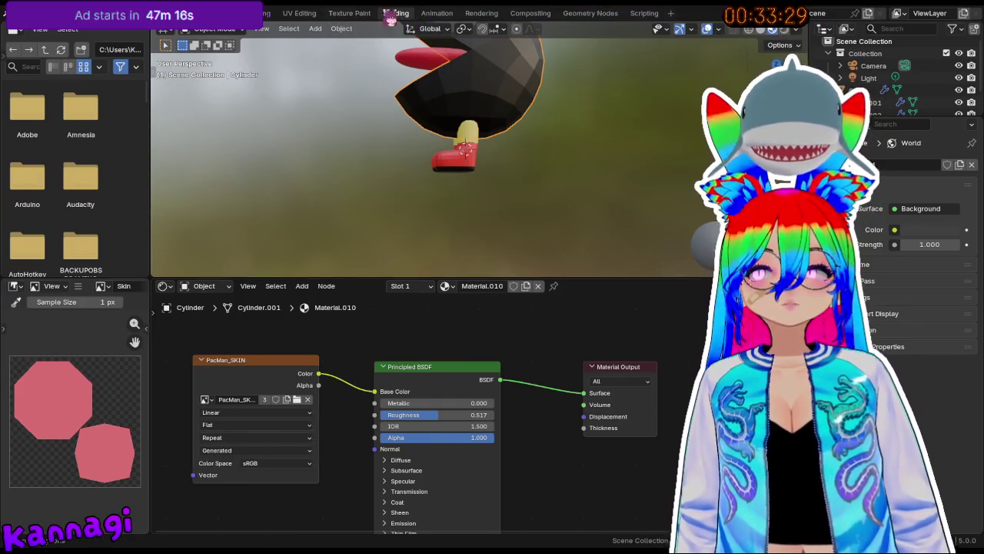
left_click(349, 13)
middle_click_drag(449, 212, 502, 200)
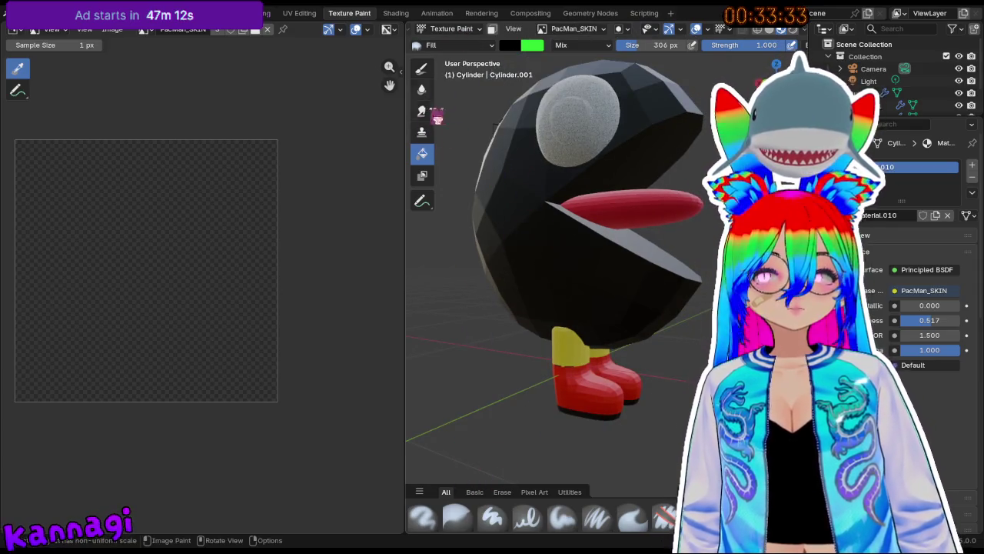
Fill the body texture with yellow, then check the mouth faces and return to Texture Paint.
left_click(507, 45)
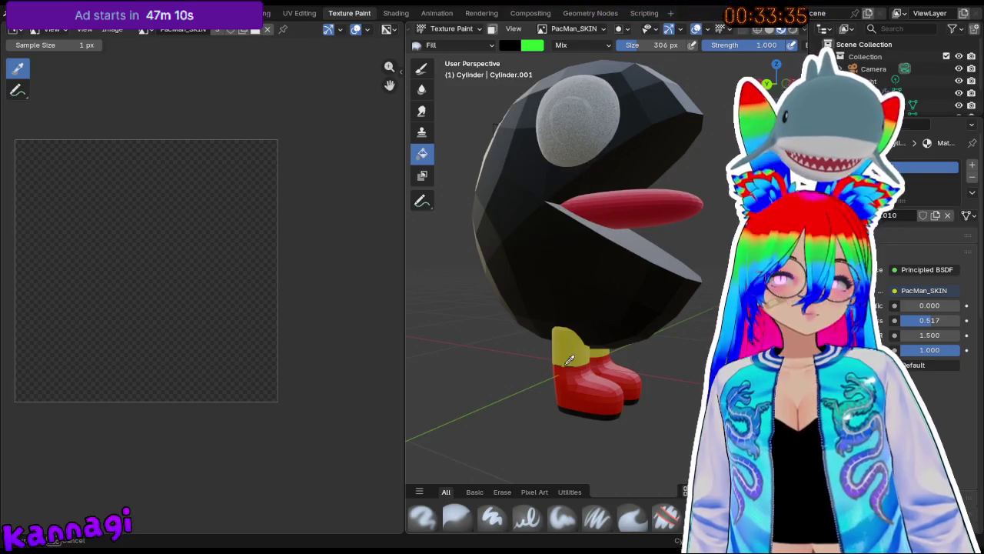
left_click(571, 362)
middle_click_drag(571, 362, 461, 85)
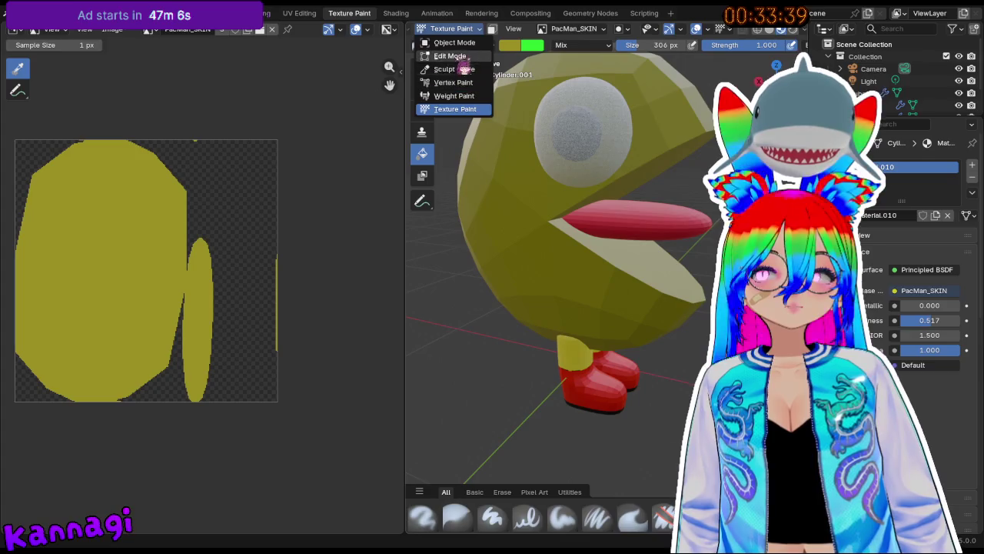
left_click(451, 55)
middle_click_drag(554, 331, 583, 356)
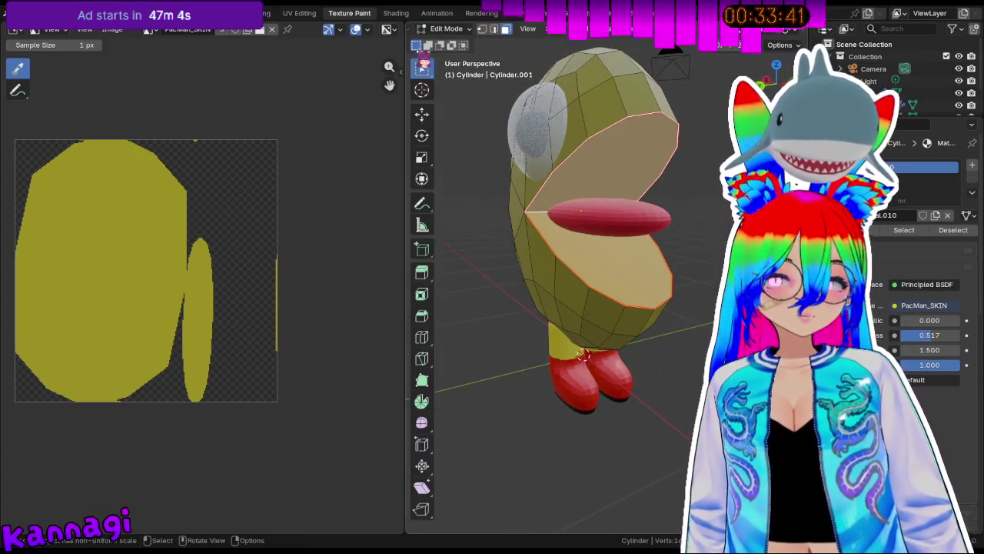
left_click(446, 28)
left_click(450, 110)
Enable face-selection masking for the mouth faces and pick pink as the brush colour.
left_click(511, 28)
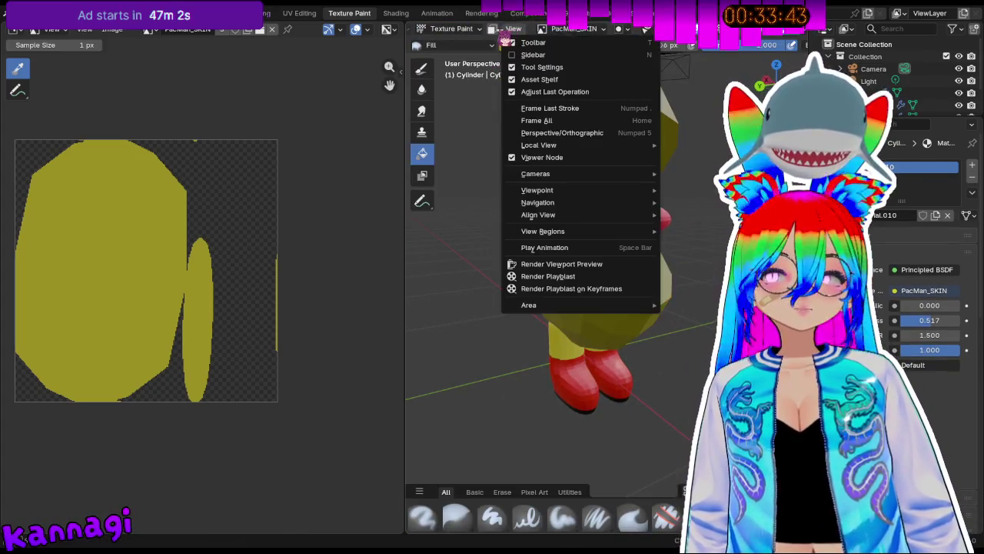
left_click(510, 45)
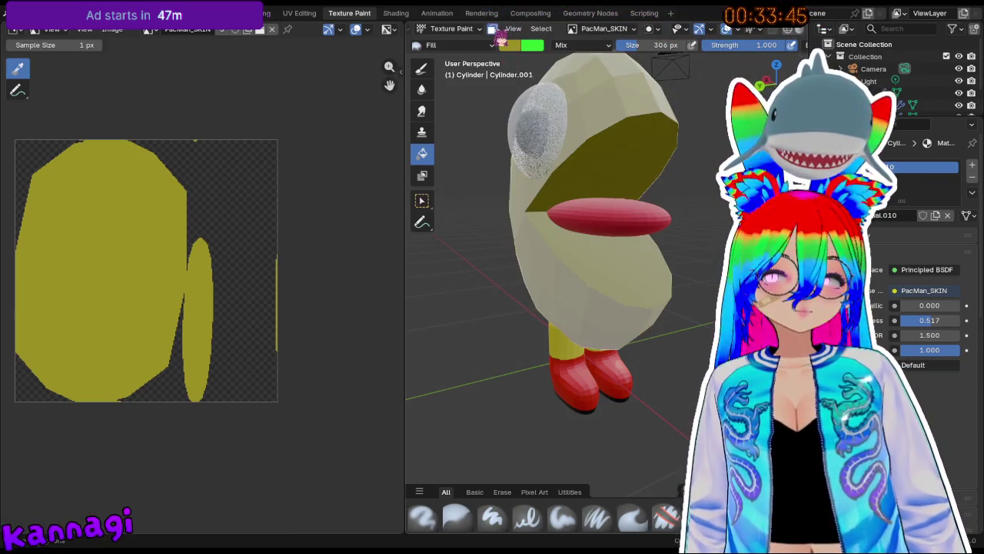
left_click(510, 45)
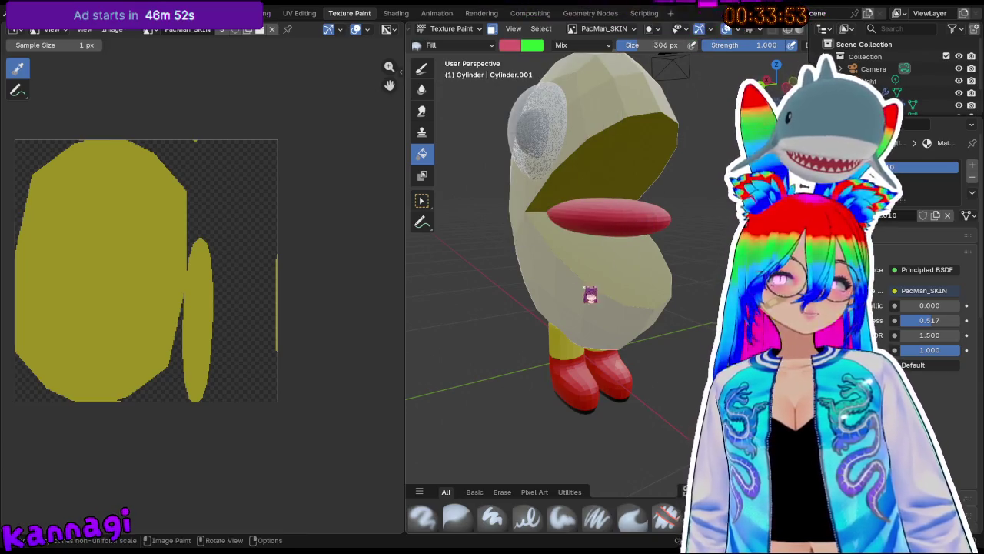
scroll(571, 183, "up", 3)
middle_click_drag(624, 55, 567, 104)
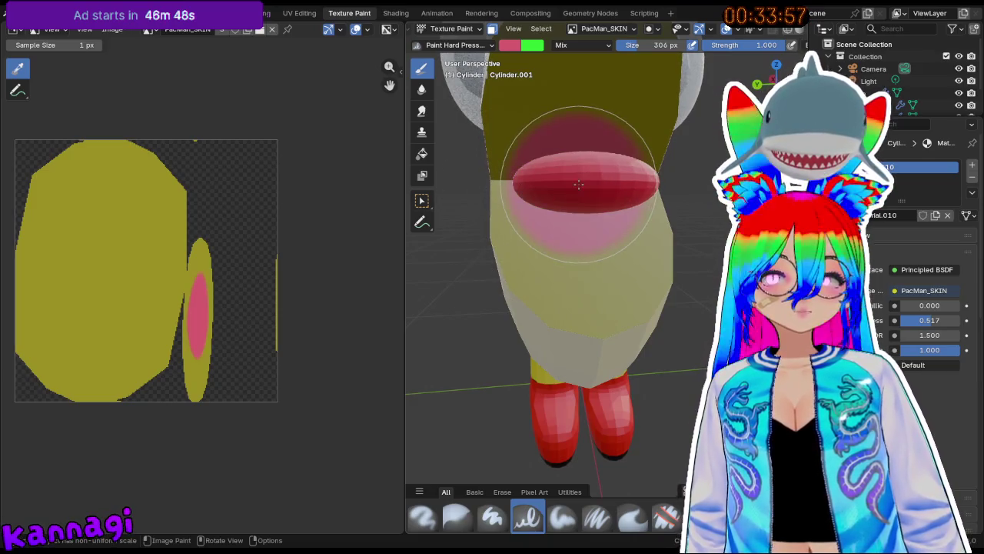
Darken the brush to near black and paint a dark outline along the mouth edge.
left_click(509, 45)
left_click_drag(611, 69, 611, 150)
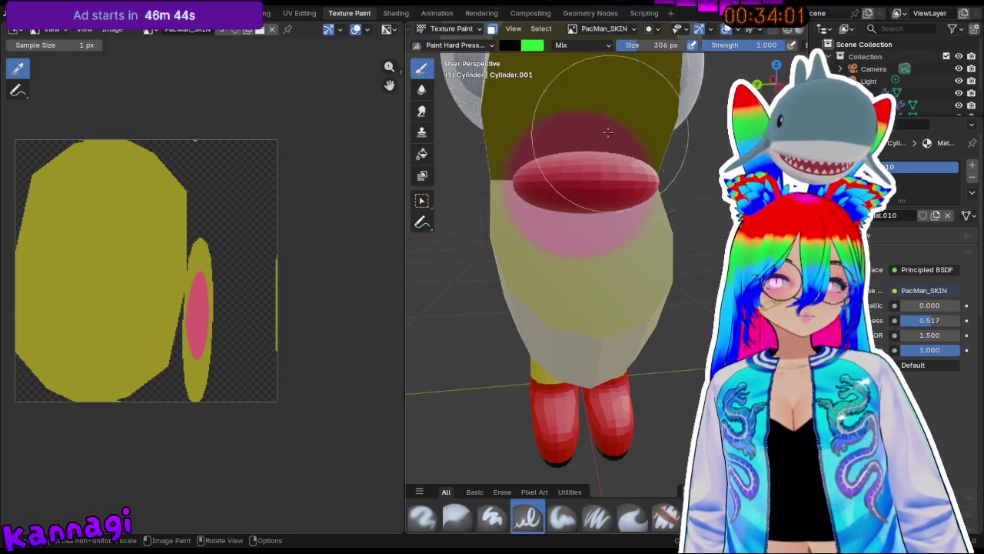
scroll(544, 117, "up", 3)
mouse_move(544, 117)
middle_mouse_down("shift")
mouse_move(535, 219)
mouse_move(653, 69)
middle_mouse_up("shift")
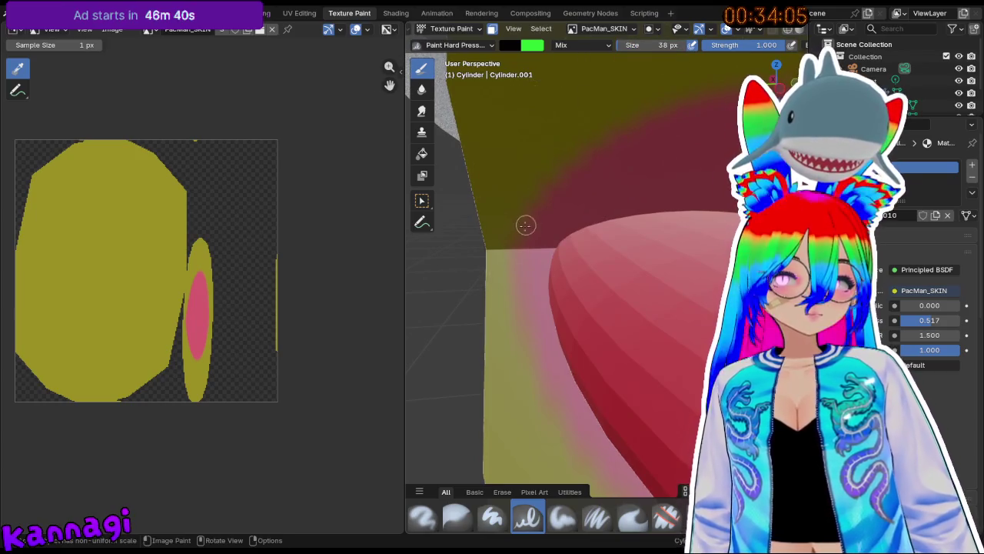
middle_click_drag(528, 191, 572, 222)
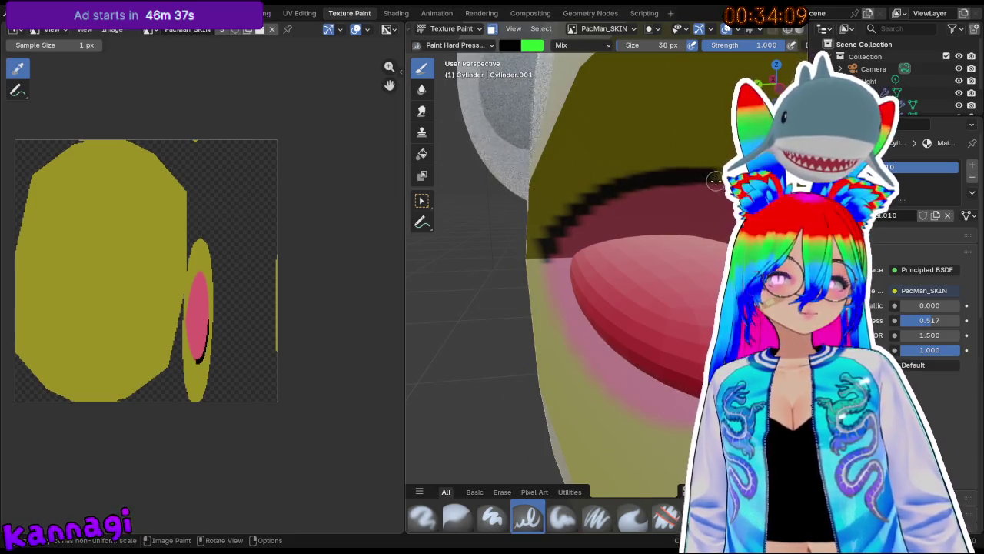
middle_click_drag(715, 180, 610, 170)
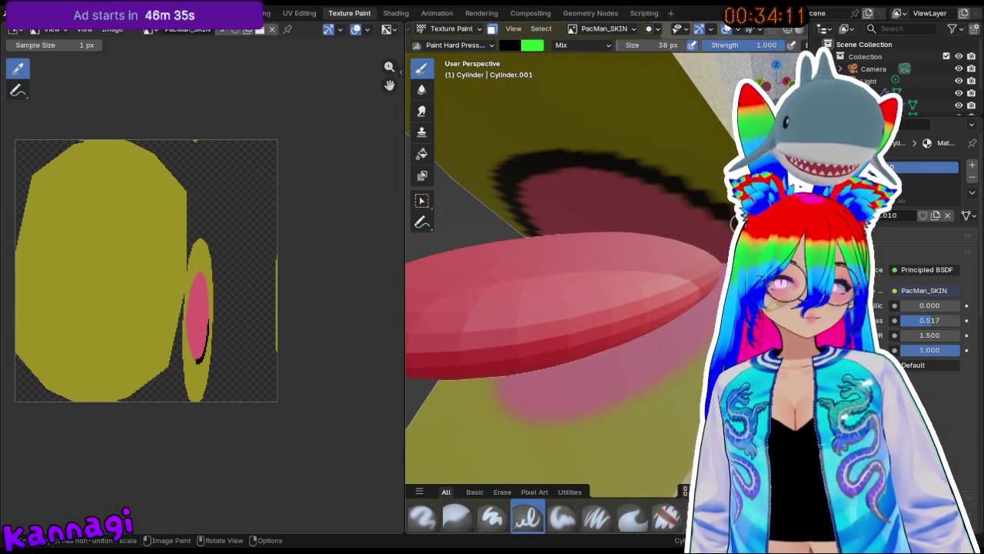
middle_click_drag(603, 414, 680, 390)
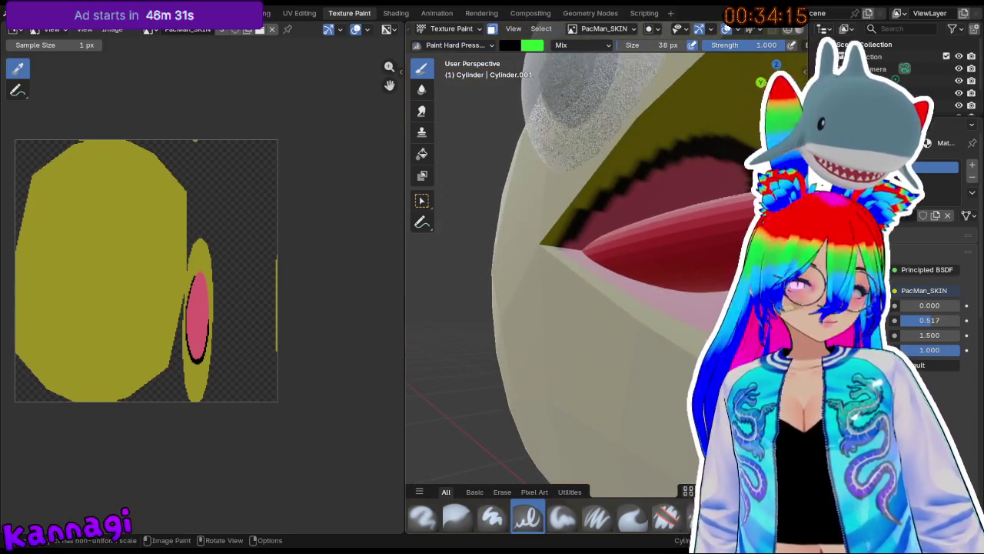
Try a black Fill on the mouth, then undo it to keep the pink interior.
scroll(565, 245, "down", 2)
scroll(687, 355, "down", 5)
middle_click_drag(665, 319, 571, 309)
middle_click_drag(629, 320, 607, 315)
left_click(421, 153)
scroll(608, 307, "up", 5)
left_click(584, 362)
key("ctrl+z")
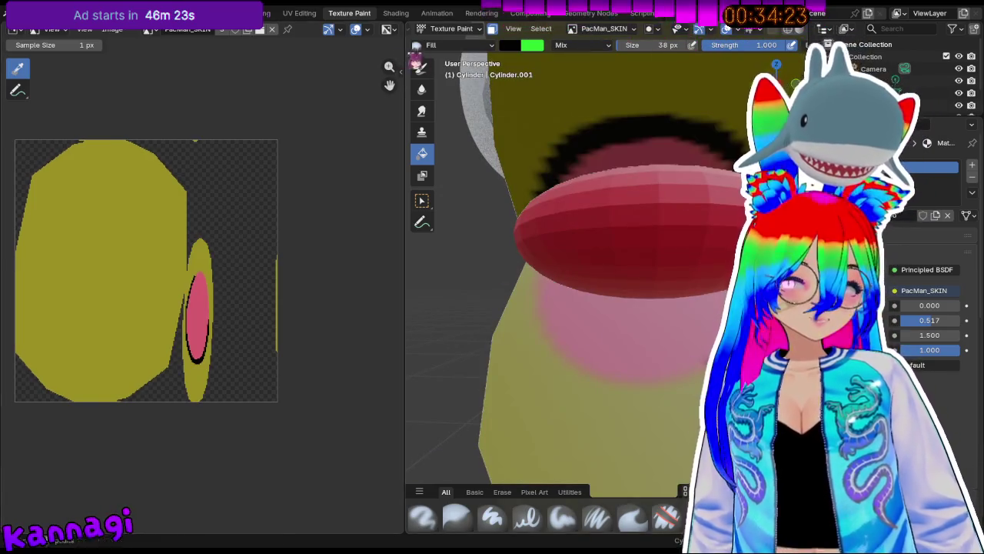
key("ctrl+z")
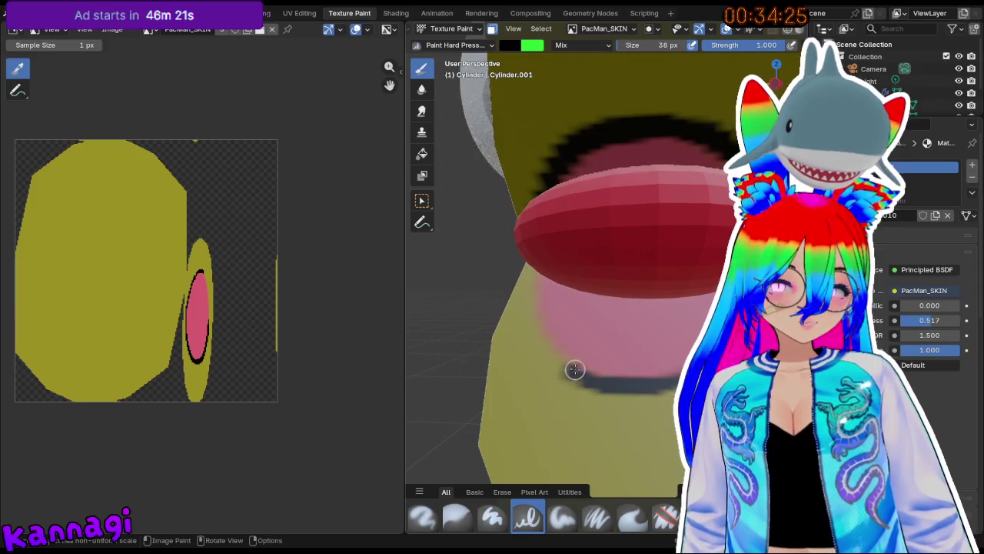
Toggle Edit Mode on the body, then return to the Layout workspace viewing the whole Pac-Man.
middle_click_drag(554, 346, 568, 343)
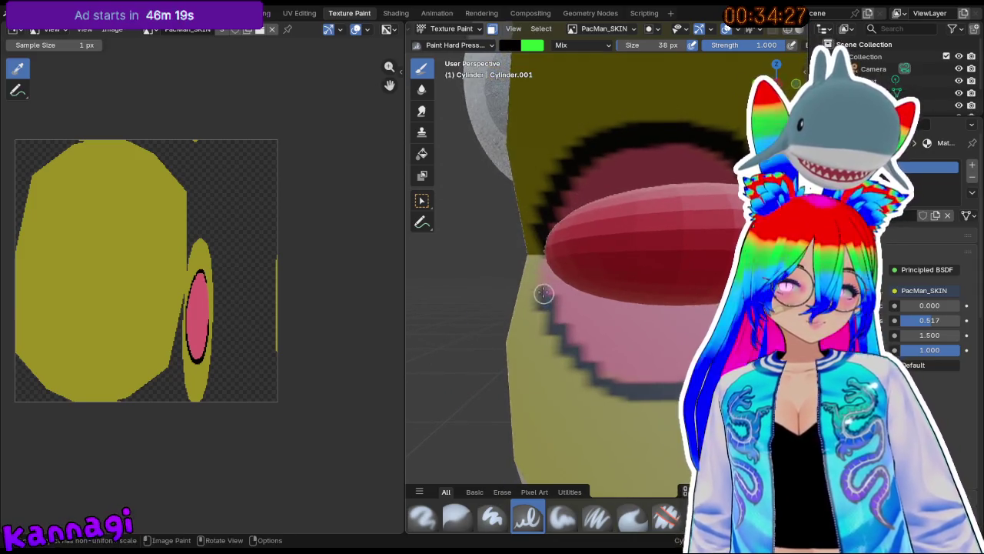
scroll(540, 260, "down", 2)
scroll(507, 292, "down", 4)
mouse_move(487, 311)
middle_mouse_down()
mouse_move(521, 312)
mouse_move(531, 336)
mouse_move(607, 377)
mouse_move(664, 262)
mouse_move(433, 154)
middle_mouse_up()
key("Tab")
key("Tab")
key("Tab")
key("Tab")
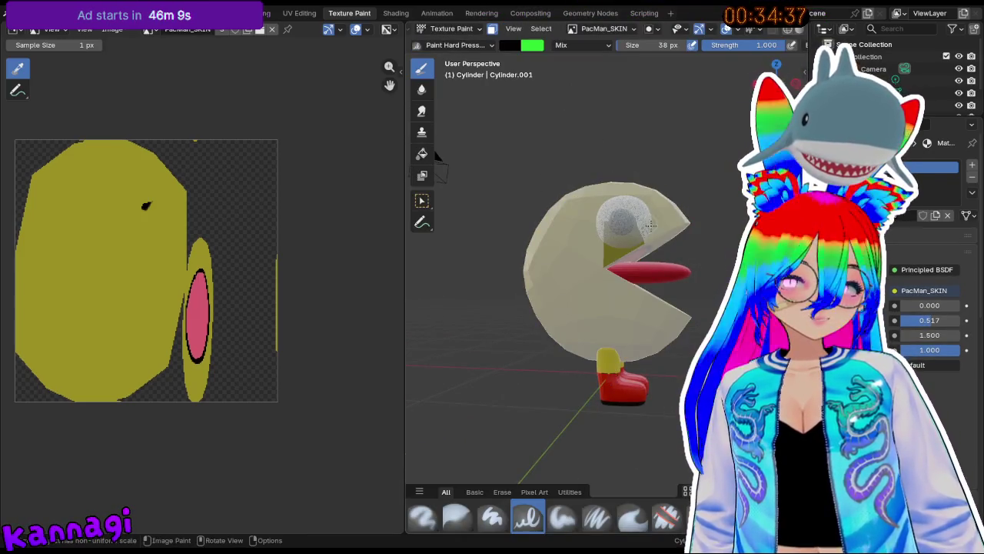
key("Tab")
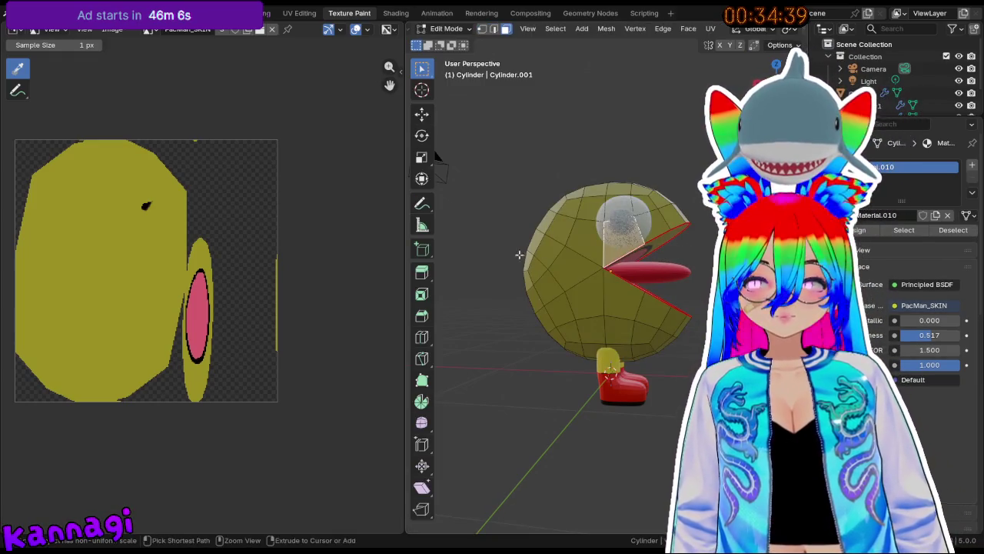
key("Tab")
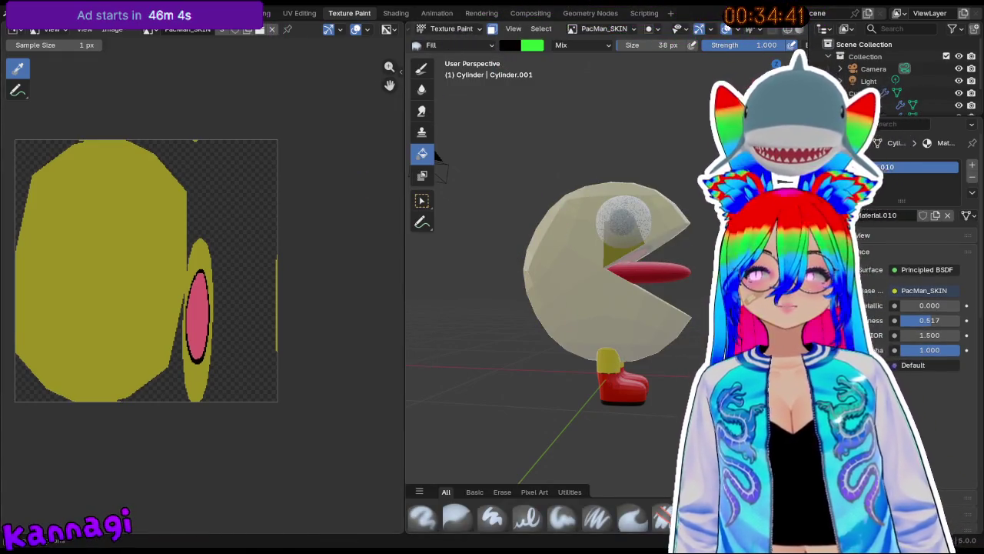
left_click(171, 13)
middle_click_drag(574, 281, 528, 282)
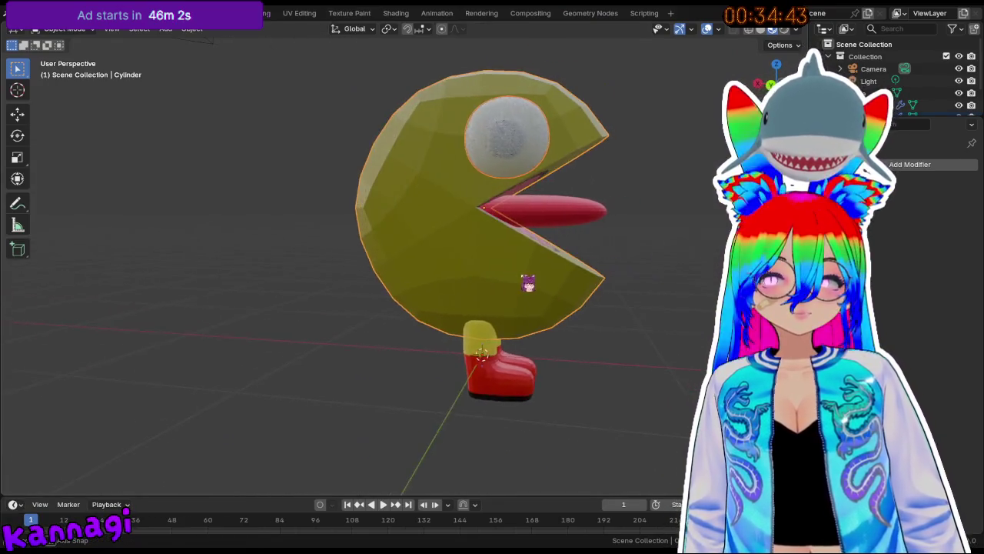
Delete the feet's Subdivision modifier and apply their Mirror modifier with Ctrl+A.
left_click(501, 374)
middle_click_drag(500, 374, 416, 357)
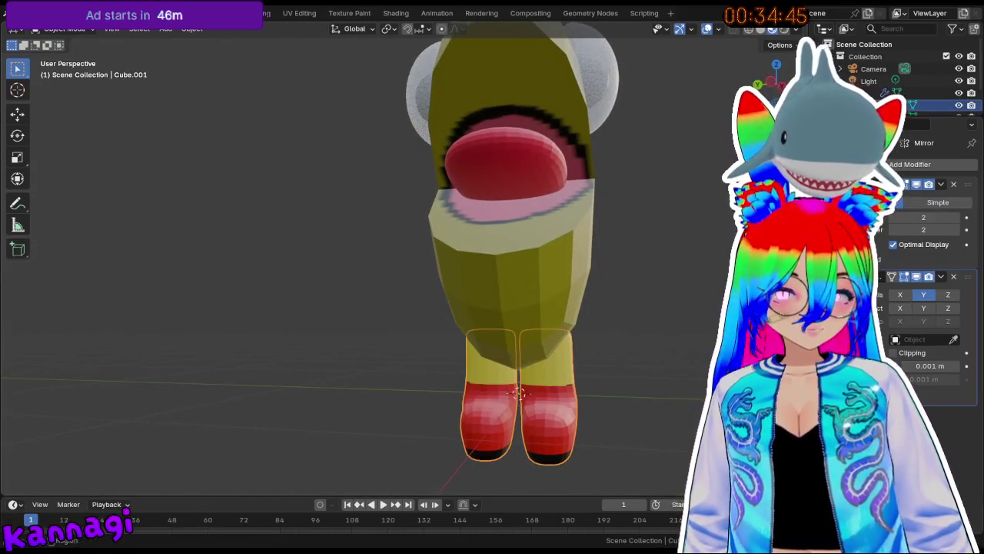
left_click(941, 184)
left_click(923, 219)
key("ctrl+a")
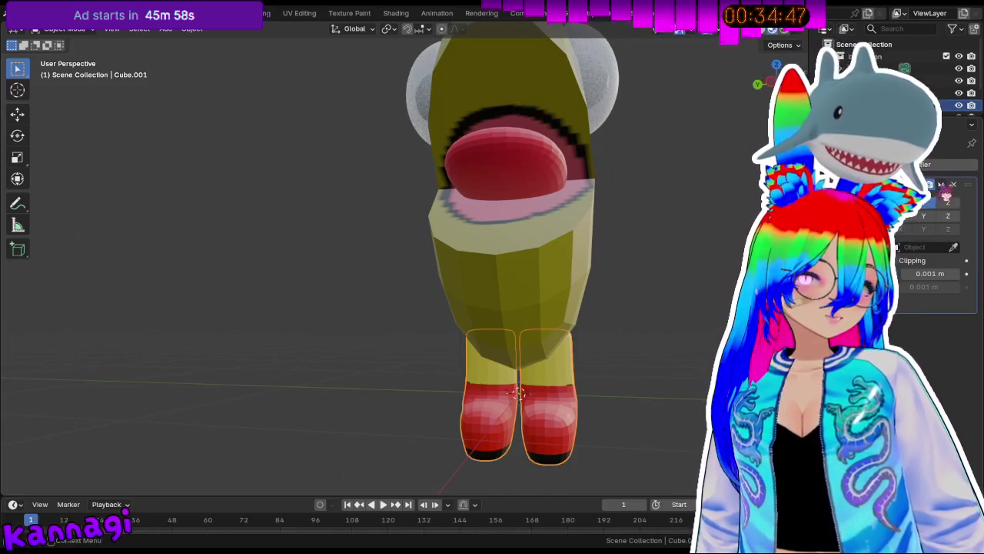
Separate one foot into its own object and return to Object Mode.
key("Tab")
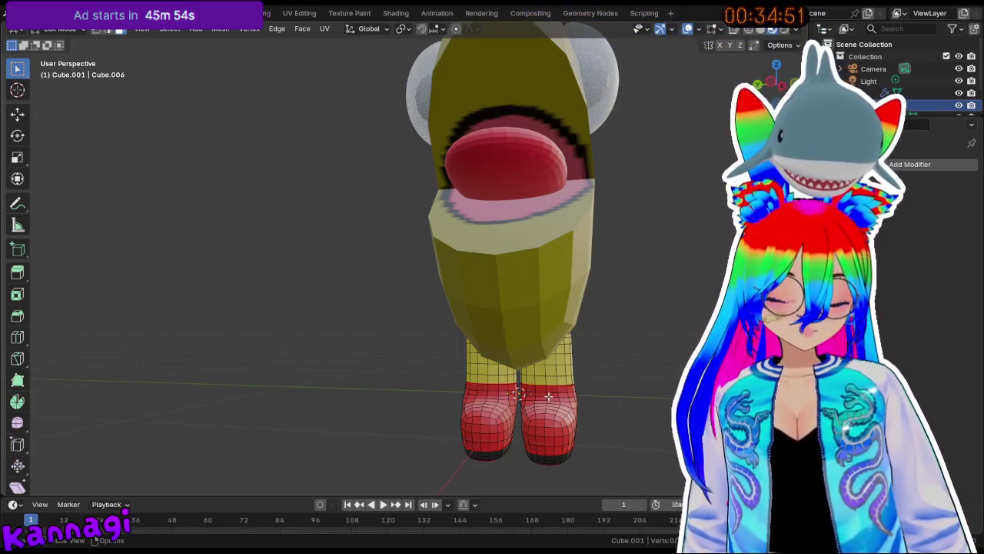
key("l")
mouse_move(542, 389)
middle_mouse_down()
mouse_move(521, 429)
mouse_move(483, 418)
mouse_move(598, 431)
mouse_move(653, 424)
mouse_move(608, 418)
middle_mouse_up()
key("p")
left_click(612, 418)
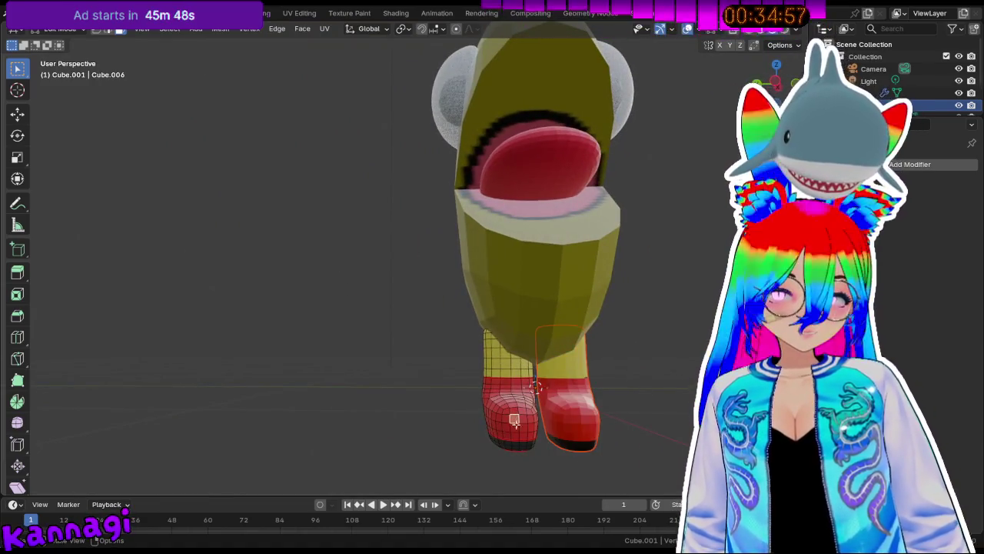
key("Tab")
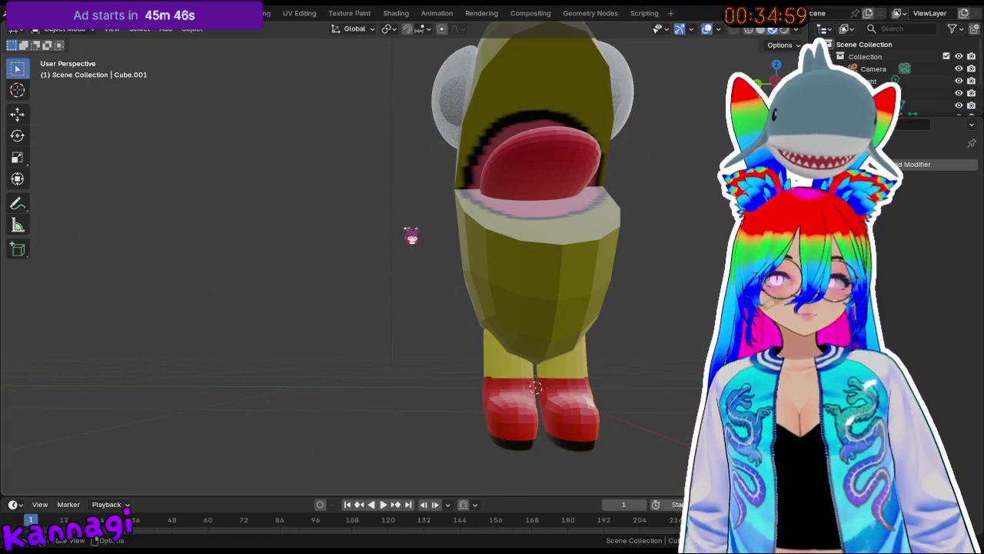
middle_click_drag(423, 238, 546, 281)
left_click(522, 151)
middle_click_drag(429, 315, 256, 297)
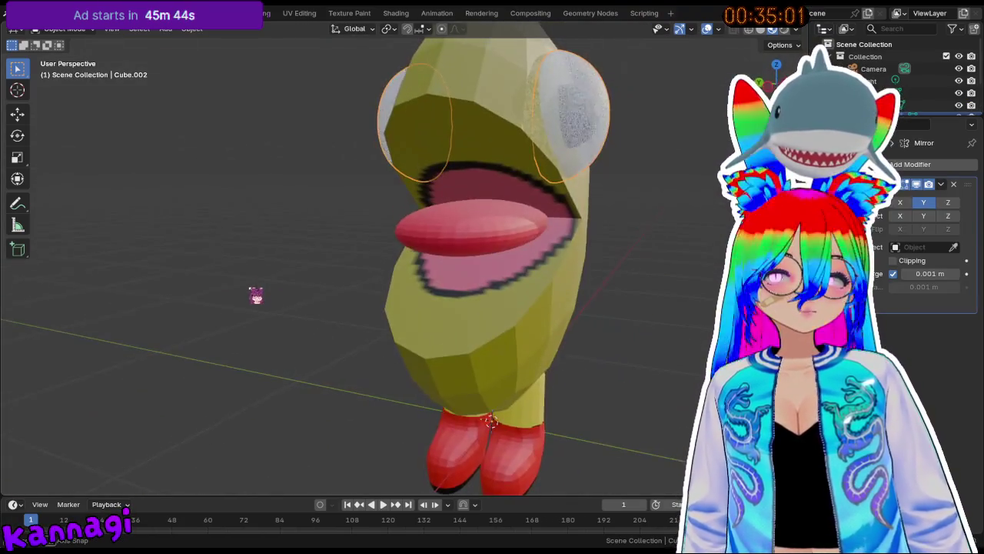
Enter Edit Mode on the eyes object and zoom in on the eye spheres.
key("Tab")
middle_click_drag(600, 125, 538, 131)
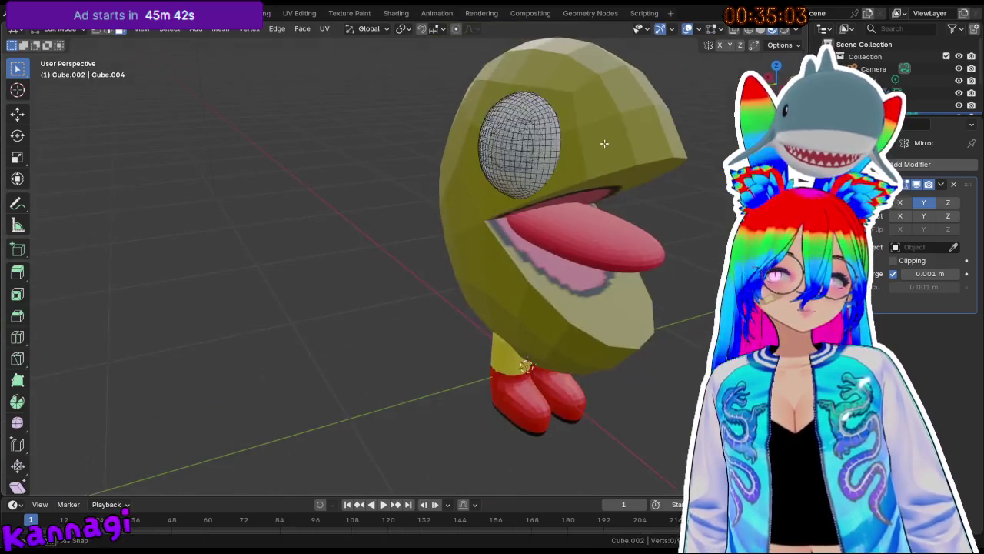
scroll(559, 96, "up", 5)
middle_click_drag(559, 96, 467, 218)
scroll(467, 218, "up", 4)
scroll(467, 217, "down", 3)
scroll(499, 239, "down", 2)
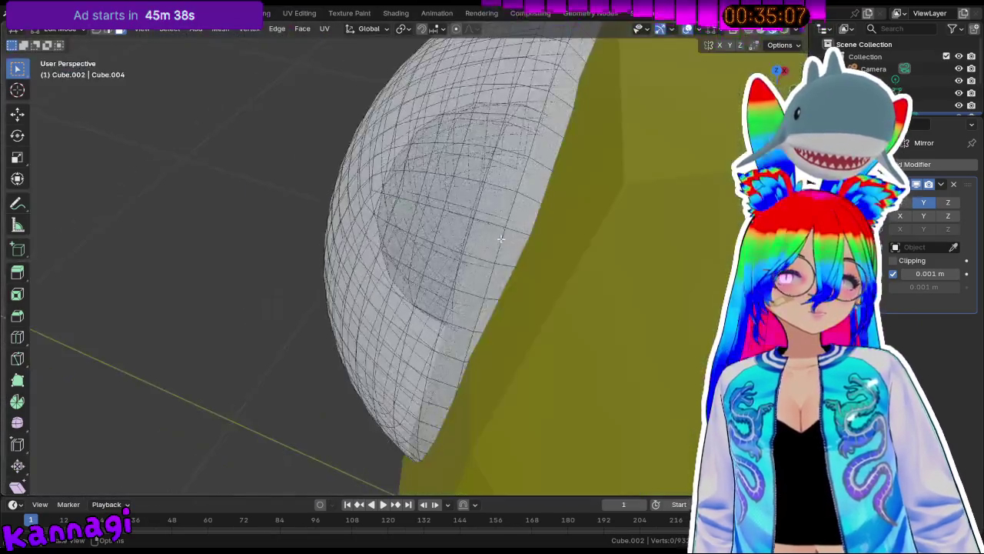
scroll(499, 239, "down", 3)
scroll(471, 251, "up", 4)
scroll(471, 251, "up", 4)
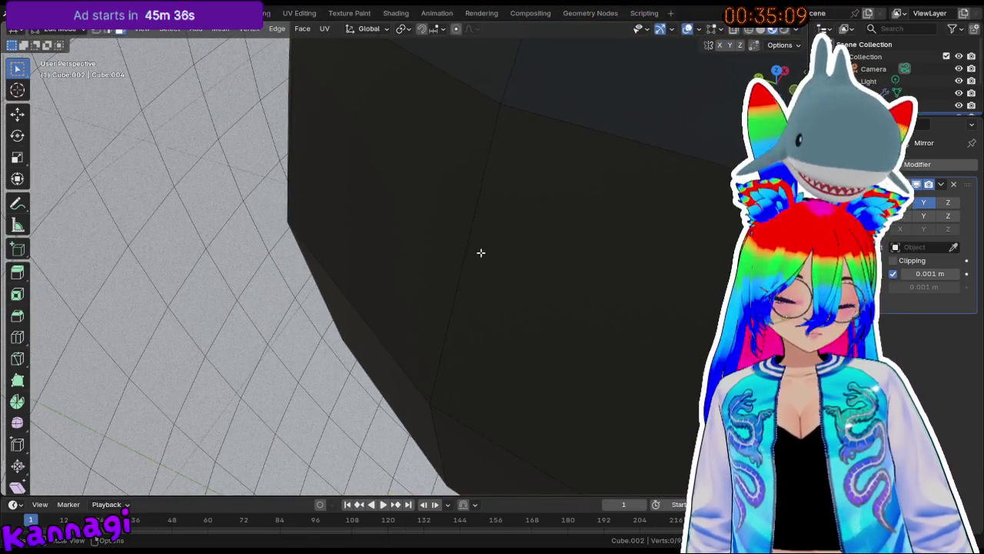
Select the connected pupil geometry with L, orbiting to check the selection.
key("l")
scroll(478, 255, "down", 5)
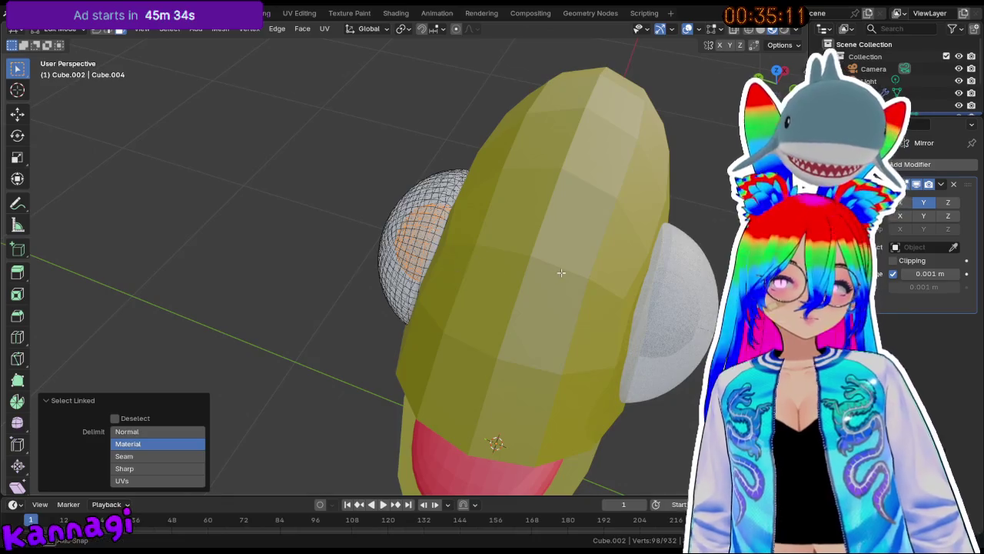
middle_click_drag(562, 273, 615, 231)
scroll(626, 220, "up", 5)
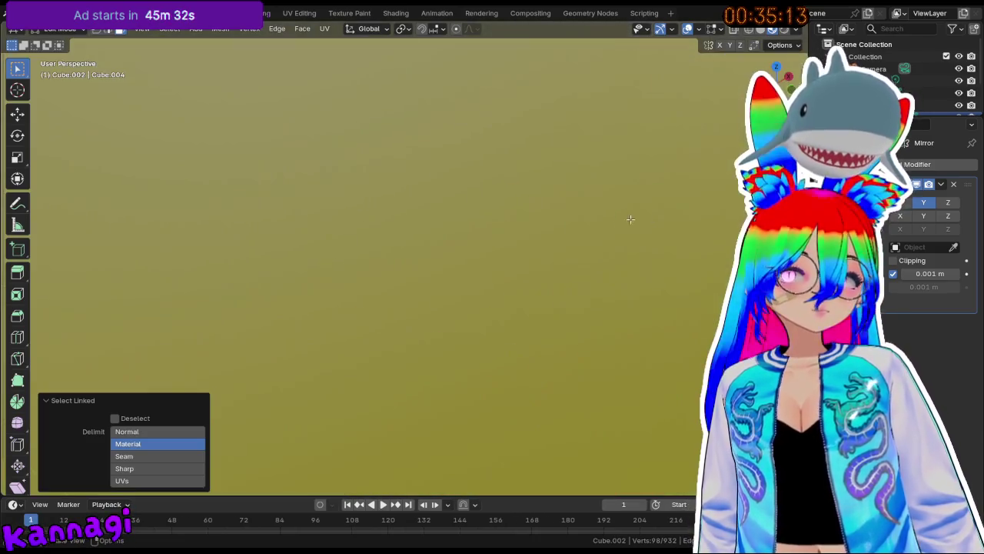
scroll(625, 220, "down", 3)
scroll(625, 219, "down", 3)
middle_click_drag(625, 219, 412, 216)
scroll(456, 222, "up", 4)
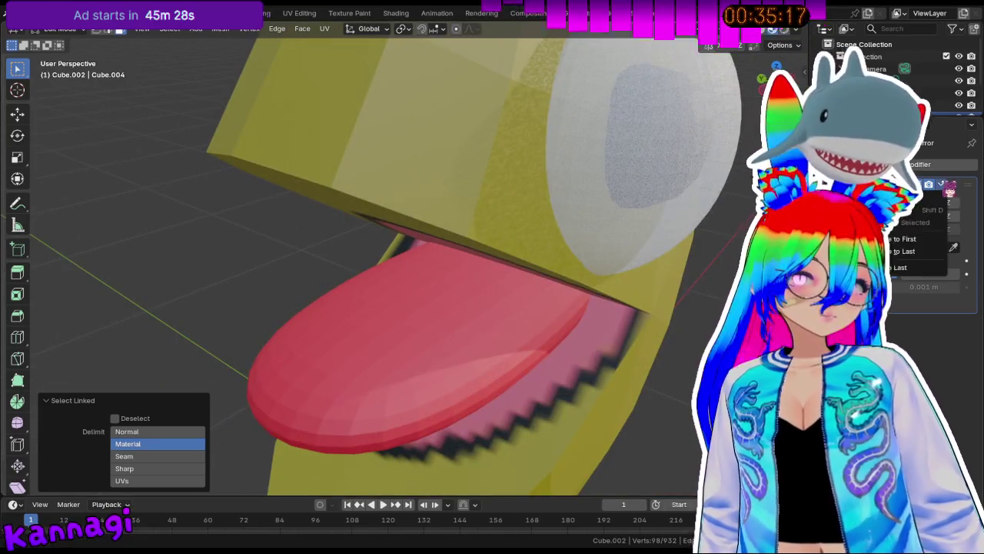
Separate the selected pupils into their own object, Cube.004.
key("Tab")
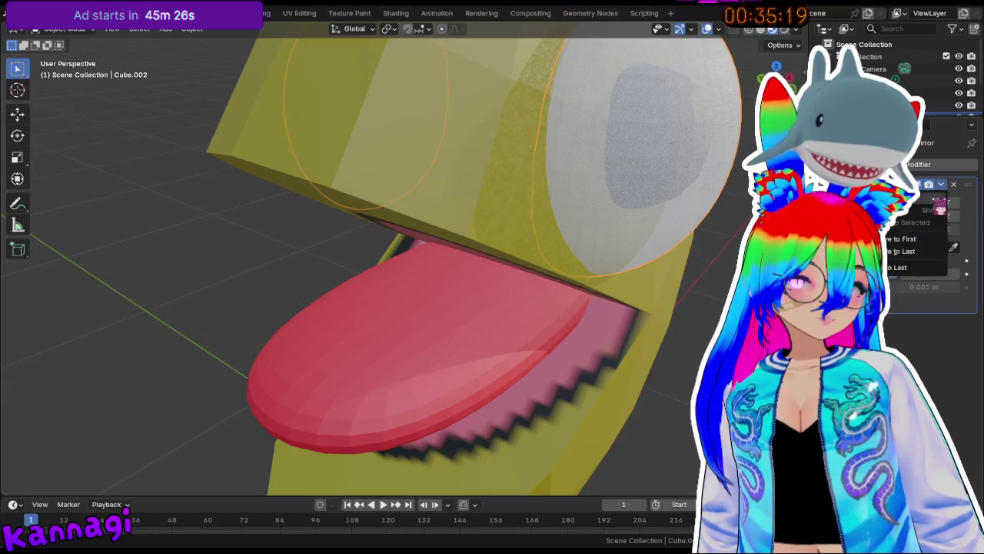
mouse_move(346, 191)
middle_mouse_down()
mouse_move(400, 193)
mouse_move(536, 115)
mouse_move(518, 90)
mouse_move(391, 156)
mouse_move(470, 183)
mouse_move(524, 244)
mouse_move(377, 259)
mouse_move(521, 223)
mouse_move(471, 233)
middle_mouse_up()
key("Tab")
scroll(534, 93, "down", 5)
scroll(534, 92, "down", 3)
key("p")
left_click(524, 244)
Enlarge the timeline area, recentre the view on the head, and leave Edit Mode.
mouse_move(455, 494)
left_mouse_down()
mouse_move(473, 394)
mouse_move(472, 422)
left_mouse_up()
middle_click_drag(520, 242, 584, 249, "shift")
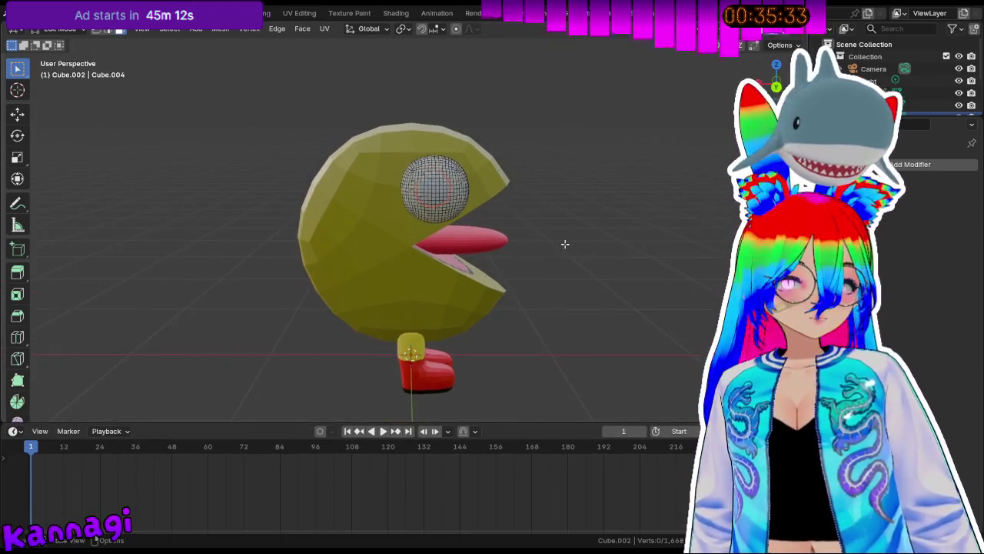
scroll(585, 250, "up", 2)
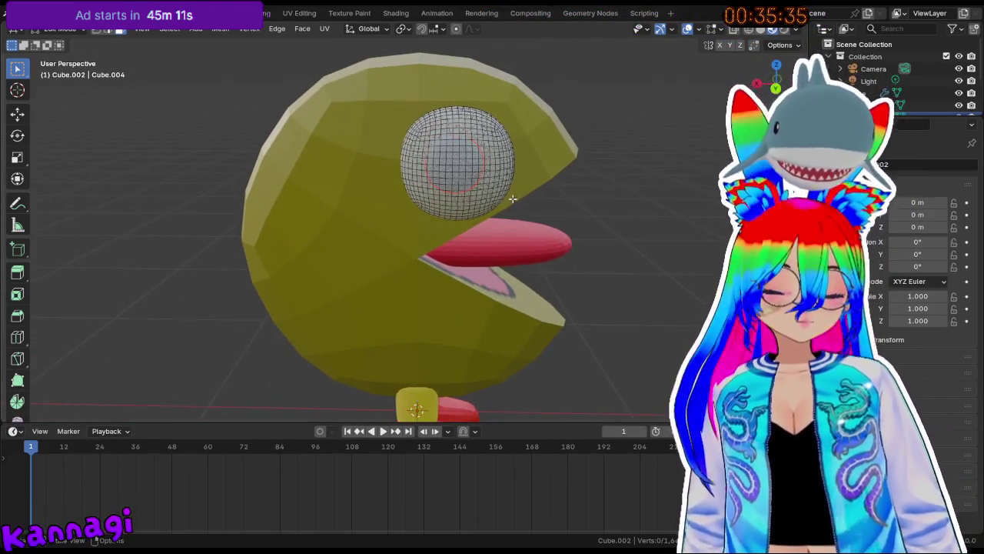
middle_click_drag(513, 199, 505, 190)
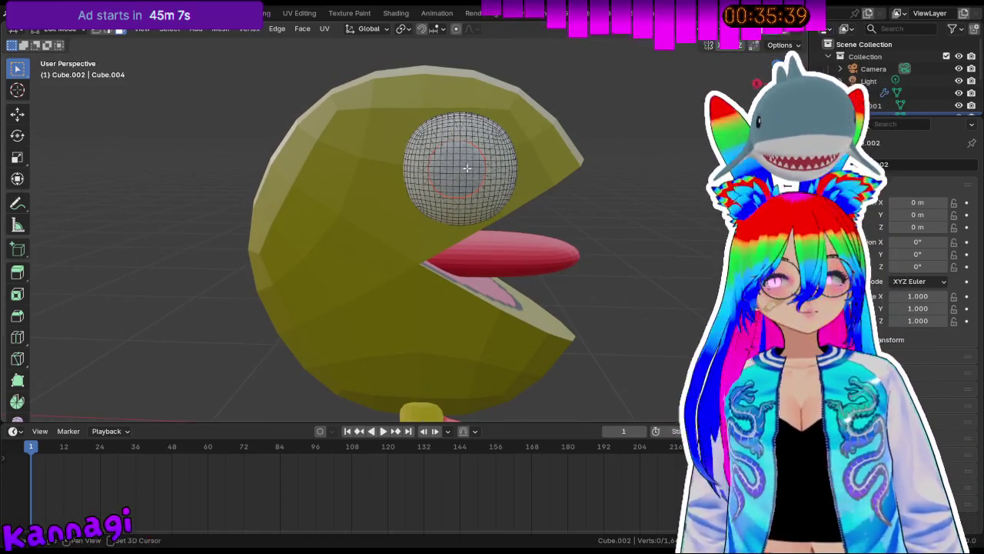
middle_click_drag(493, 182, 454, 170)
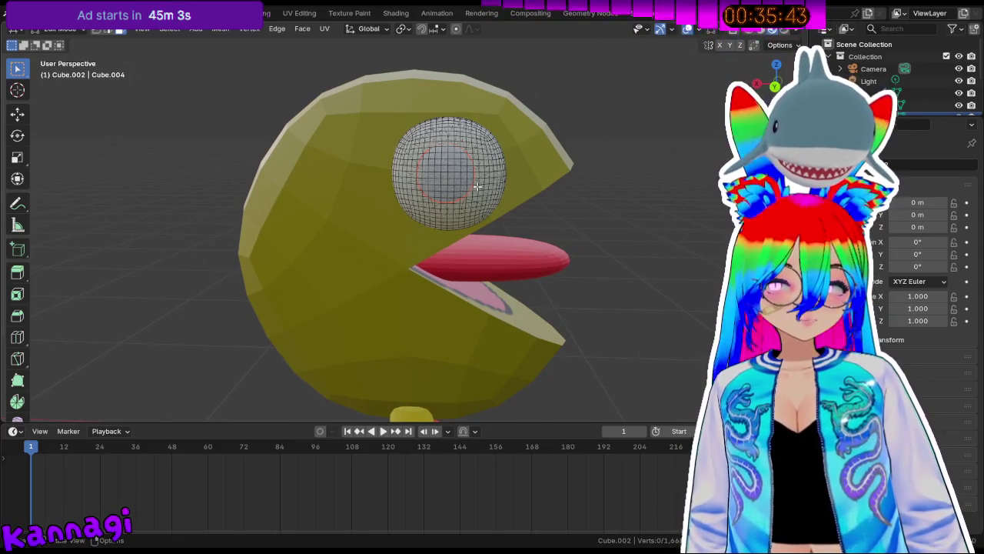
scroll(466, 176, "up", 1)
scroll(472, 141, "up", 2)
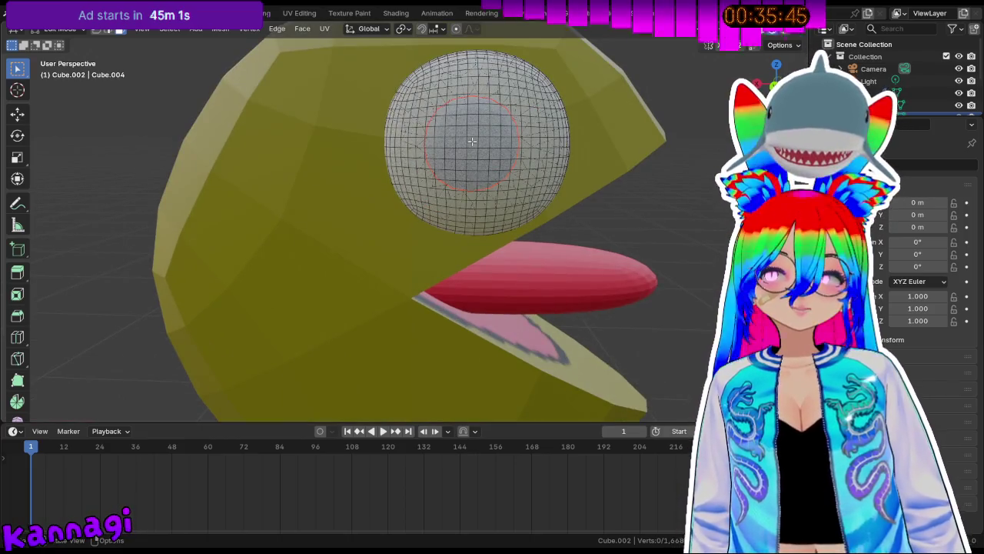
key("Tab")
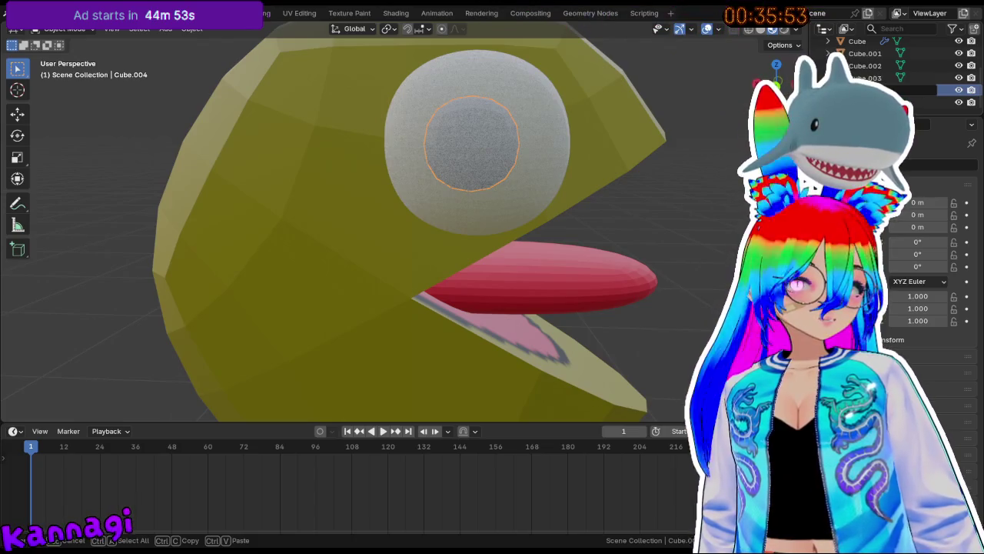
Rename the eye sphere to Eyeball and the Cylinder body to Body.
left_click(565, 166)
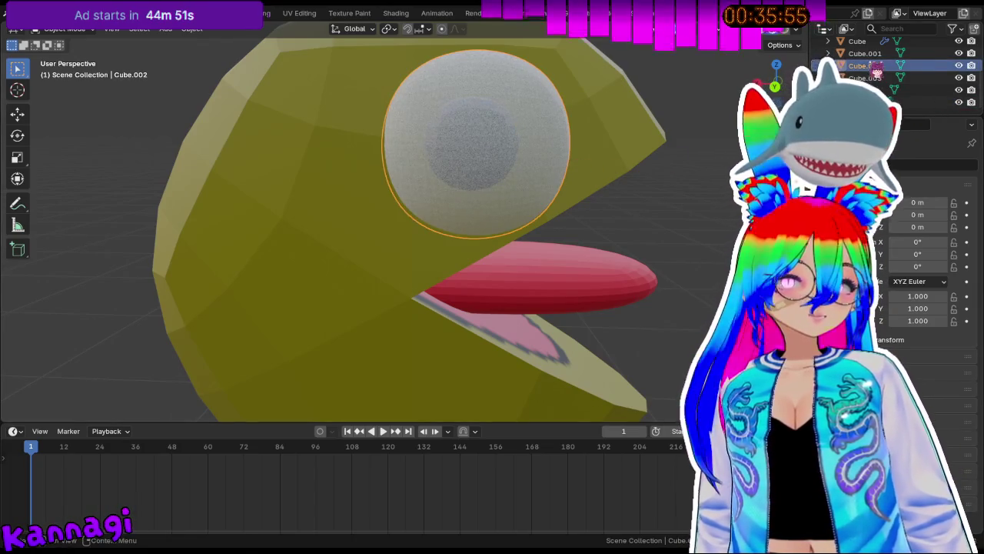
double_click(877, 68)
type("yeball")
key("Return")
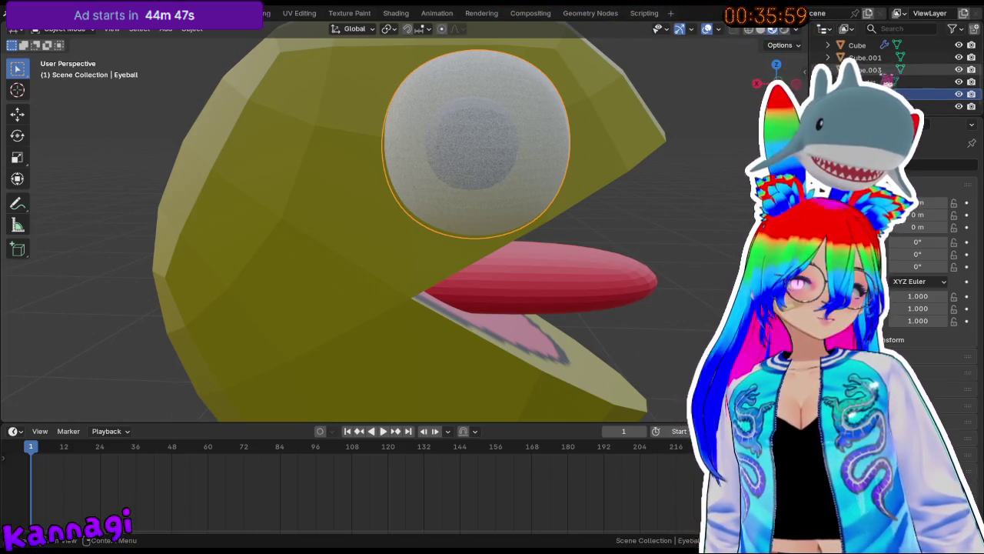
left_click(890, 82)
key("KP_Decimal")
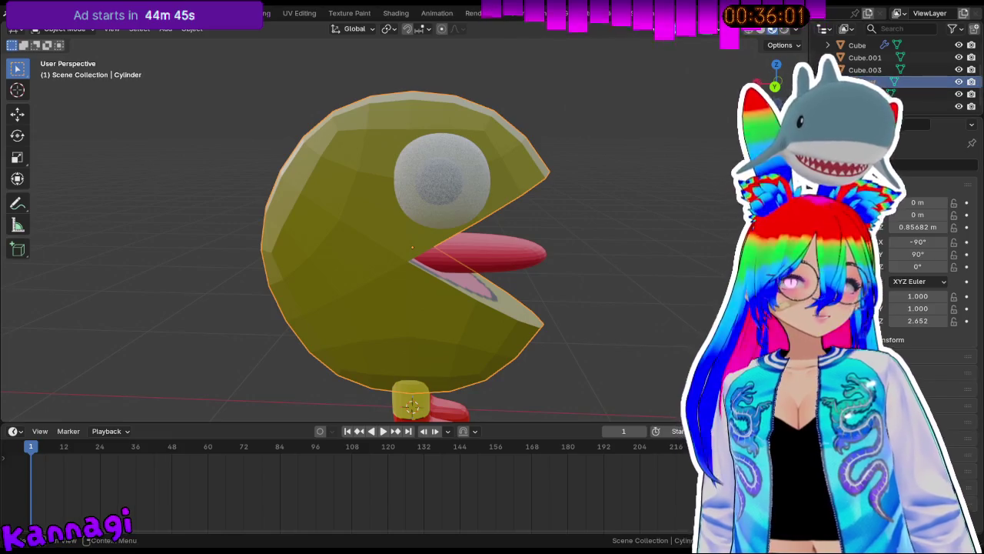
key("Return")
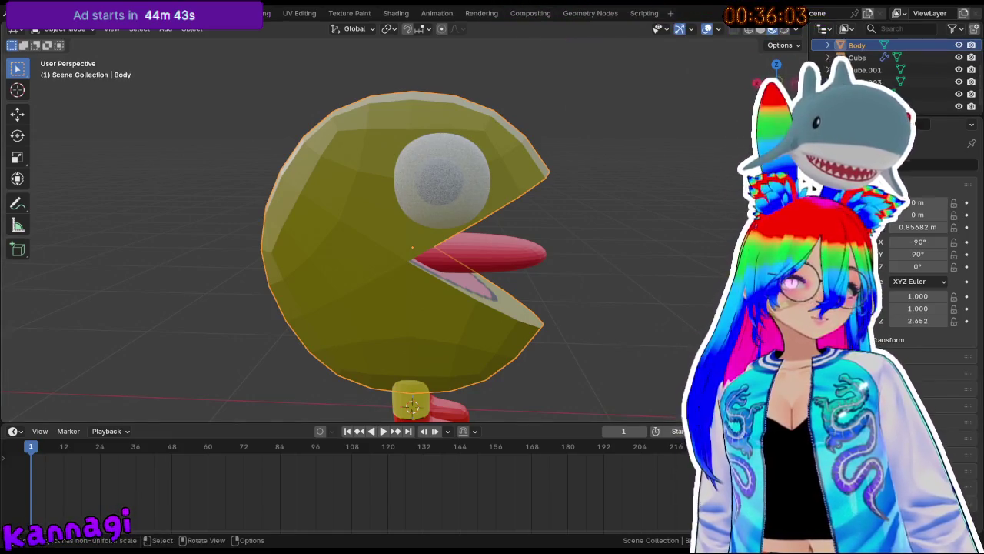
Rename the tongue object to Tongue and Cube.003 to Left Leg.
left_click(857, 56)
double_click(857, 69)
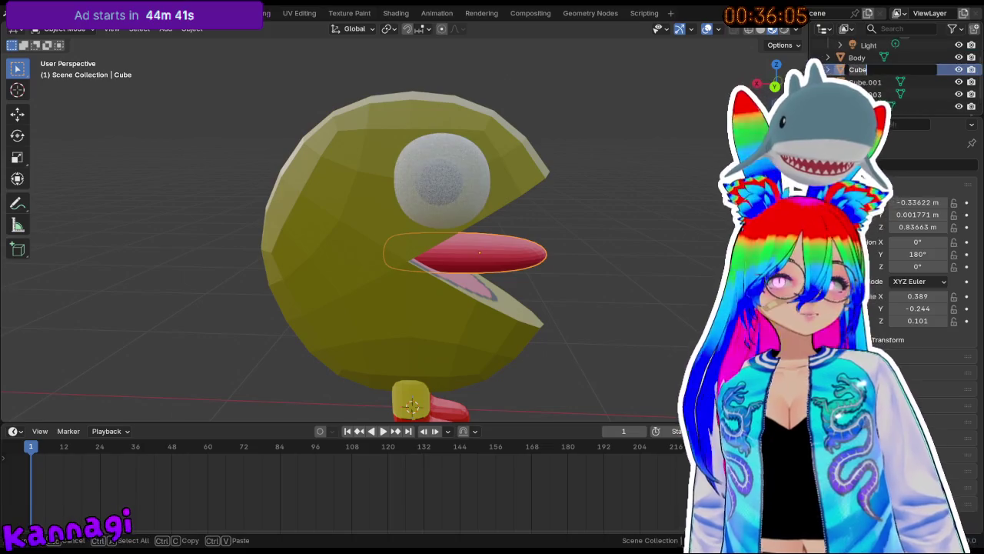
type("Tong")
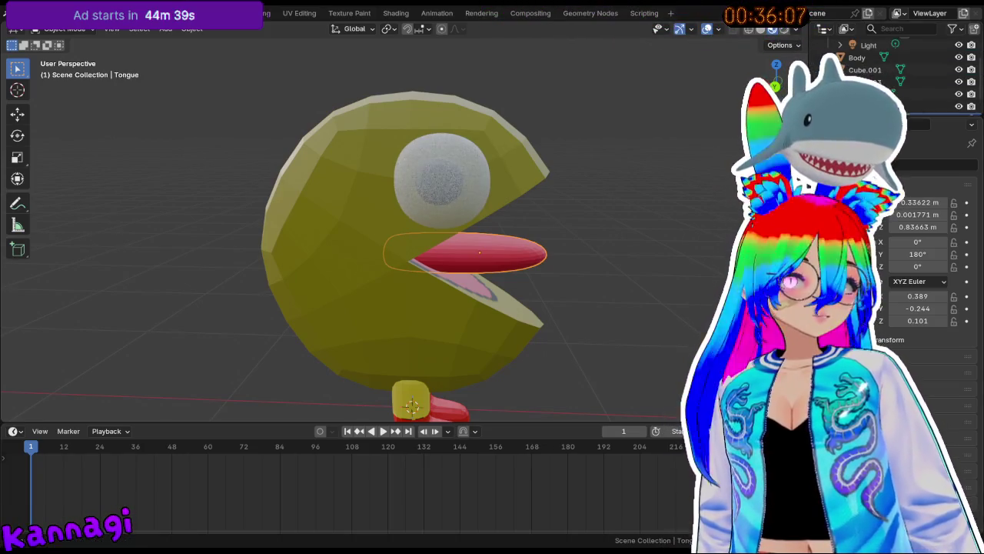
double_click(877, 83)
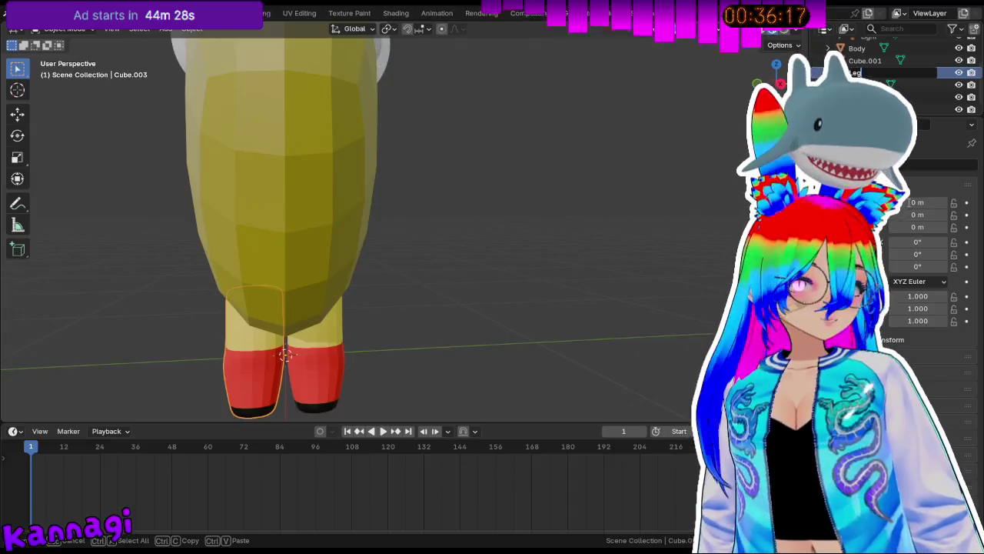
type("Le")
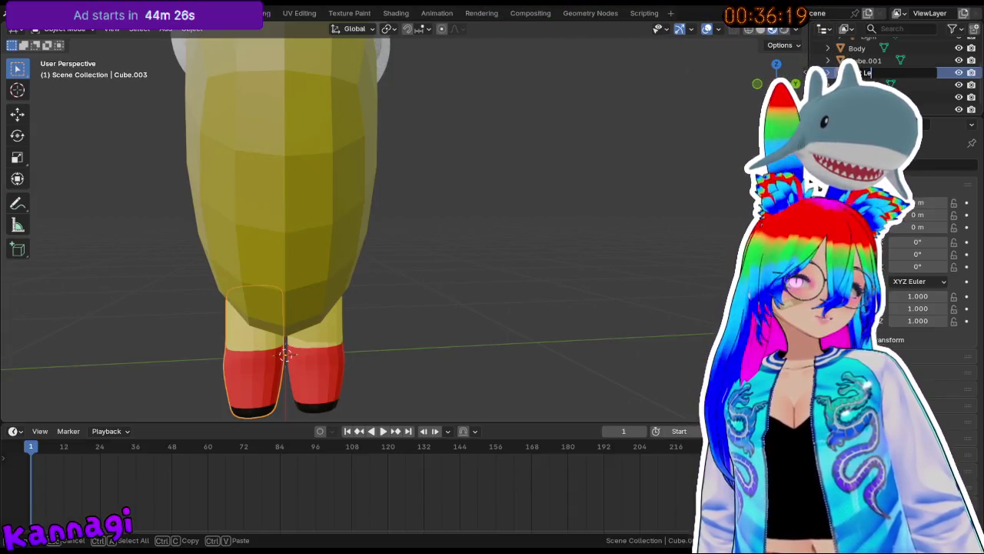
key("Return")
Rename Cube.001 to Right Leg and orbit around the character.
left_click(315, 388)
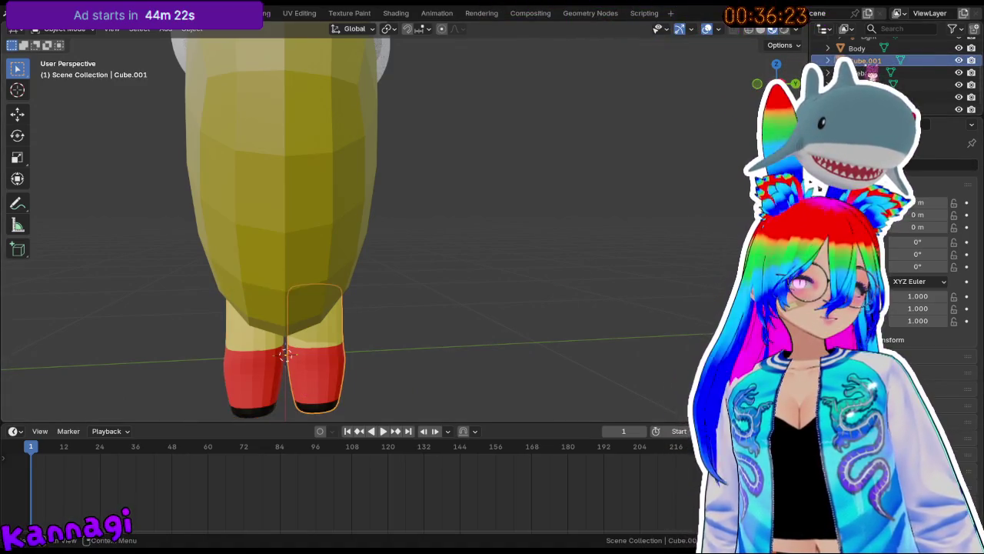
double_click(865, 69)
type("ight Leg")
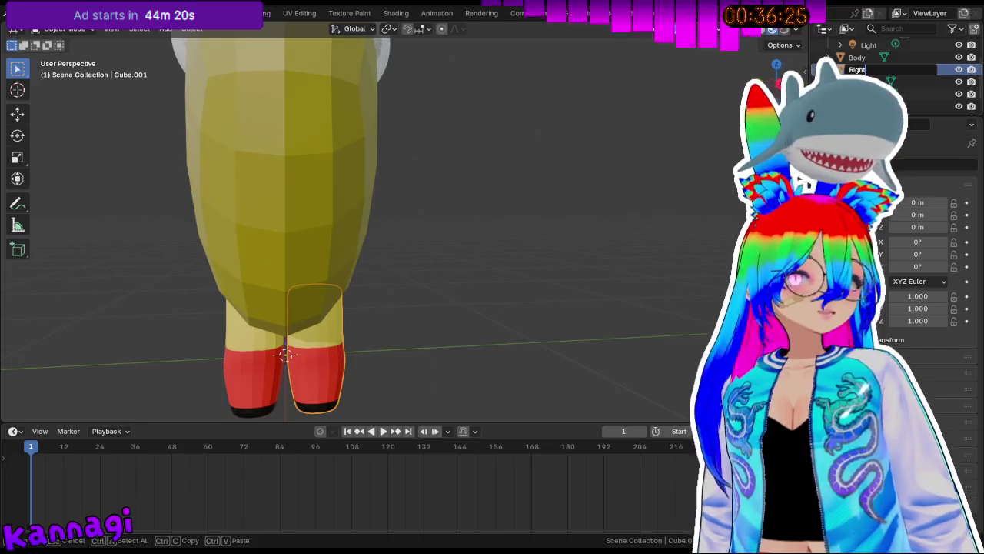
key("Return")
mouse_move(481, 302)
middle_mouse_down()
mouse_move(395, 297)
mouse_move(505, 279)
mouse_move(544, 132)
mouse_move(439, 193)
mouse_move(462, 230)
middle_mouse_up()
left_click(544, 132)
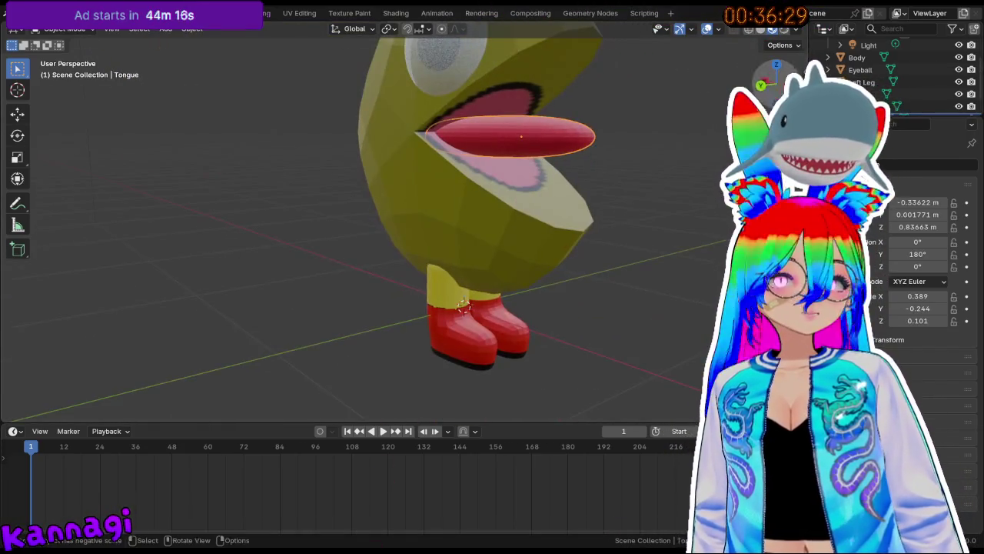
left_click(673, 133)
mouse_move(673, 133)
middle_mouse_down()
mouse_move(587, 244)
mouse_move(383, 289)
middle_mouse_up()
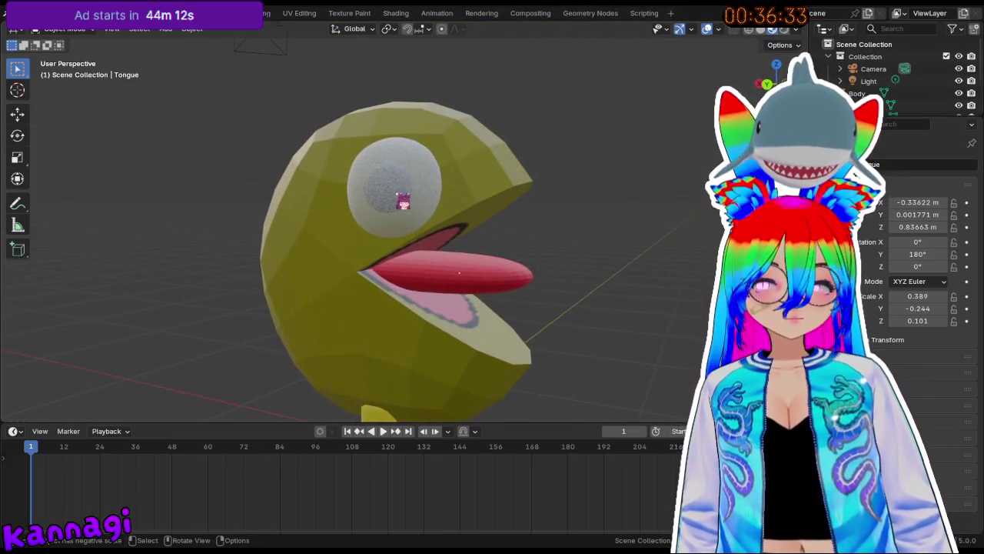
Select the Eyeball, briefly inspect its mesh in Edit Mode, and zoom around it.
left_click(402, 205)
scroll(392, 193, "up", 6)
key("Tab")
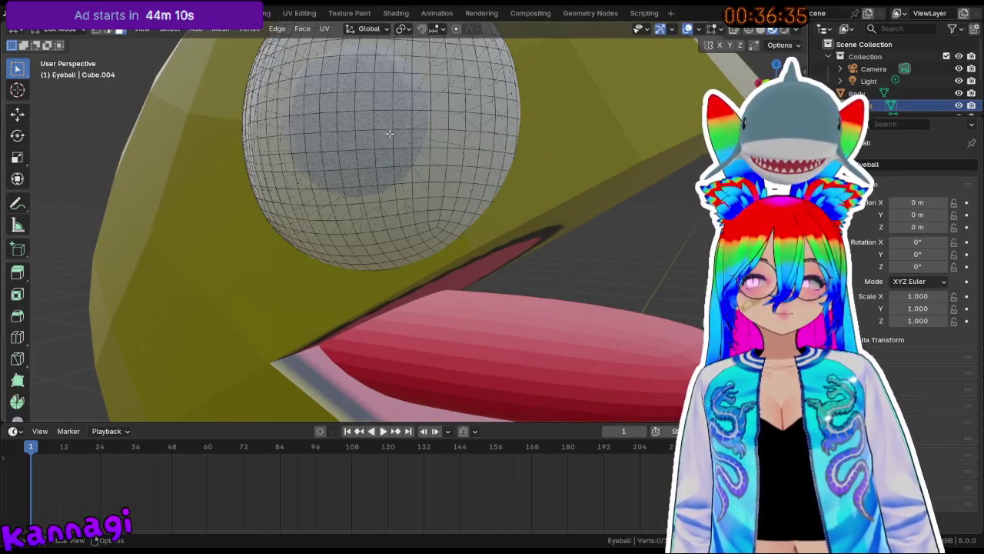
key("Tab")
scroll(402, 153, "up", 3)
scroll(403, 154, "up", 4)
mouse_move(403, 153)
middle_mouse_down()
mouse_move(313, 161)
mouse_move(389, 321)
middle_mouse_up()
scroll(893, 77, "down", 2)
scroll(892, 77, "down", 2)
scroll(892, 77, "down", 1)
scroll(893, 77, "down", 1)
Select the Pupils object and switch to Back Orthographic view.
left_click(861, 78)
middle_click_drag(493, 241, 492, 241)
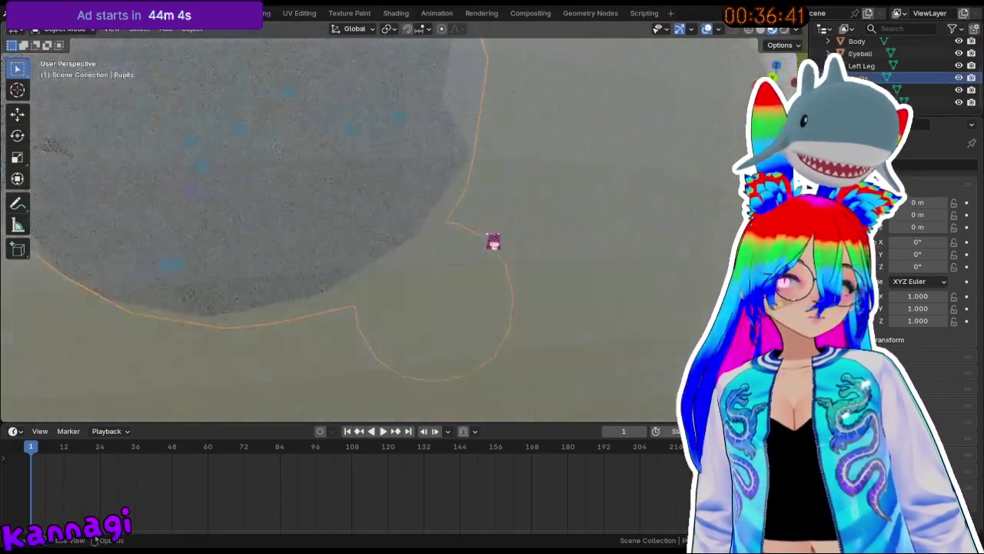
scroll(492, 241, "down", 4)
scroll(433, 207, "down", 3)
scroll(442, 210, "down", 1)
scroll(446, 211, "down", 1)
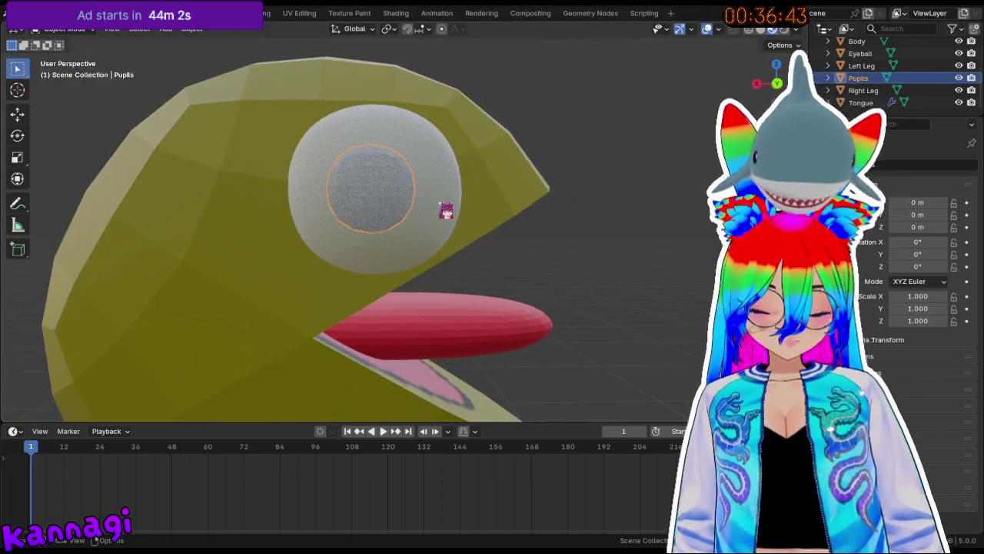
key("KP_3")
key("KP_1")
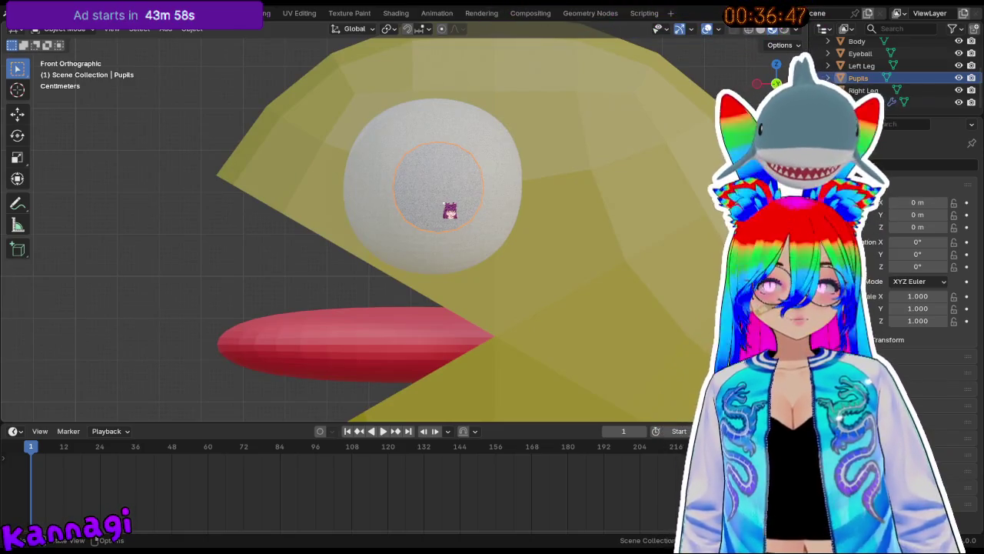
key("ctrl+KP_1")
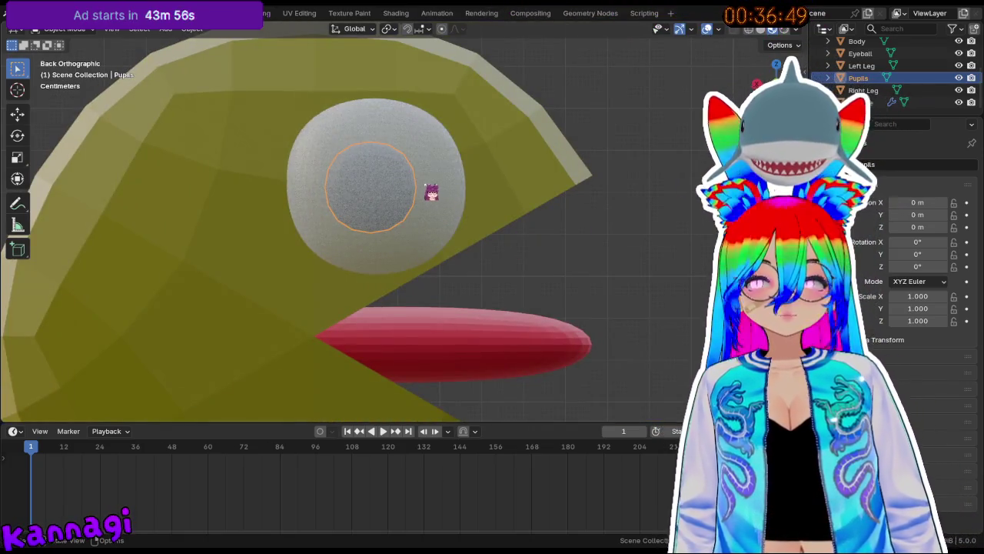
Move the pupils vertically along Z, then sideways along X.
key("g")
key("z")
left_click(413, 201)
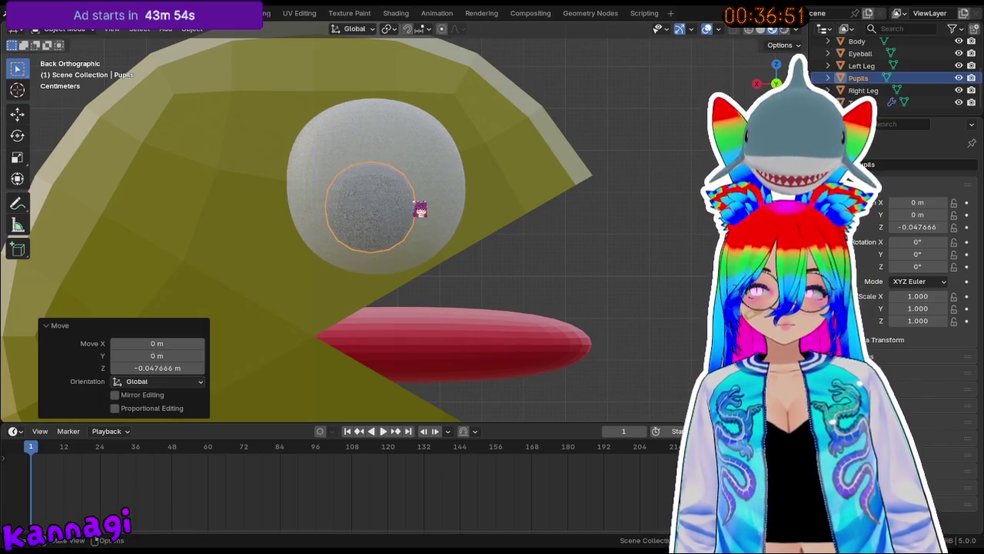
key("g")
key("x")
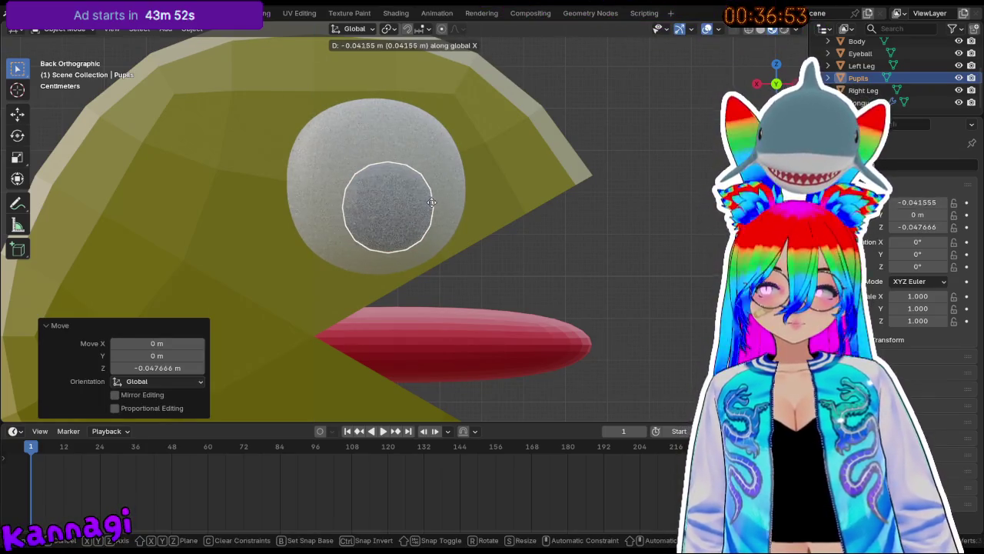
left_click(435, 202)
Fine-tune the pupils vertically and sideways, ending at -0.024444 m on X, then check front and back views.
key("g")
key("z")
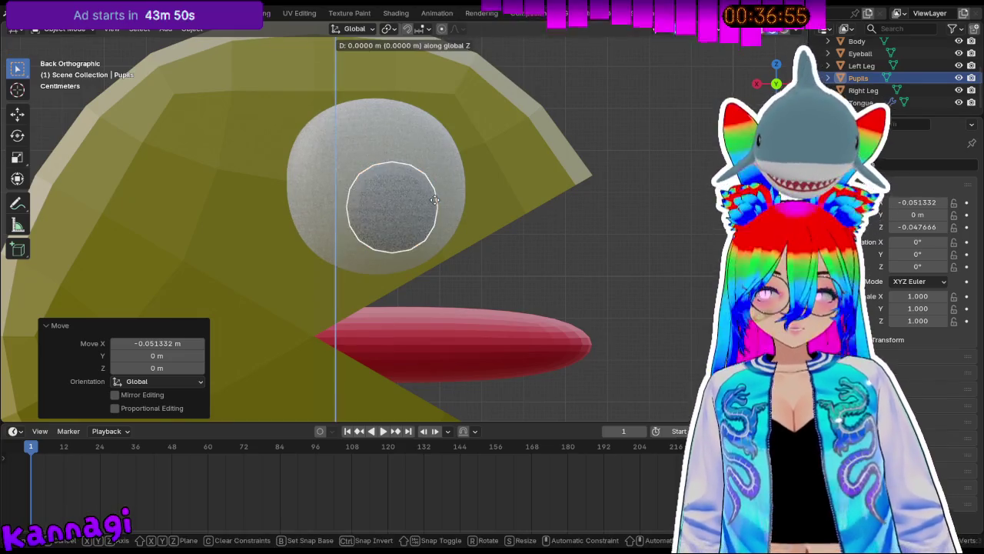
left_click(439, 197)
key("g")
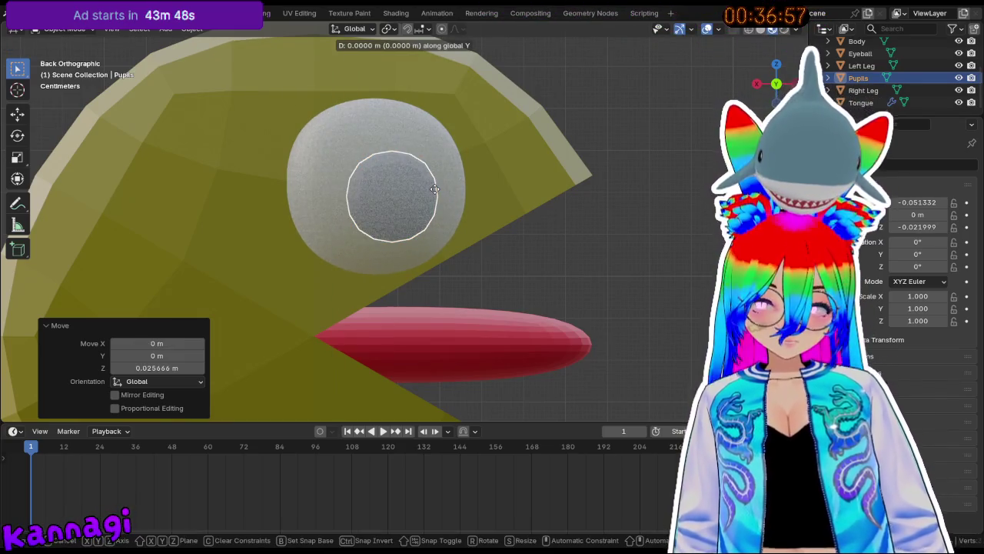
left_click(444, 189)
mouse_move(445, 189)
middle_mouse_down()
mouse_move(549, 213)
mouse_move(351, 215)
mouse_move(402, 239)
mouse_move(528, 228)
mouse_move(576, 204)
mouse_move(480, 251)
mouse_move(503, 266)
middle_mouse_up()
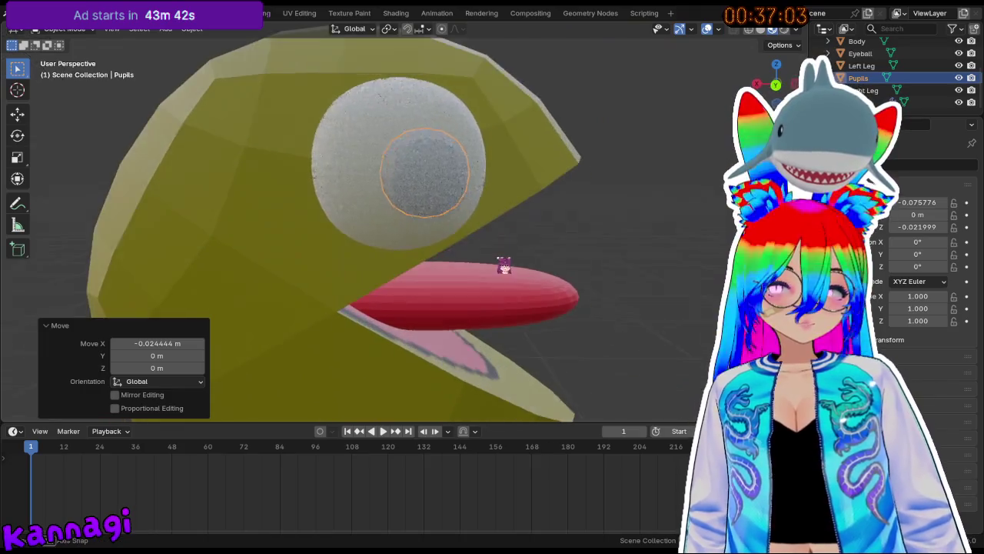
key("ctrl+KP_1")
key("KP_1")
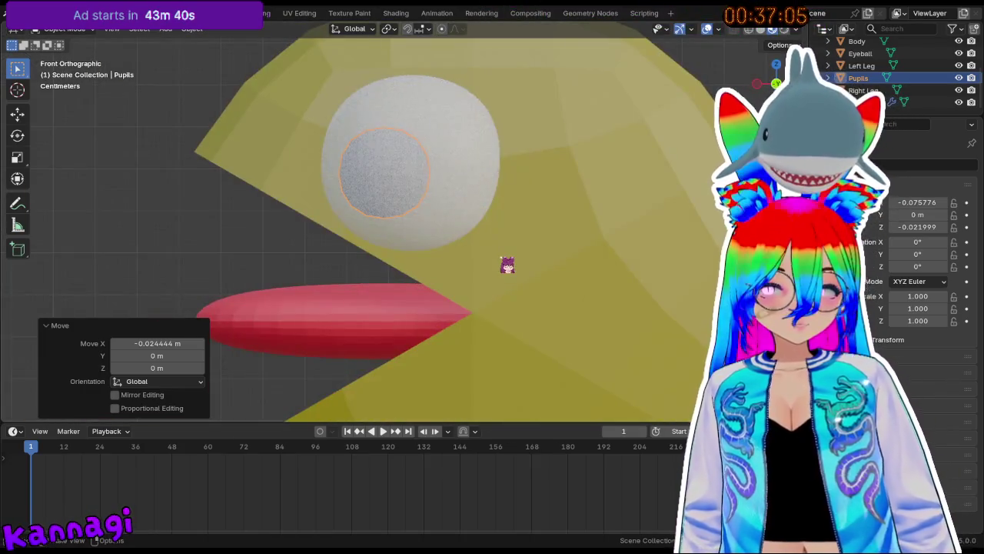
mouse_move(325, 199)
middle_mouse_down()
mouse_move(606, 205)
mouse_move(468, 246)
middle_mouse_up()
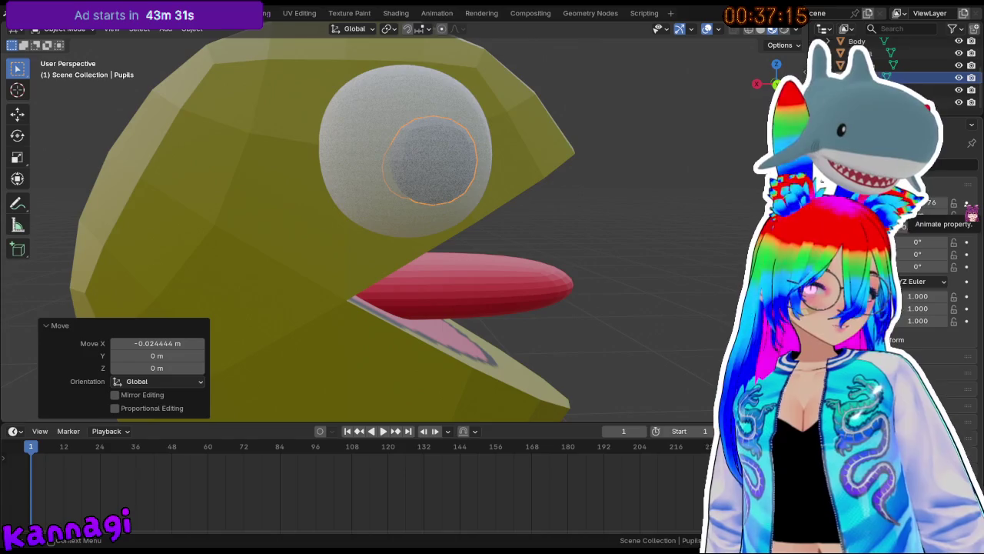
Apply all transforms to the Pupils and orbit out to a side view of the character.
key("ctrl+a")
left_click(538, 199)
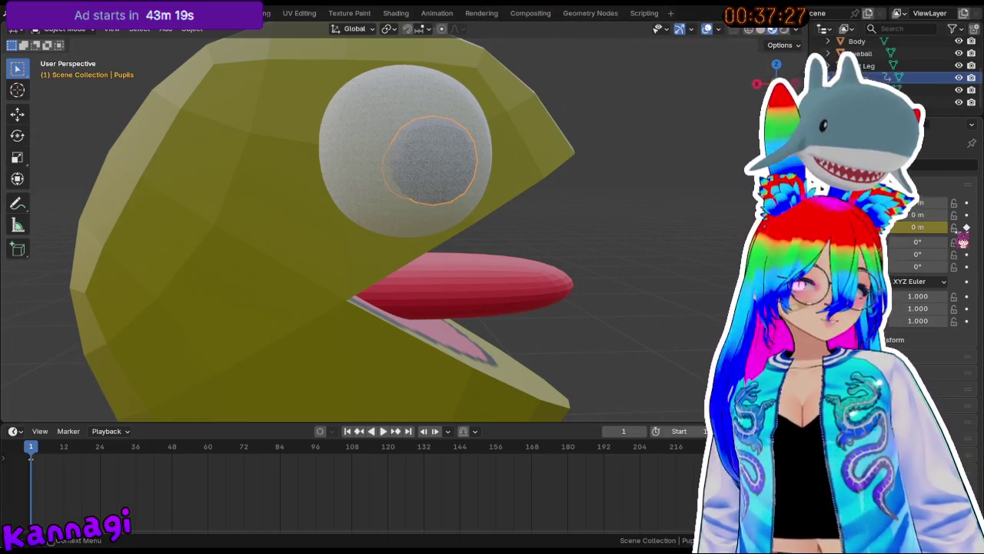
middle_click_drag(703, 258, 284, 288)
scroll(345, 293, "down", 5)
scroll(398, 319, "down", 2)
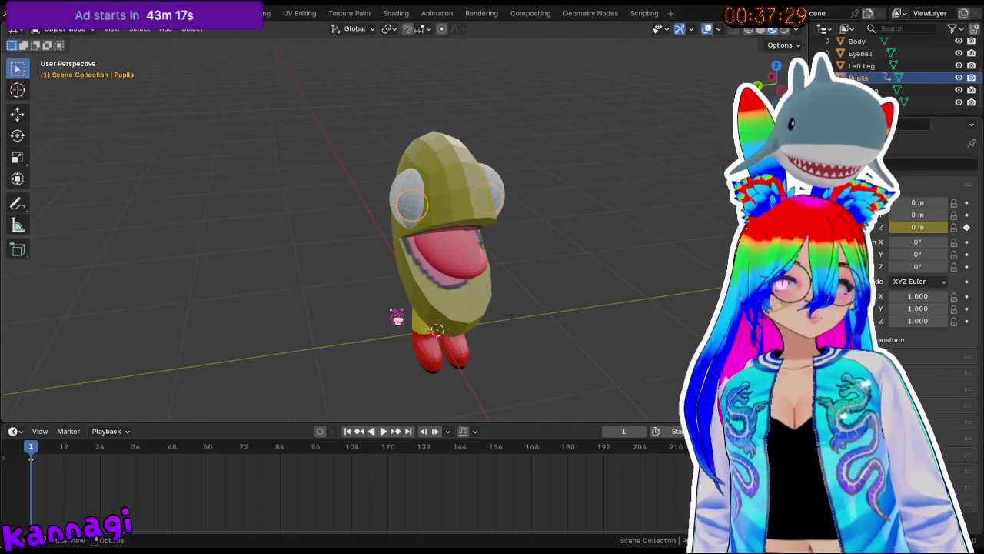
mouse_move(426, 333)
middle_mouse_down()
mouse_move(477, 323)
mouse_move(469, 268)
middle_mouse_up()
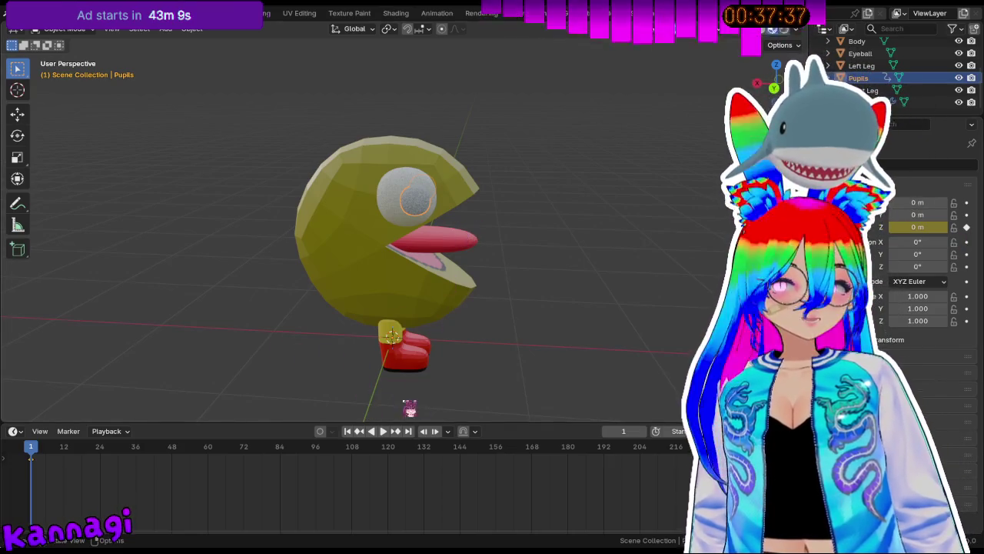
Insert a Location keyframe for the Pupils at frame 1.
key("i")
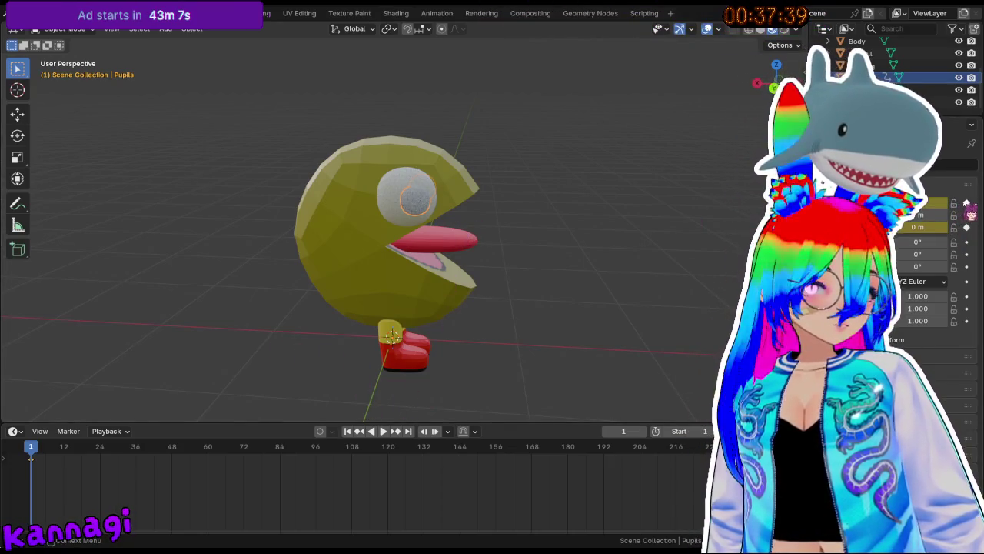
scroll(395, 268, "up", 2)
scroll(422, 213, "up", 2)
scroll(431, 202, "up", 1)
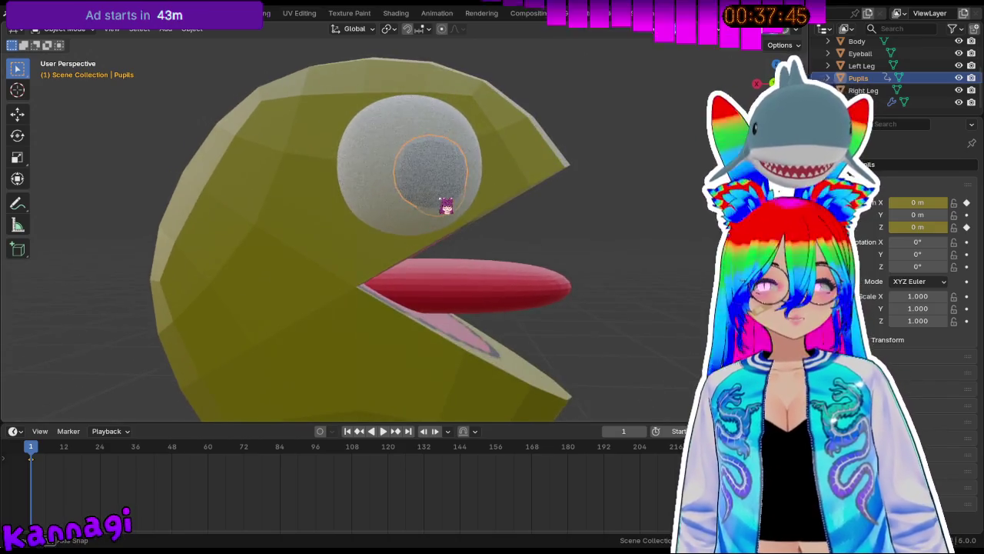
scroll(447, 205, "up", 2)
Lower the Pupils -0.036601 m along Z, then play the animation from the start.
key("g")
key("z")
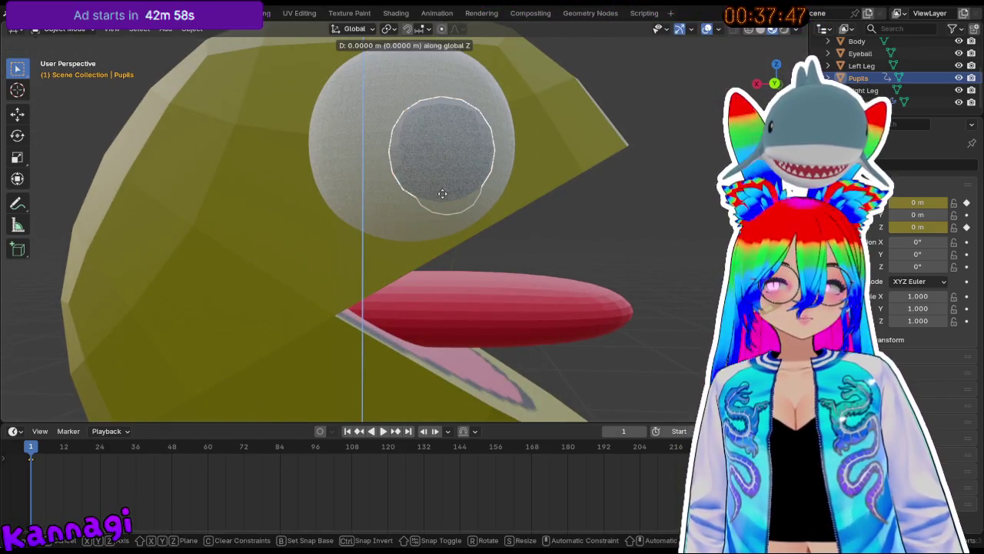
left_click(450, 214)
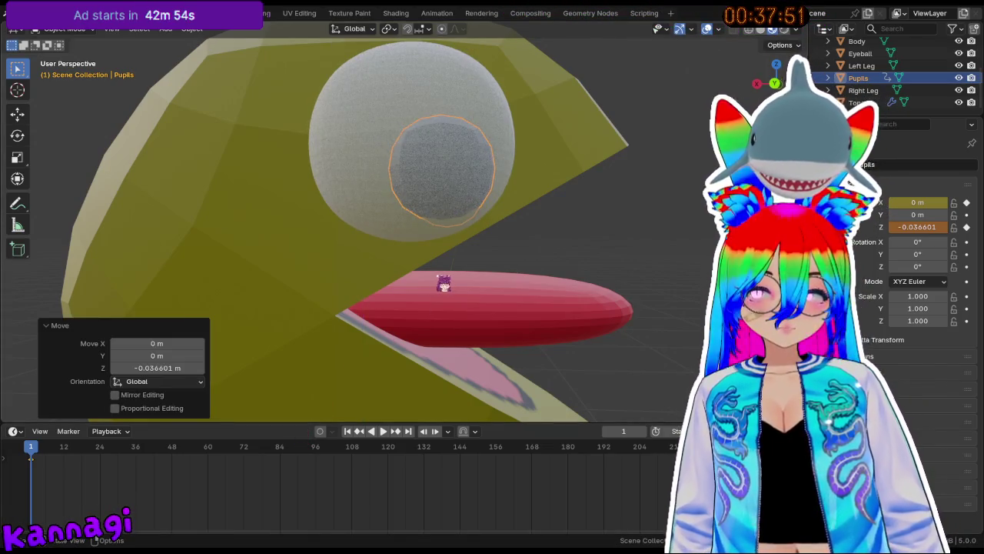
key("g")
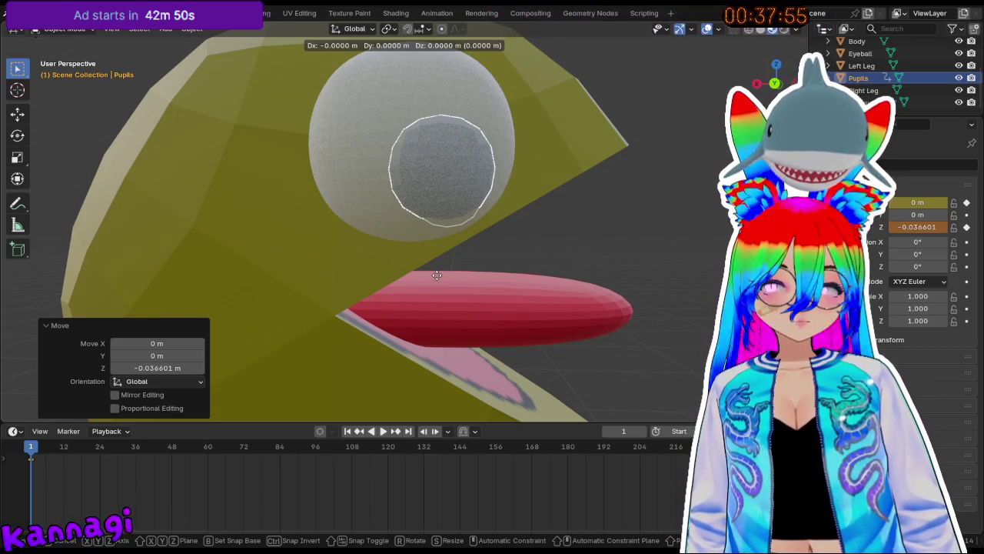
key("Escape")
left_click(31, 452)
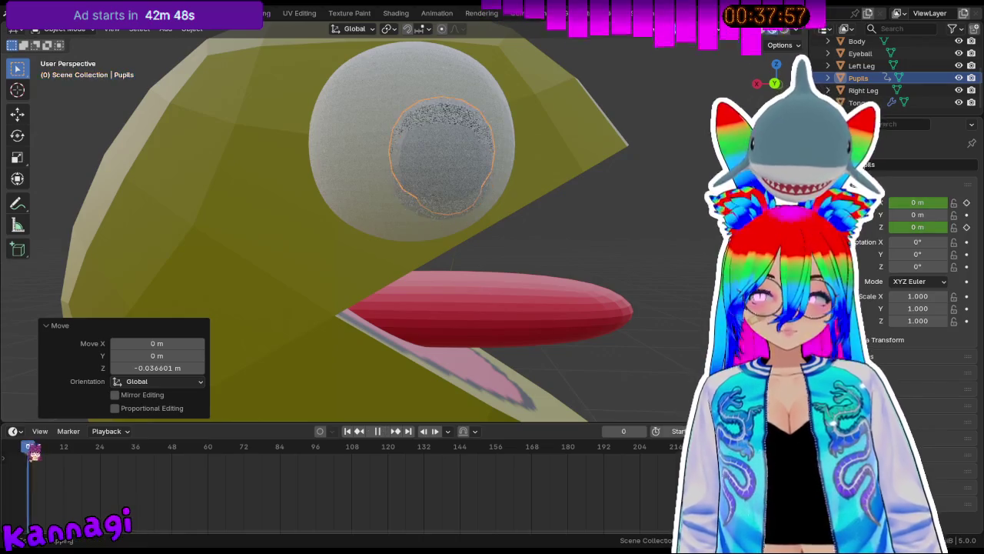
At frame 25, shift the Pupils sideways along X.
left_click_drag(111, 459, 107, 462)
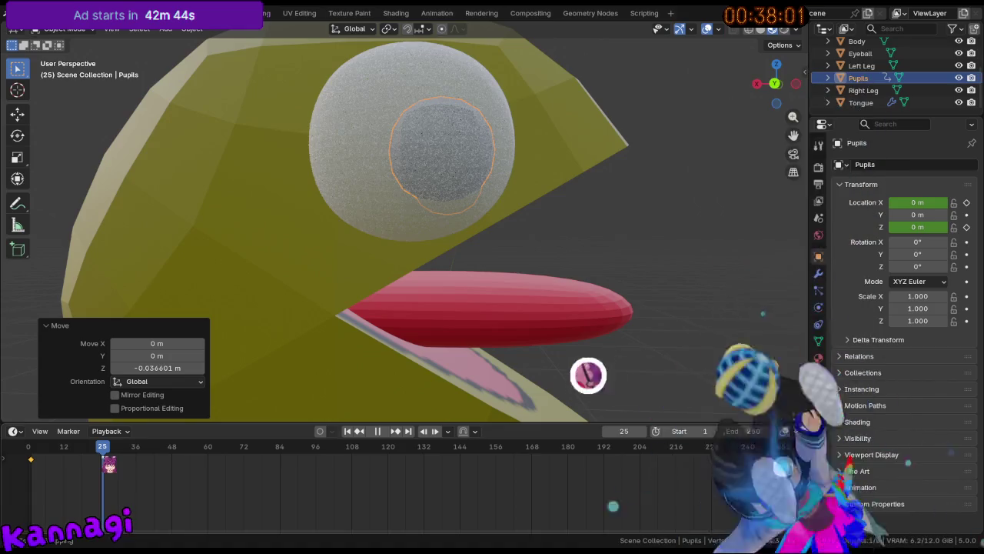
left_click_drag(108, 463, 110, 464)
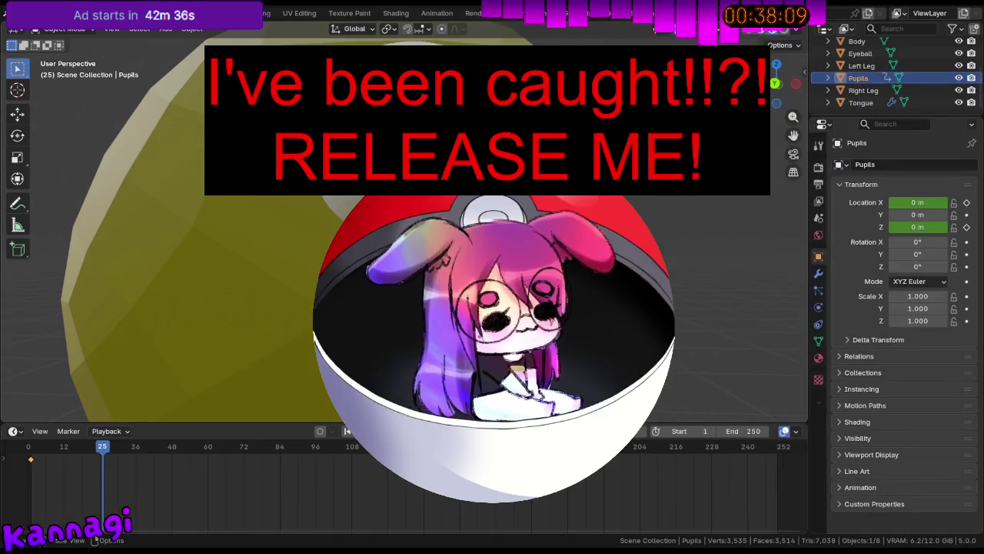
key("g")
key("x")
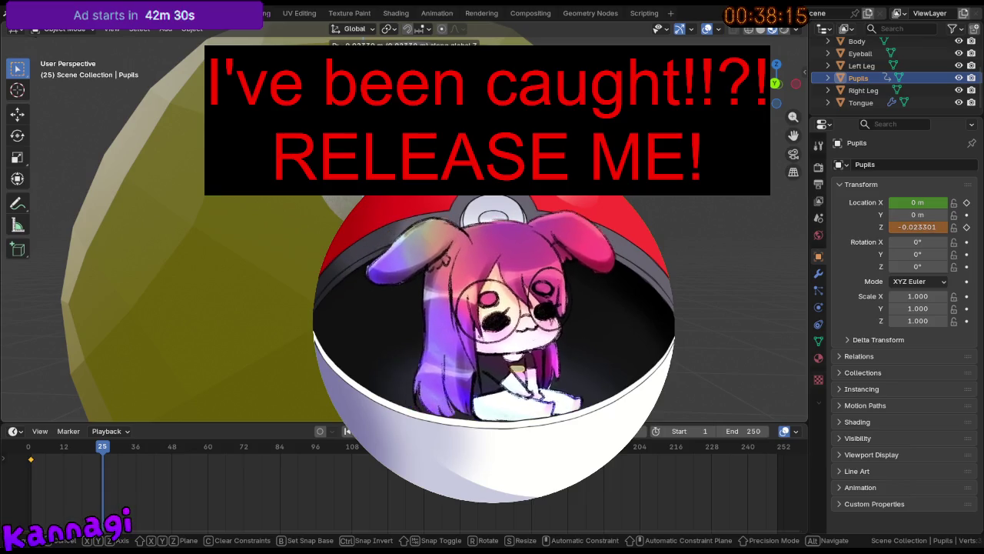
key("Return")
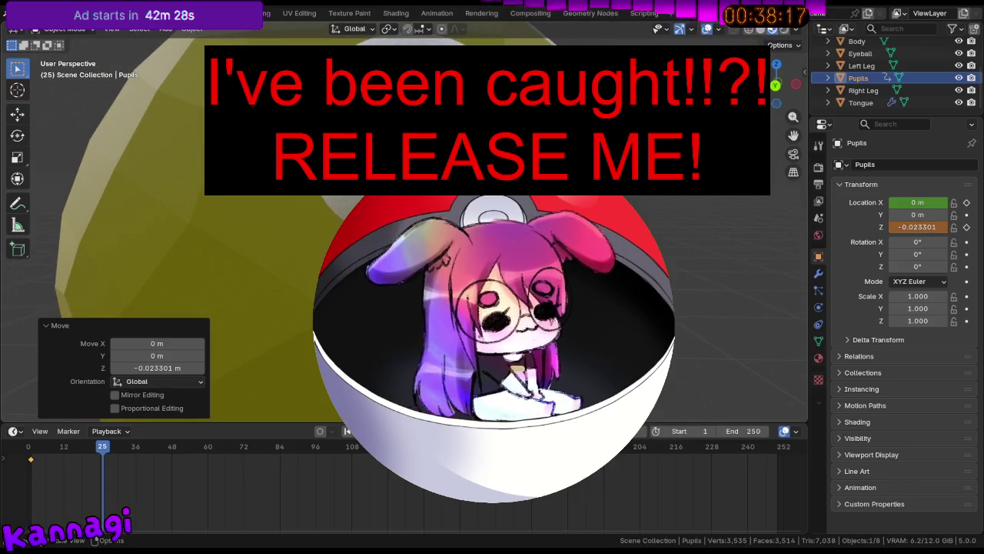
In orthographic front view, lower the Pupils along Z and keyframe their Z location.
key("KP_1")
key("KP_5")
key("KP_5")
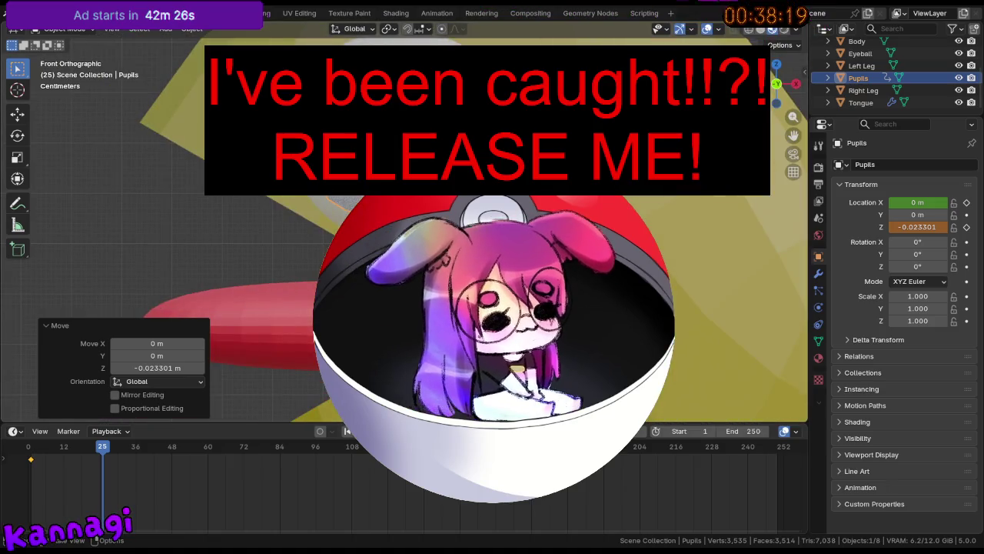
key("g")
key("z")
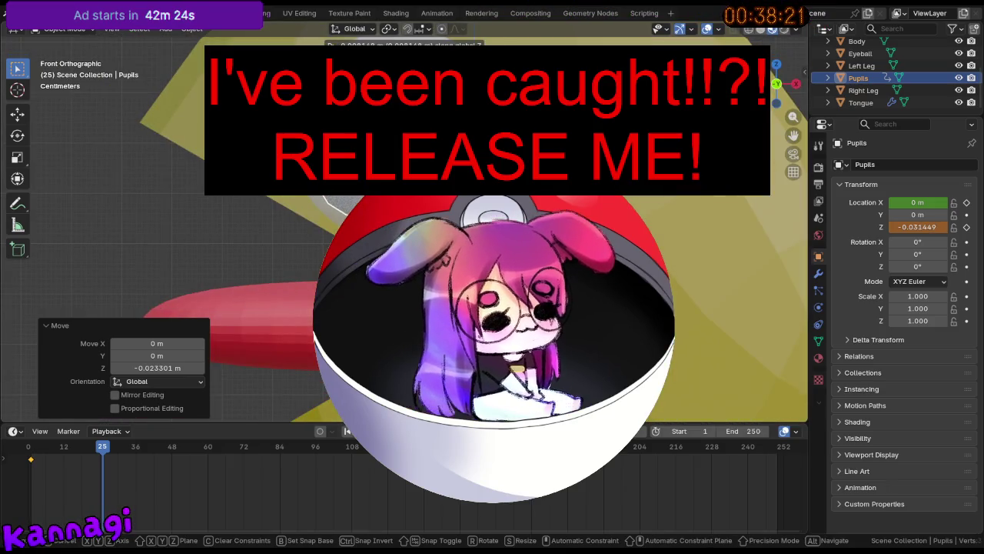
key("Return")
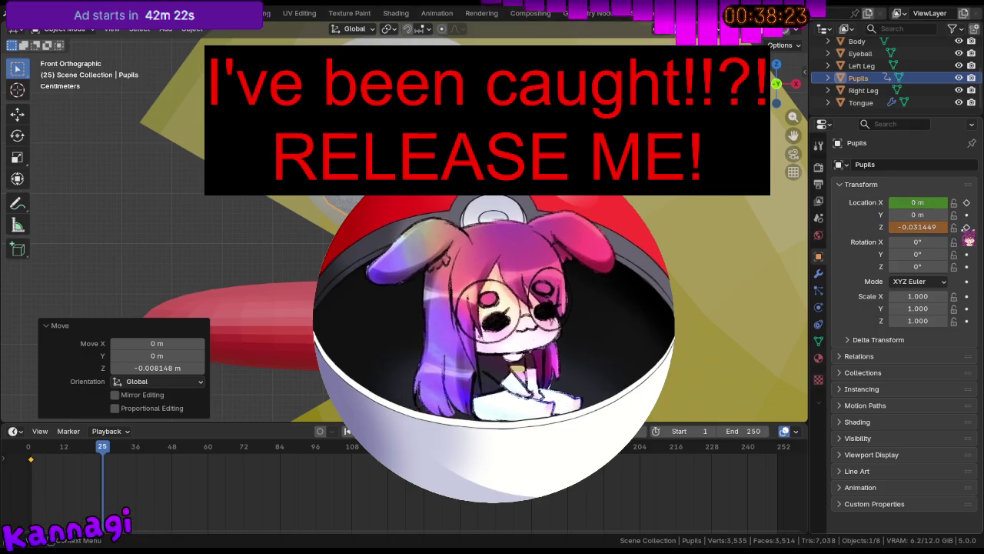
left_click(968, 226)
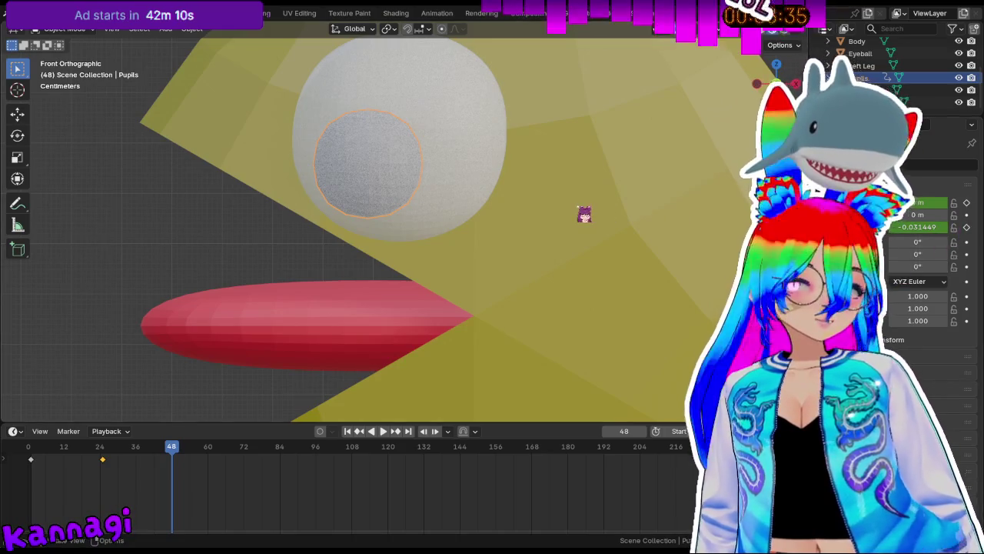
Shift the Pupils sideways, keyframe their location at frame 48, and play from the start.
key("g")
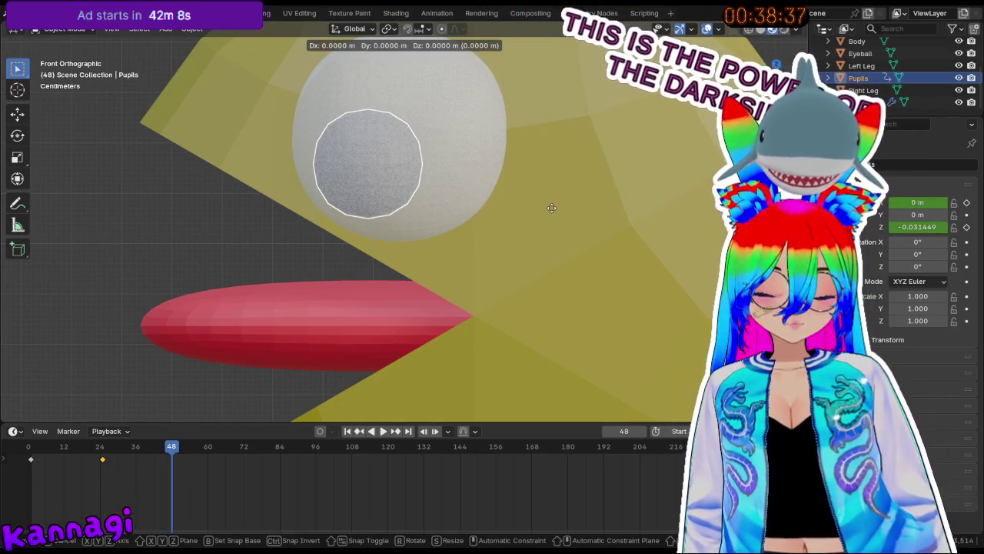
key("x")
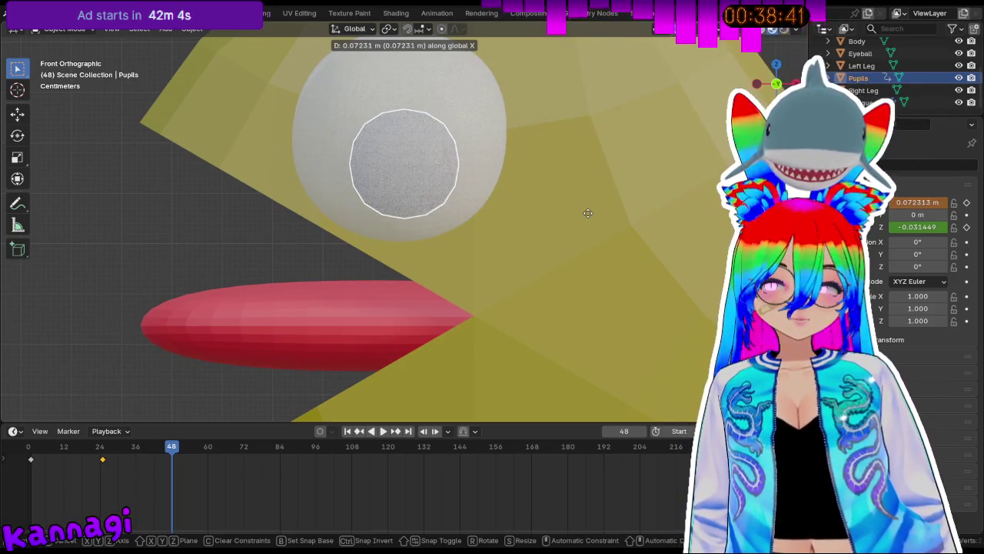
left_click(594, 213)
key("g")
key("z")
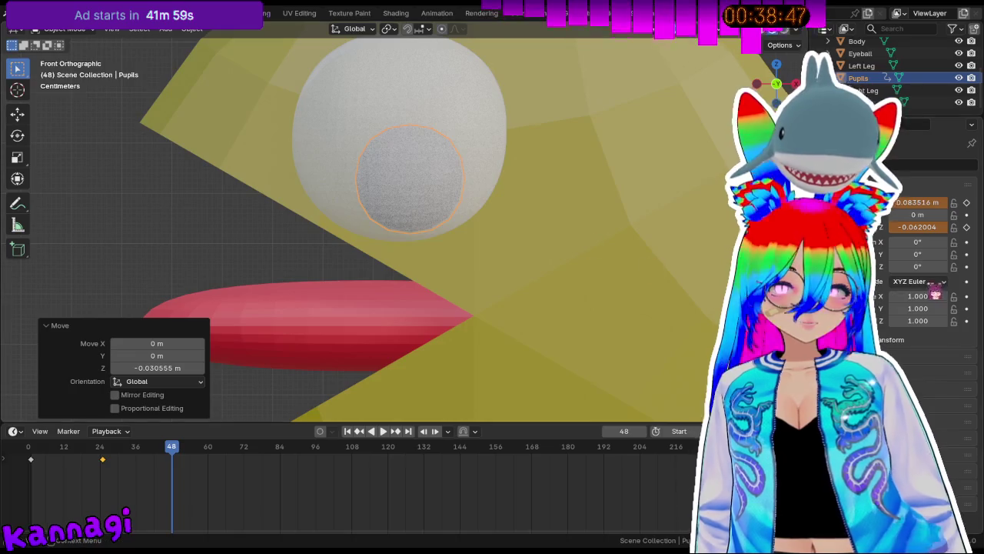
key("Escape")
left_click(967, 203)
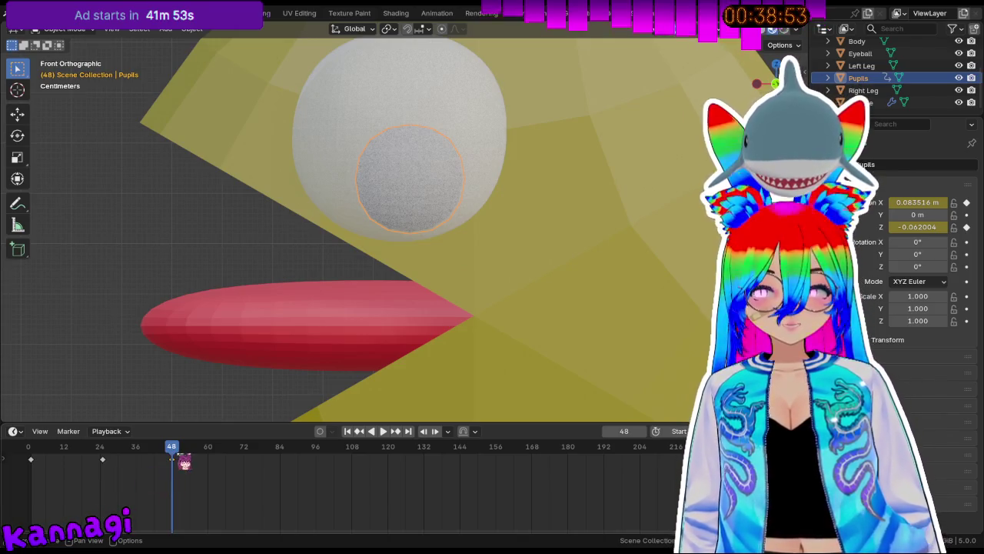
left_click_drag(182, 460, 29, 458)
key("space")
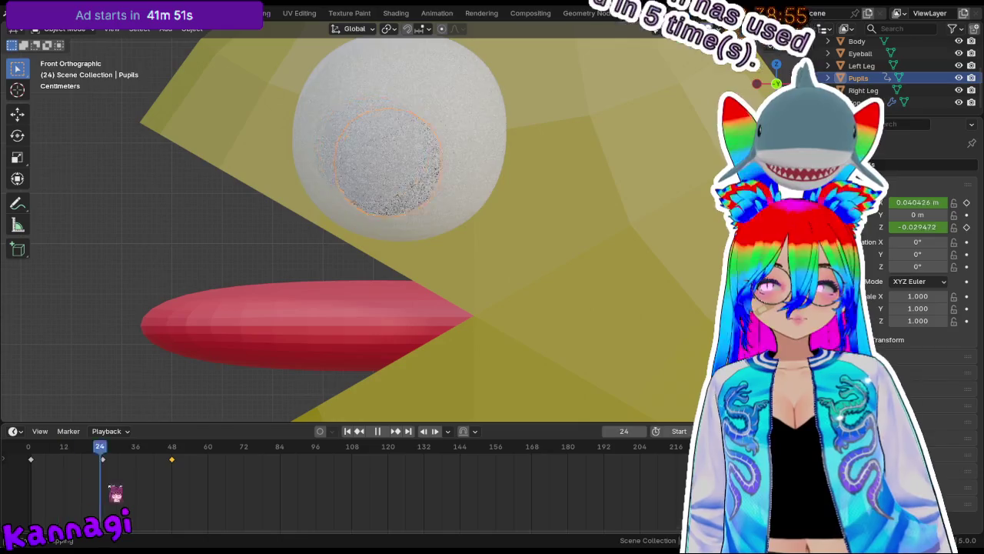
Rework the frame 25 pose, shifting the Pupils -0.022407 m further along X, re-key, and play.
left_click(103, 462)
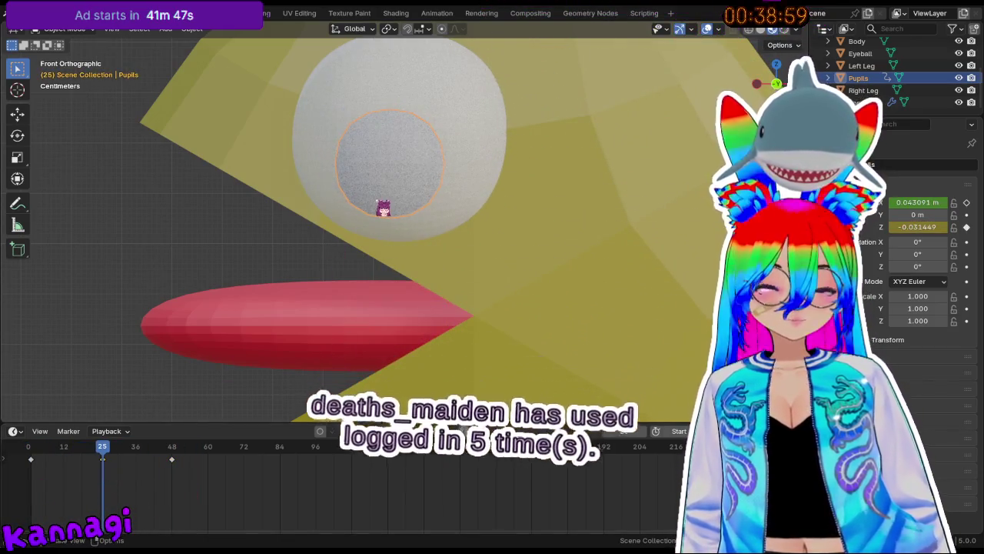
key("g")
key("z")
left_click(375, 222)
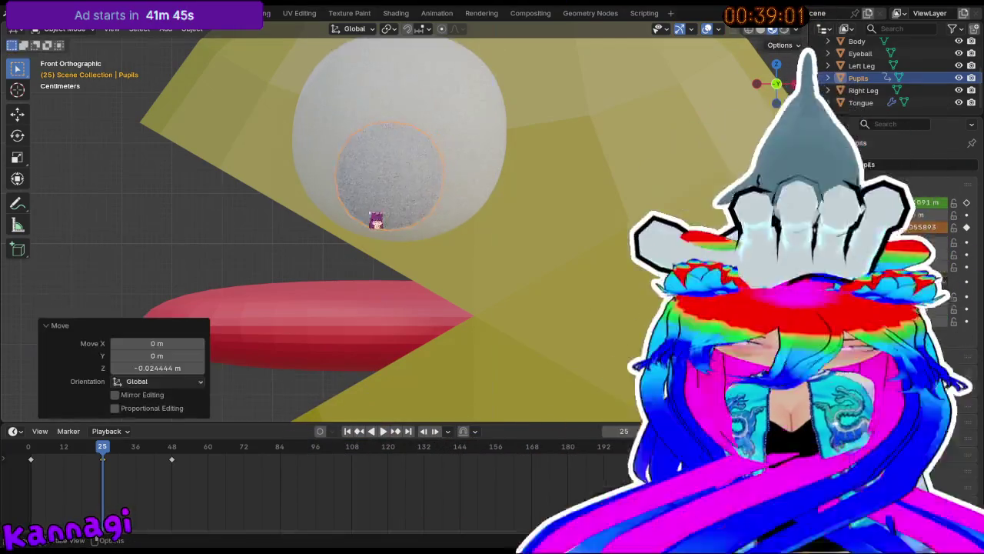
key("g")
key("x")
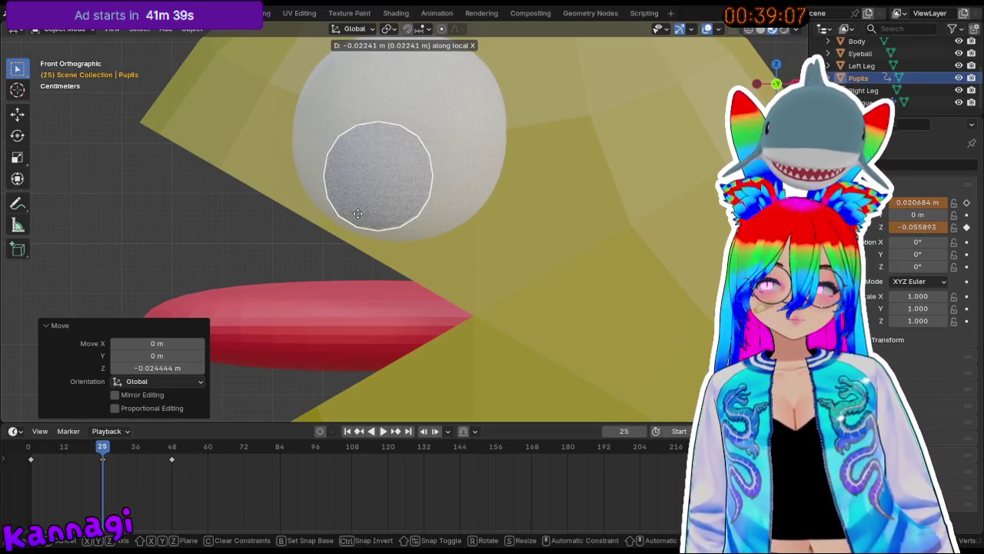
left_click(358, 214)
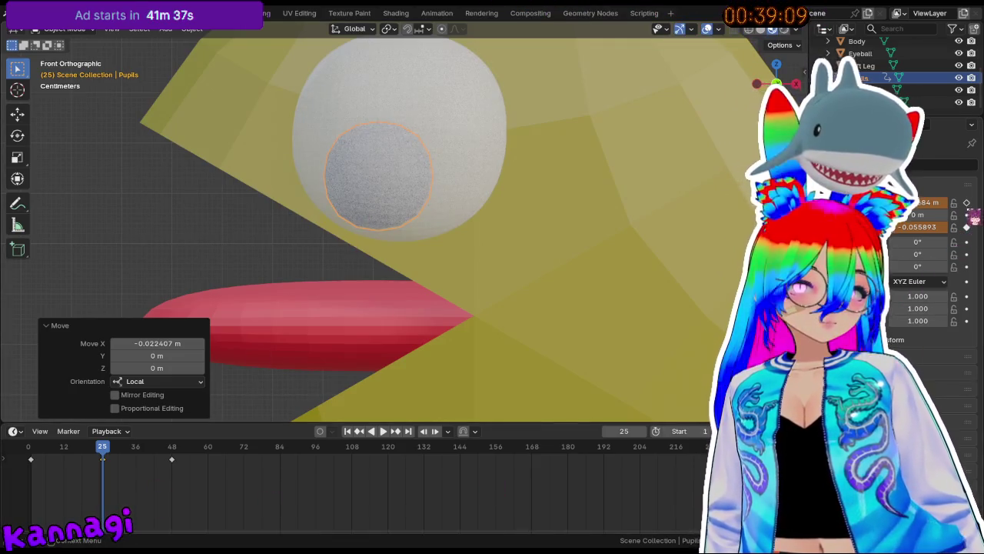
left_click(966, 203)
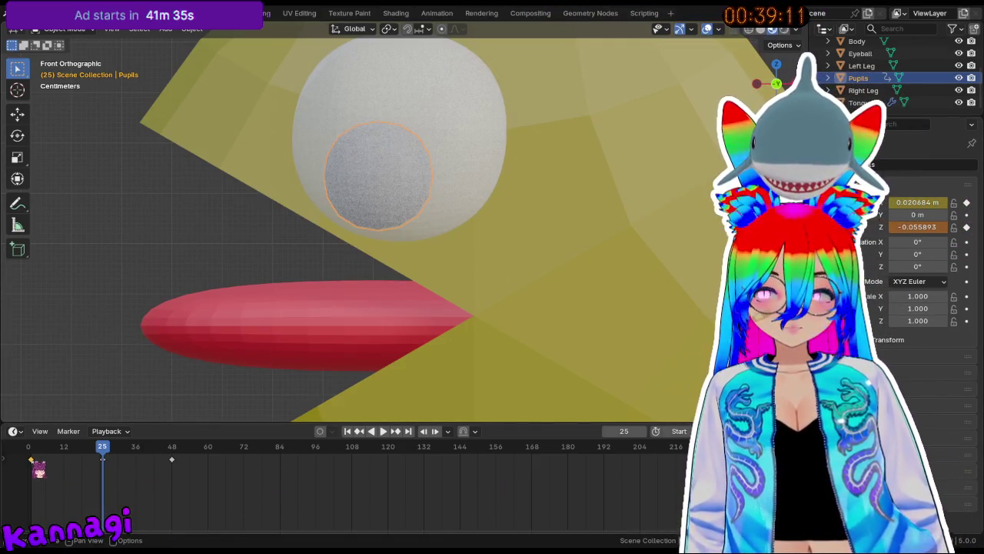
key("space")
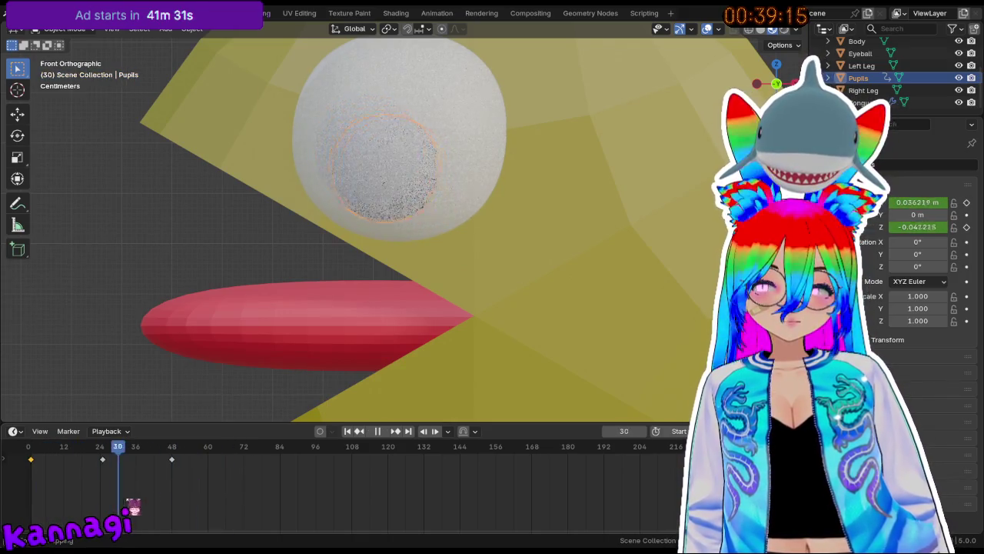
mouse_move(264, 332)
middle_mouse_down()
mouse_move(520, 252)
mouse_move(510, 241)
middle_mouse_up()
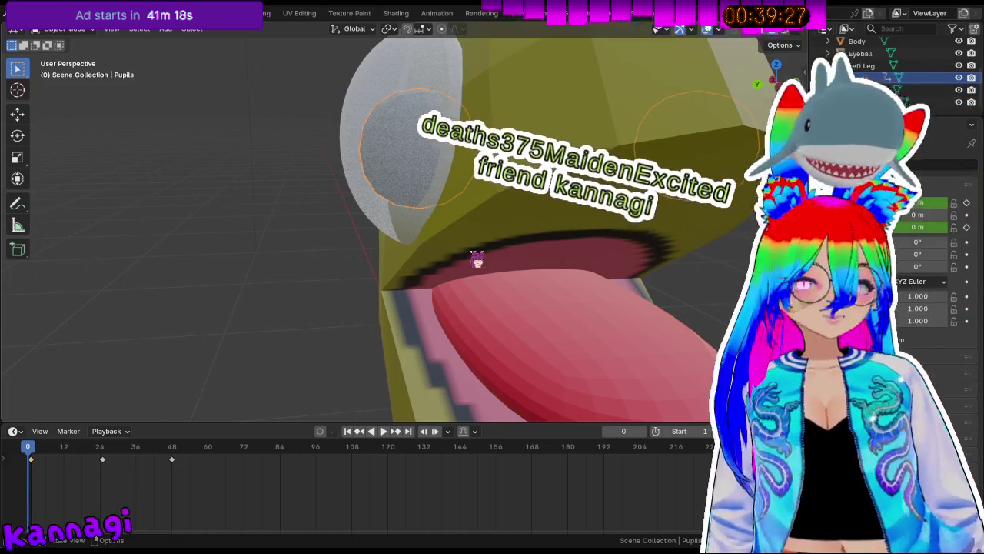
middle_click_drag(477, 258, 326, 180)
scroll(325, 180, "down", 4)
mouse_move(369, 208)
middle_mouse_down()
mouse_move(512, 259)
mouse_move(423, 235)
mouse_move(255, 235)
mouse_move(374, 220)
mouse_move(422, 237)
mouse_move(516, 244)
mouse_move(468, 261)
mouse_move(501, 259)
mouse_move(454, 193)
middle_mouse_up()
scroll(398, 227, "down", 3)
scroll(422, 236, "up", 3)
scroll(333, 242, "up", 4)
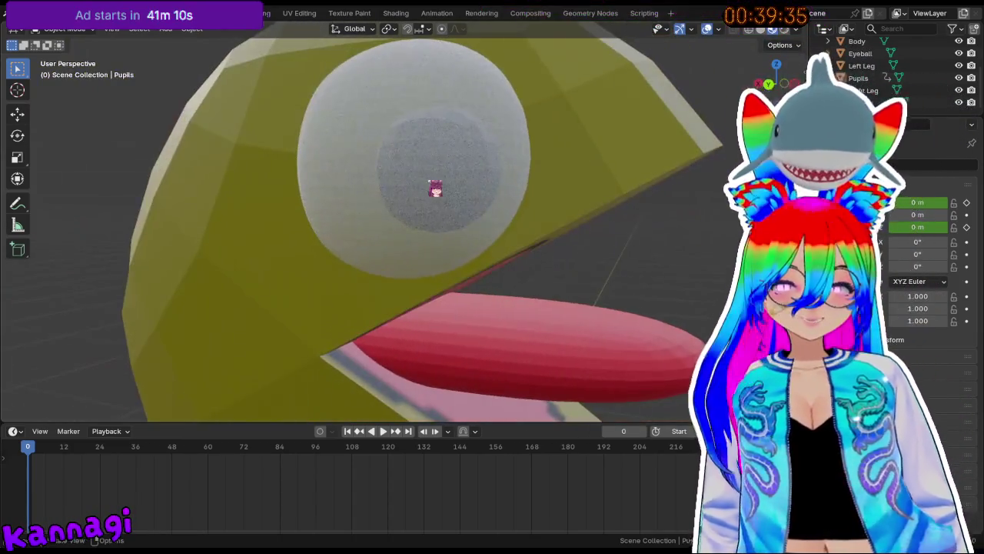
left_click(528, 210)
mouse_move(528, 211)
middle_mouse_down()
mouse_move(352, 205)
mouse_move(307, 193)
middle_mouse_up()
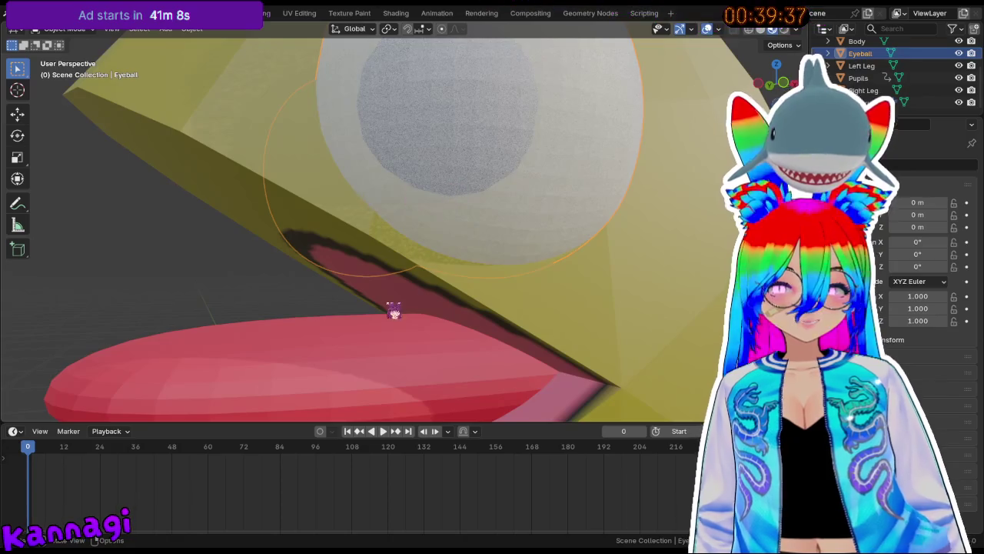
scroll(390, 301, "down", 5)
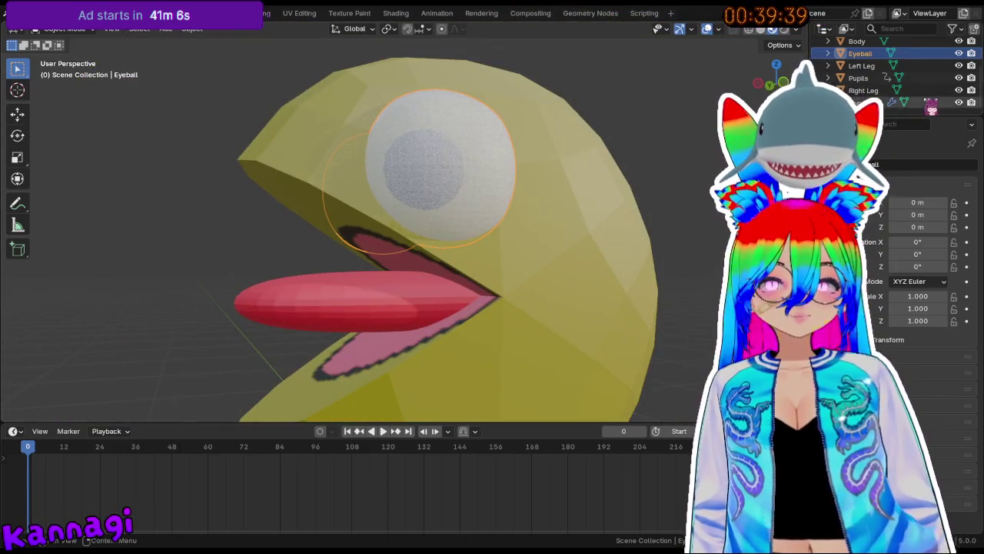
left_click(863, 90)
left_click(860, 53)
scroll(884, 77, "up", 2)
left_click(861, 102)
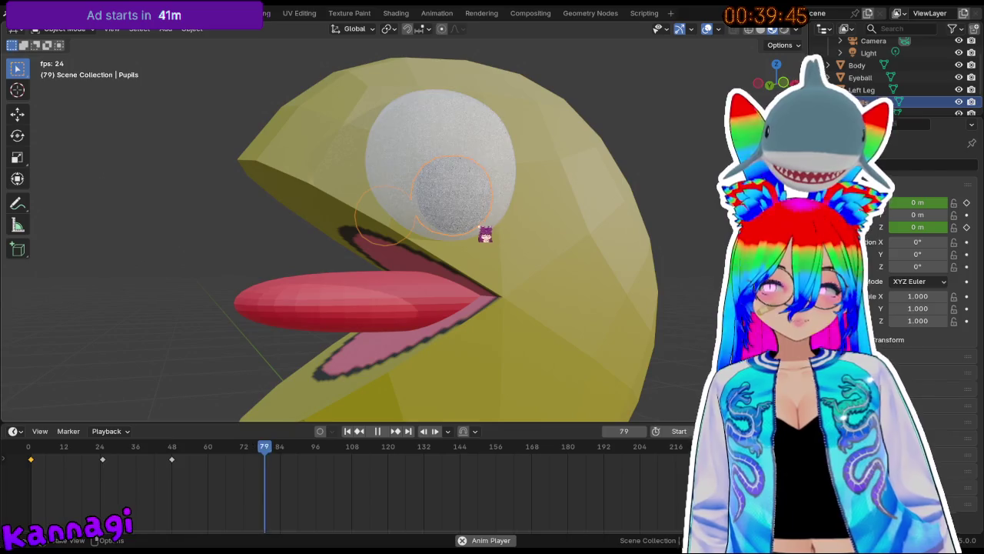
key("space")
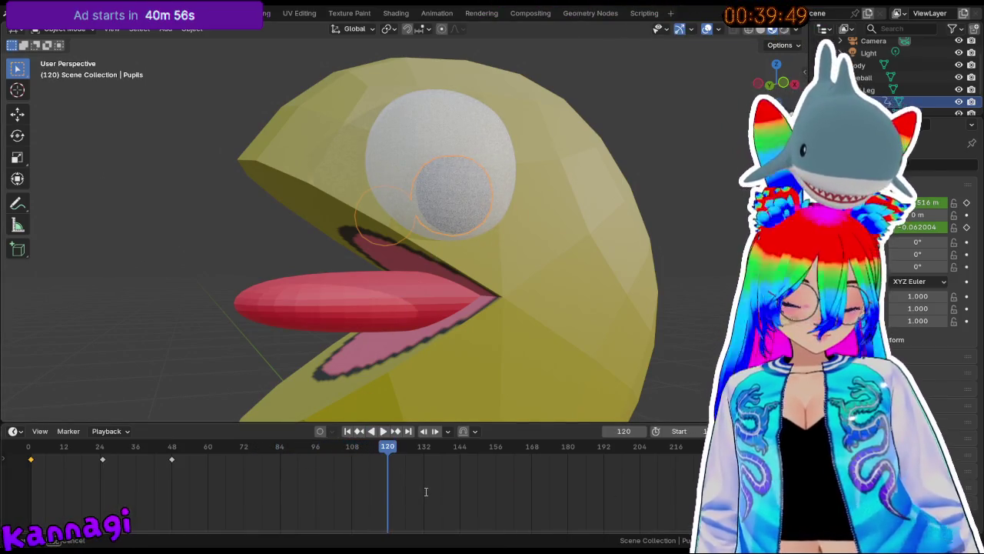
left_click(346, 431)
left_click(383, 431)
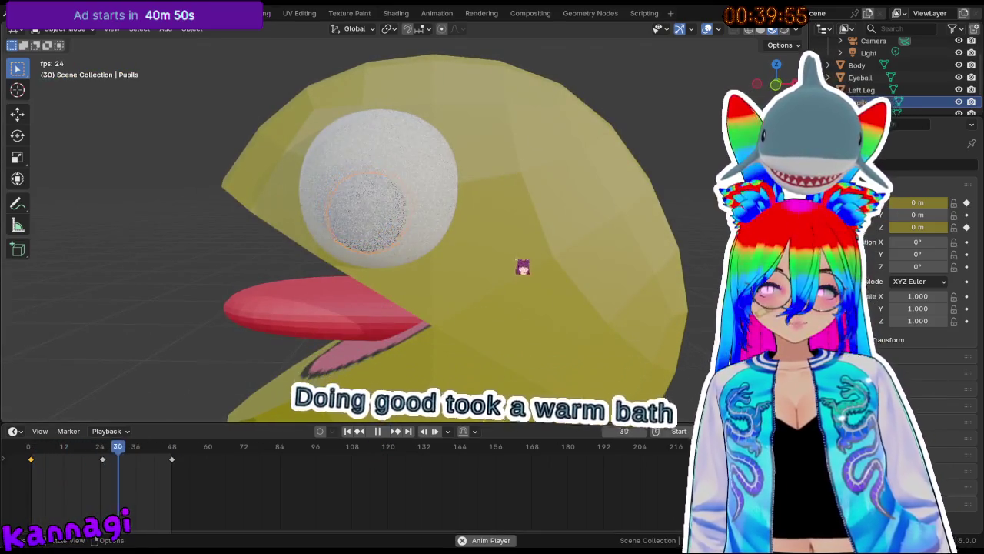
left_click(378, 432)
left_click(346, 432)
mouse_move(131, 407)
middle_mouse_down()
mouse_move(154, 374)
mouse_move(179, 390)
middle_mouse_up()
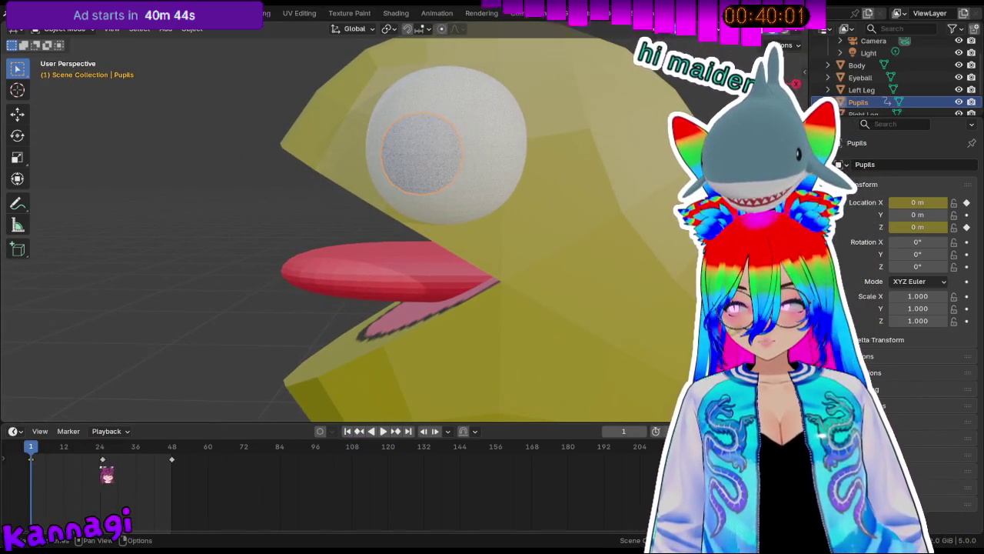
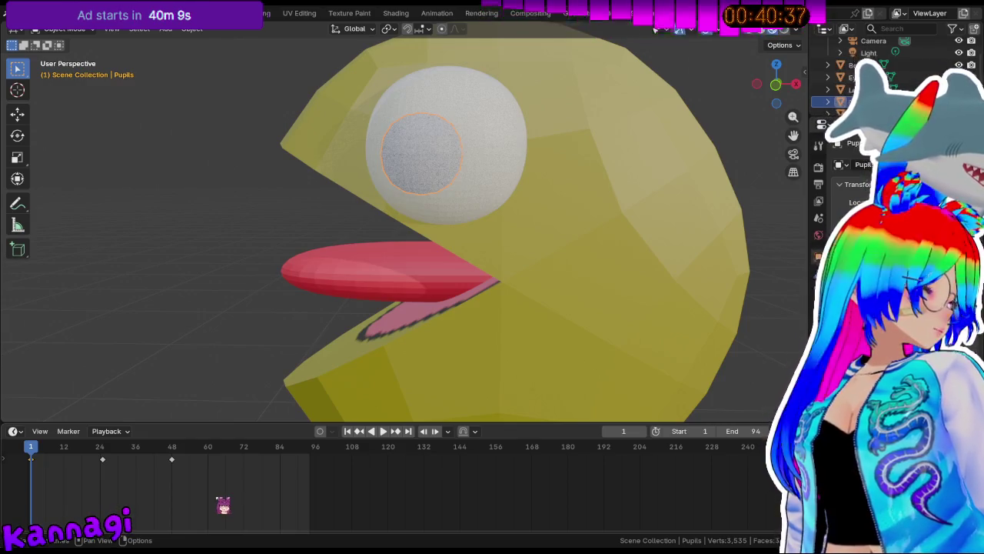
Stop playback and delete the pupils' keyframes at frames 24 and 48.
mouse_move(114, 336)
middle_mouse_down()
mouse_move(200, 274)
mouse_move(486, 271)
mouse_move(301, 261)
middle_mouse_up()
mouse_move(490, 281)
middle_mouse_down()
mouse_move(531, 315)
mouse_move(314, 334)
mouse_move(373, 195)
mouse_move(369, 242)
mouse_move(417, 292)
middle_mouse_up()
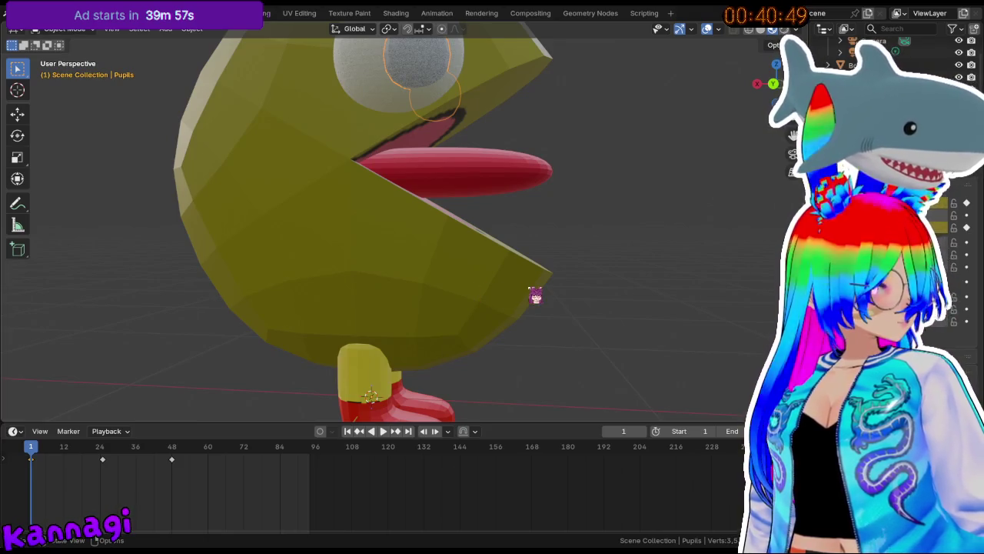
mouse_move(543, 341)
middle_mouse_down()
mouse_move(485, 216)
mouse_move(400, 336)
mouse_move(374, 214)
mouse_move(386, 293)
middle_mouse_up()
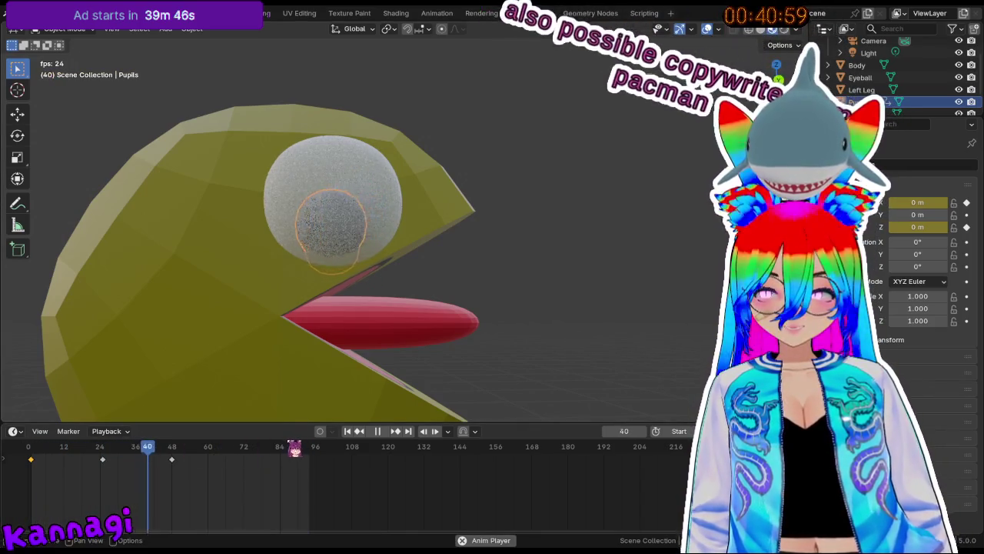
left_click(379, 431)
left_click(348, 432)
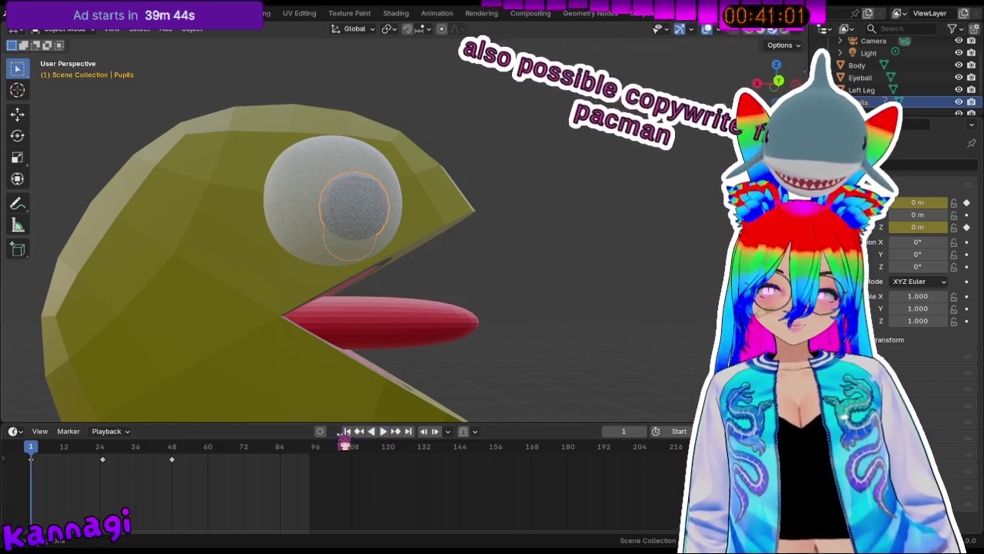
left_click_drag(207, 451, 4, 472)
key("x")
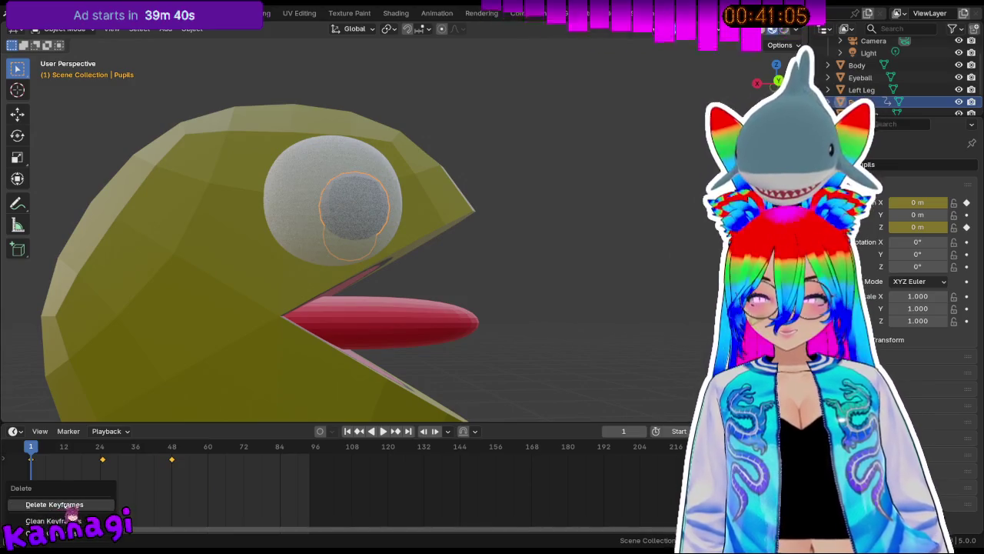
left_click(67, 506)
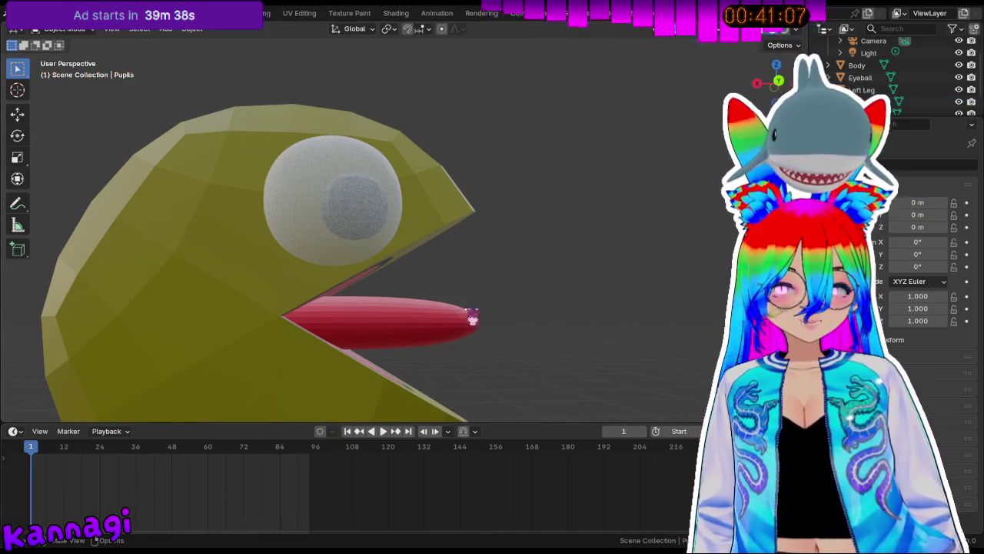
Toggle the pupils in and out of Edit Mode while orbiting down to the feet.
key("Tab")
mouse_move(518, 259)
middle_mouse_down()
mouse_move(228, 246)
mouse_move(494, 216)
middle_mouse_up()
mouse_move(321, 280)
middle_mouse_down()
mouse_move(627, 280)
mouse_move(408, 238)
mouse_move(420, 272)
middle_mouse_up()
key("Tab")
mouse_move(438, 306)
middle_mouse_down()
mouse_move(384, 159)
mouse_move(468, 207)
mouse_move(405, 246)
mouse_move(461, 253)
middle_mouse_up()
scroll(463, 251, "down", 3)
key("Tab")
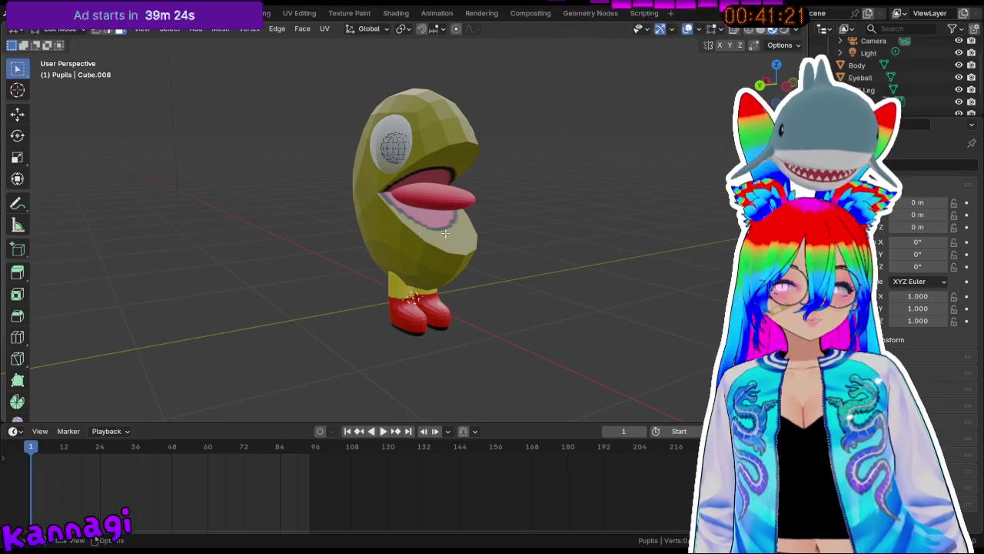
key("Tab")
Select the Body, enter Edit Mode, and select then clear a vertical face loop.
left_click(419, 238)
scroll(419, 234, "up", 2)
scroll(416, 229, "up", 1)
key("Tab")
left_click(414, 229, "alt")
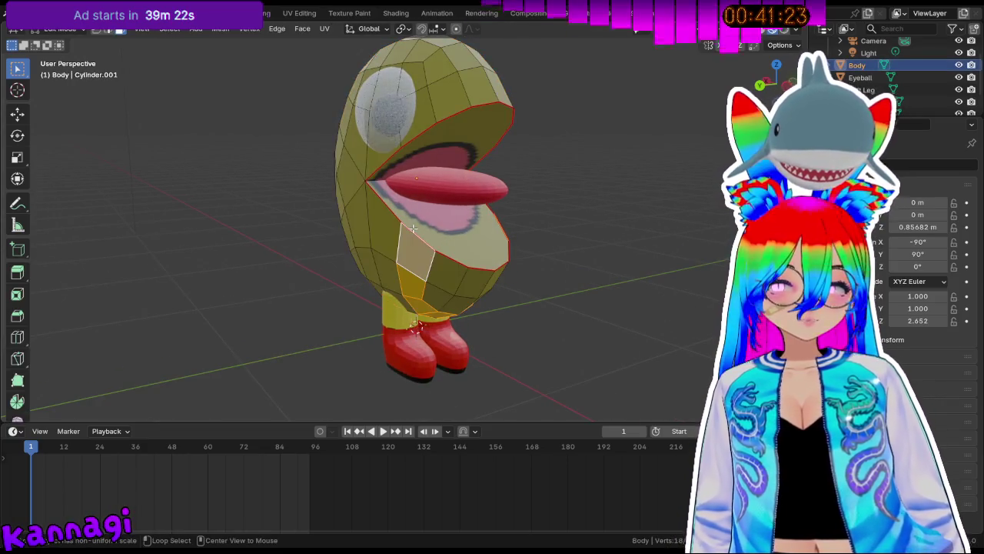
key("alt+a")
key("Tab")
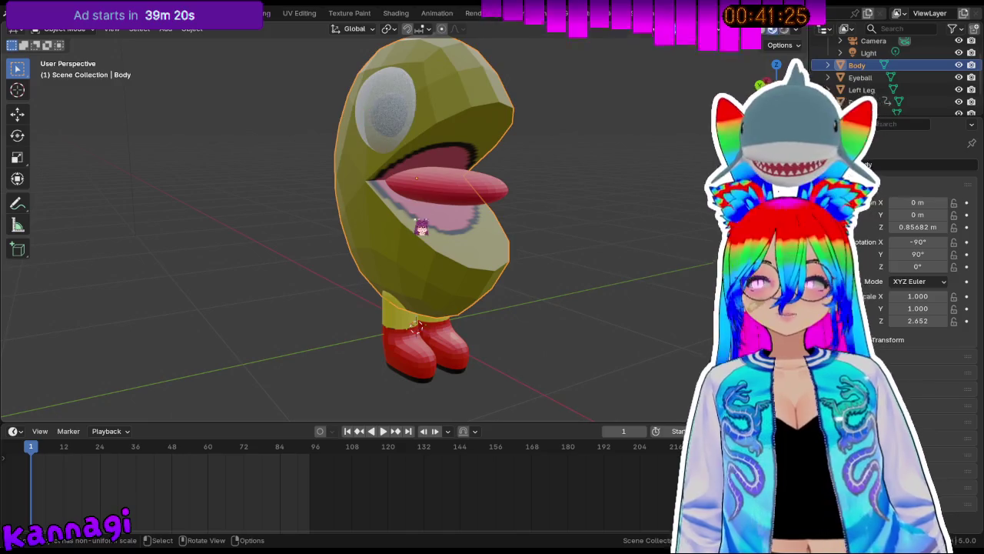
key("Tab")
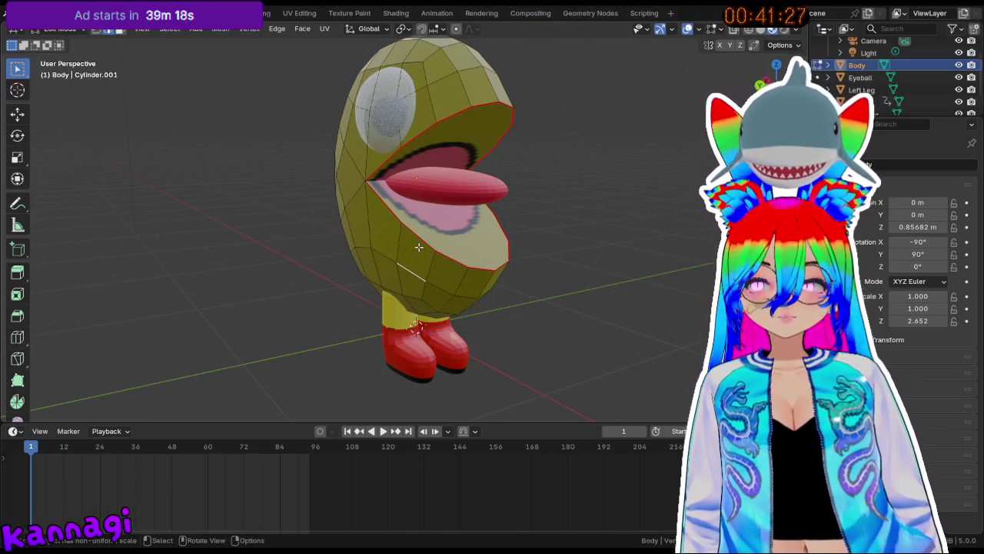
Return the Body to Object Mode and show its Material Properties.
middle_click_drag(440, 136, 490, 141)
mouse_move(494, 105)
middle_mouse_down()
mouse_move(584, 128)
mouse_move(495, 176)
mouse_move(522, 161)
mouse_move(597, 167)
mouse_move(591, 184)
middle_mouse_up()
key("Tab")
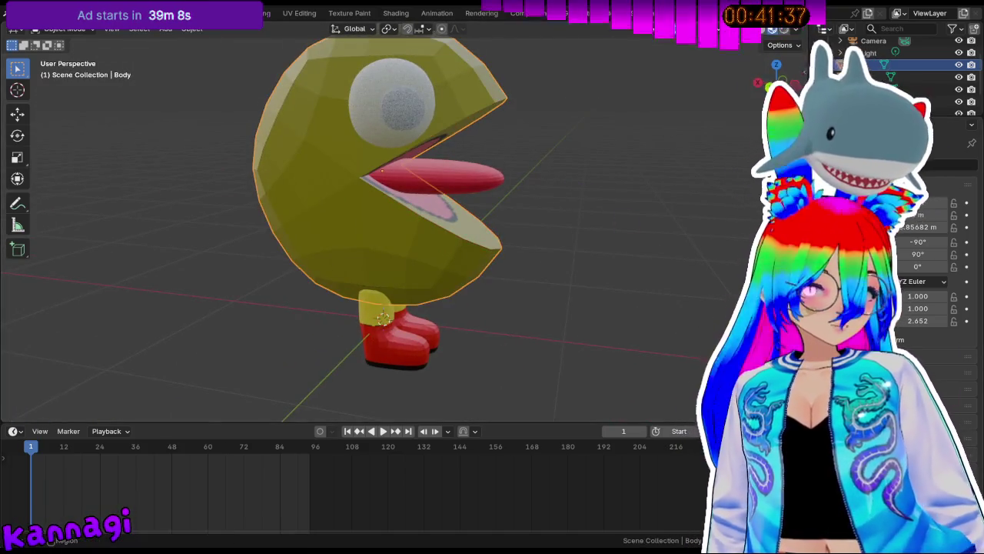
left_click(881, 361)
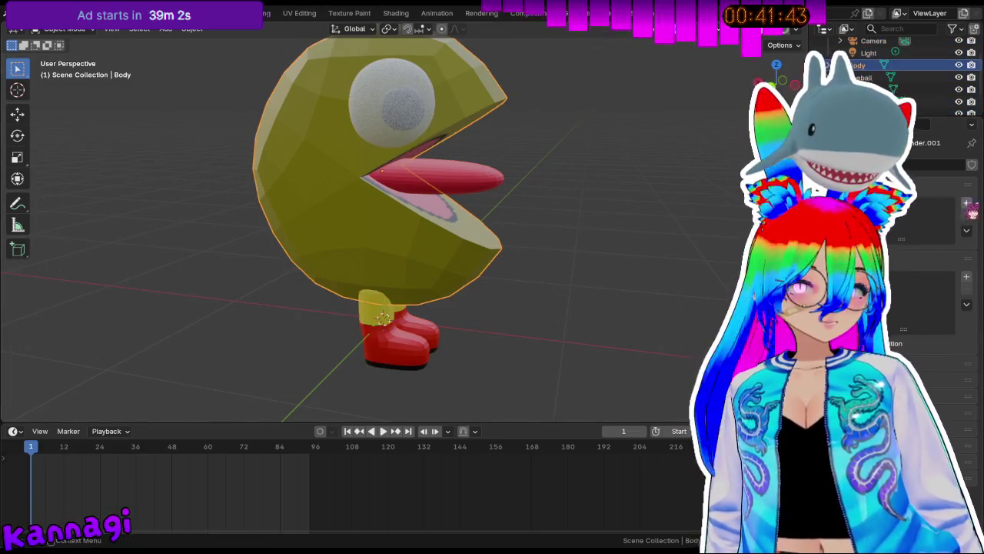
Add the body's Basis shape key, then take the body into and out of Edit Mode.
left_click(967, 203)
left_click(454, 240)
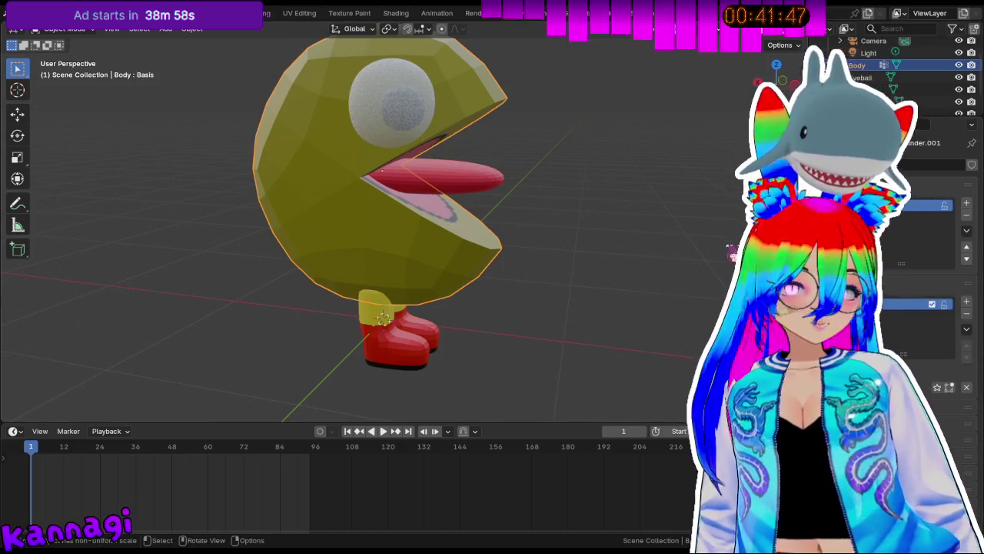
key("Tab")
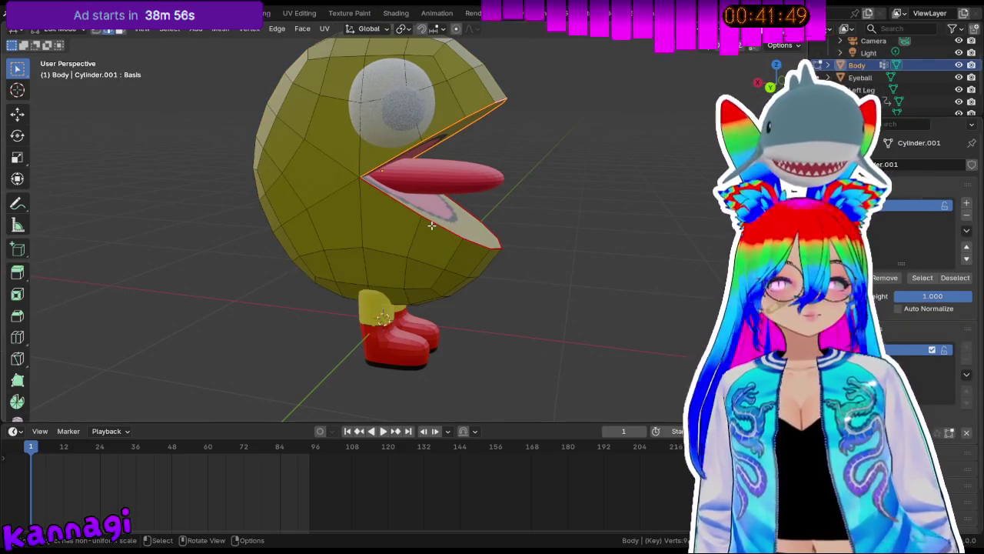
mouse_move(432, 224)
middle_mouse_down()
mouse_move(460, 211)
mouse_move(422, 250)
mouse_move(259, 227)
mouse_move(433, 202)
mouse_move(409, 219)
mouse_move(226, 235)
mouse_move(277, 253)
mouse_move(498, 254)
mouse_move(516, 288)
mouse_move(507, 222)
mouse_move(450, 230)
mouse_move(547, 213)
middle_mouse_up()
scroll(498, 254, "up", 2)
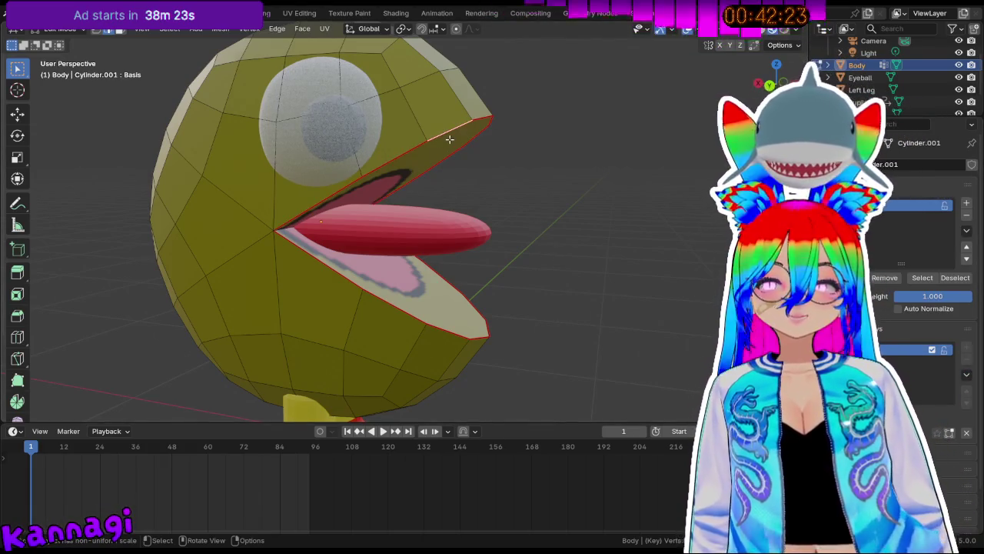
key("Tab")
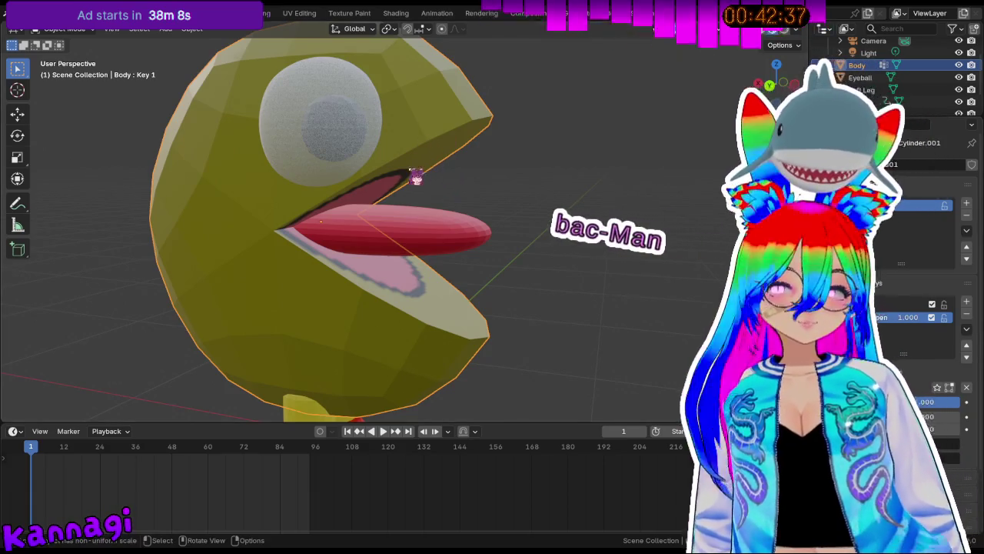
Select the upper mouth edge loop on the JawOpen key in front orthographic view.
key("Tab")
middle_click_drag(423, 159, 500, 168)
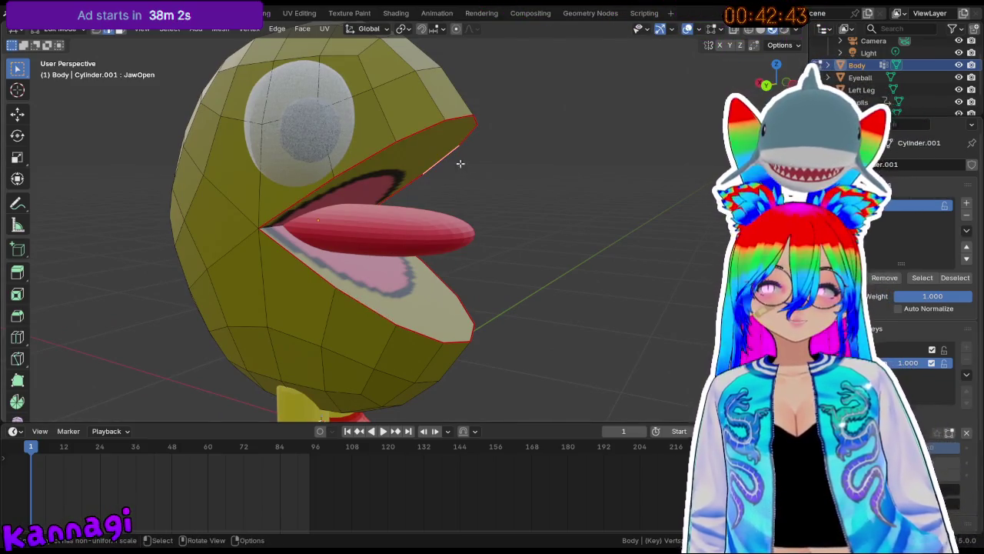
left_click(411, 135, "alt+shift")
middle_click_drag(410, 135, 516, 165)
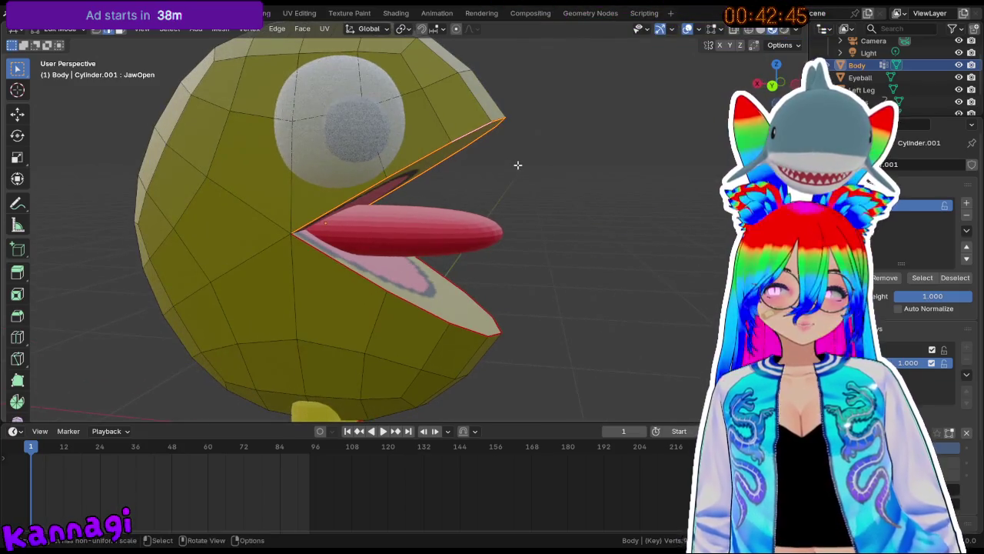
key("KP_5")
key("KP_3")
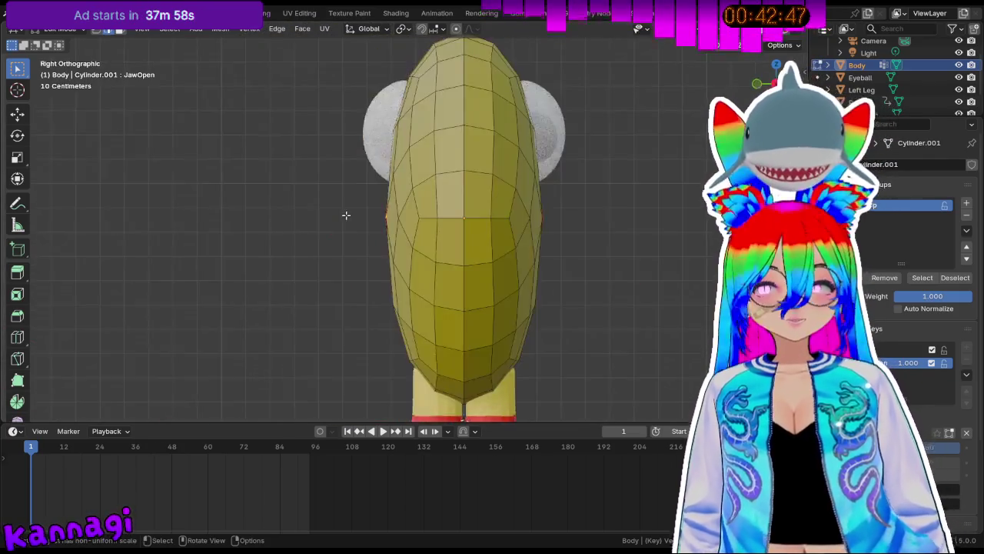
key("KP_1")
mouse_move(346, 215)
middle_mouse_down()
mouse_move(293, 165)
mouse_move(543, 172)
mouse_move(567, 161)
mouse_move(559, 164)
middle_mouse_up()
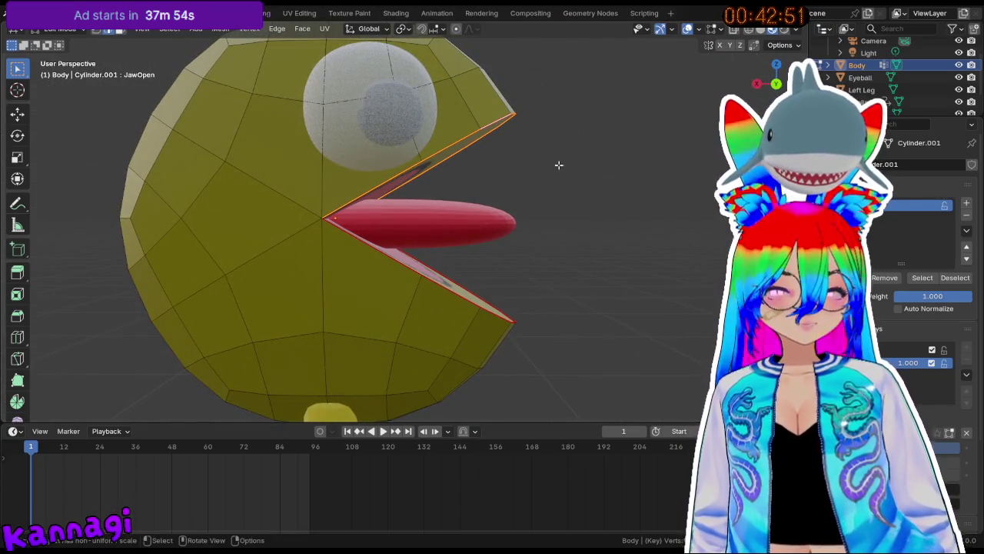
key("KP_1")
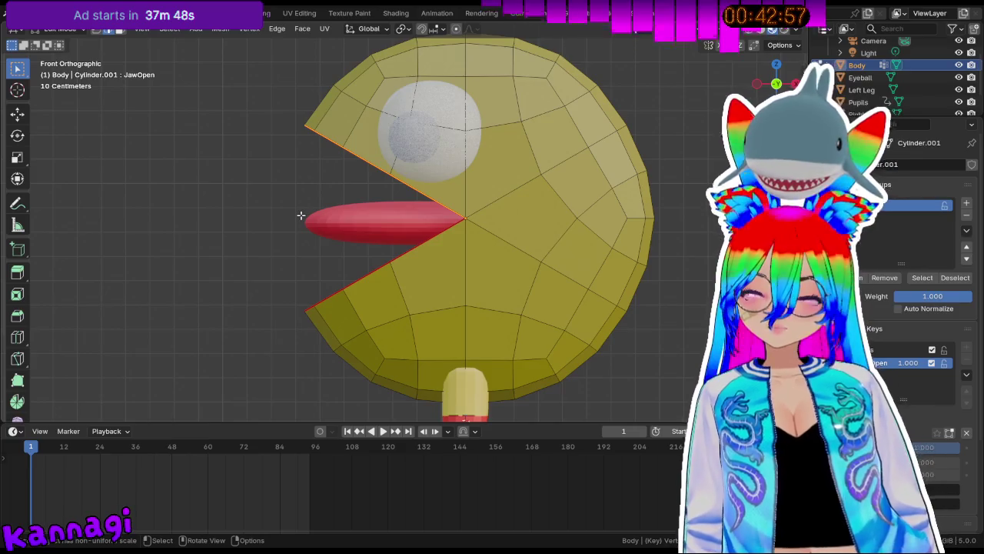
Rotate the upper jaw loop to widen the mouth, undoing and redoing the last edit.
key("r")
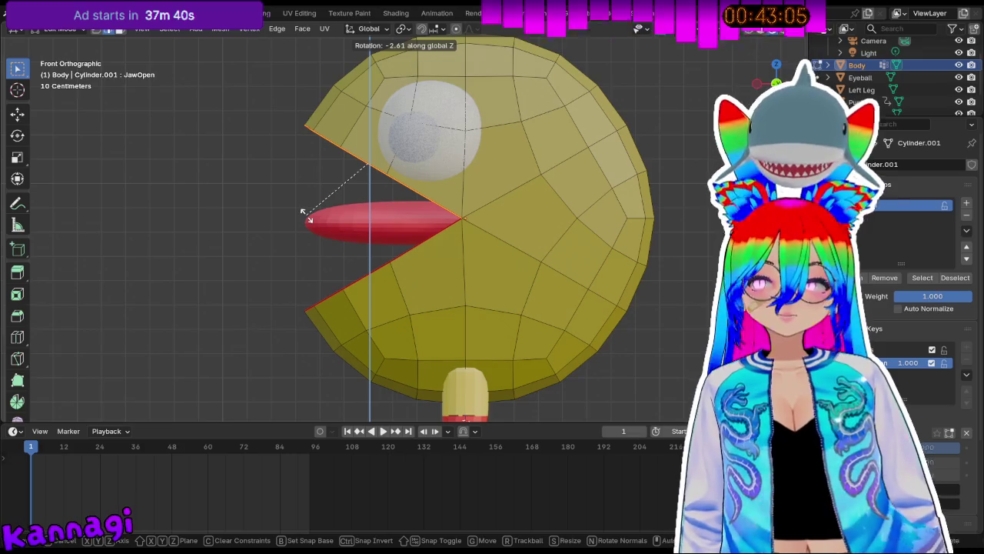
left_click(306, 217)
key("r")
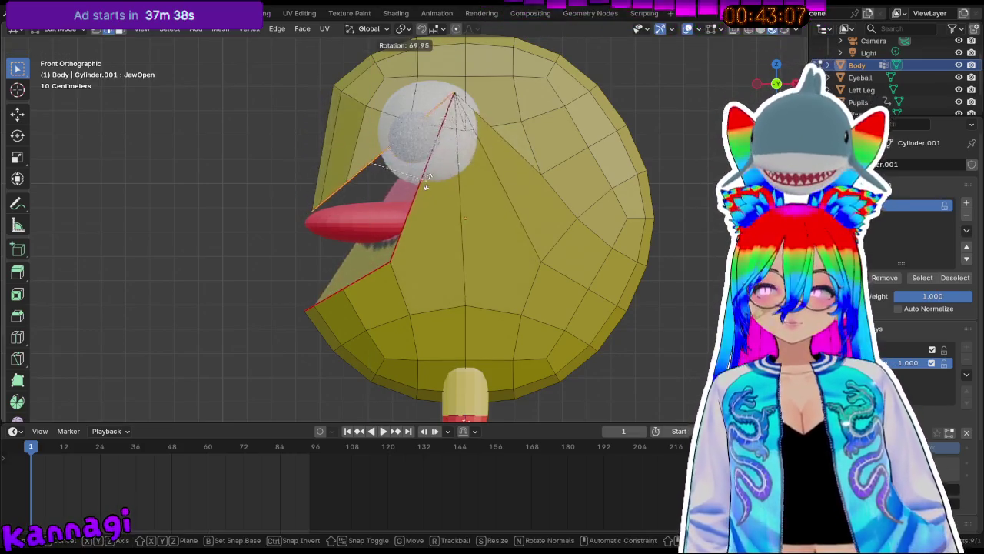
left_click(428, 210)
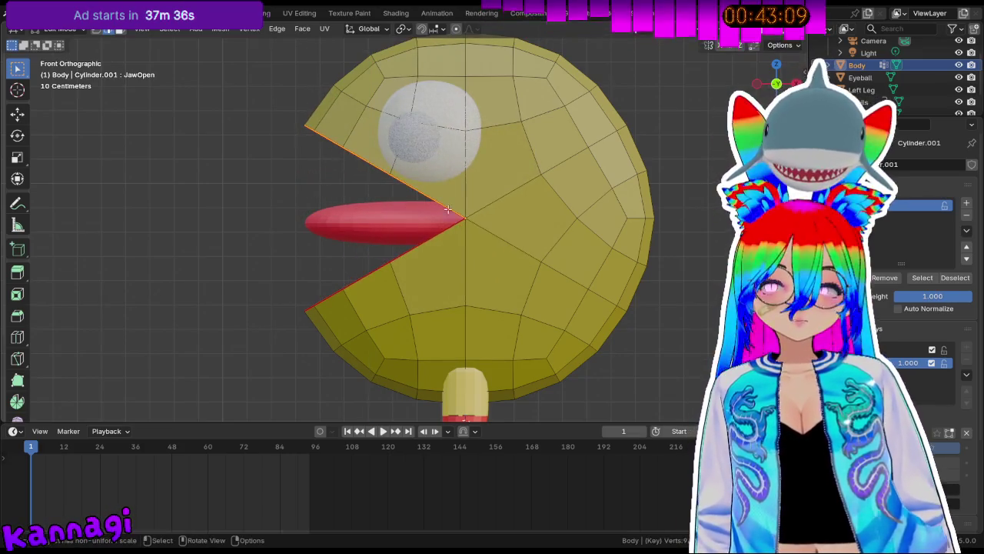
middle_click_drag(465, 218, 455, 213)
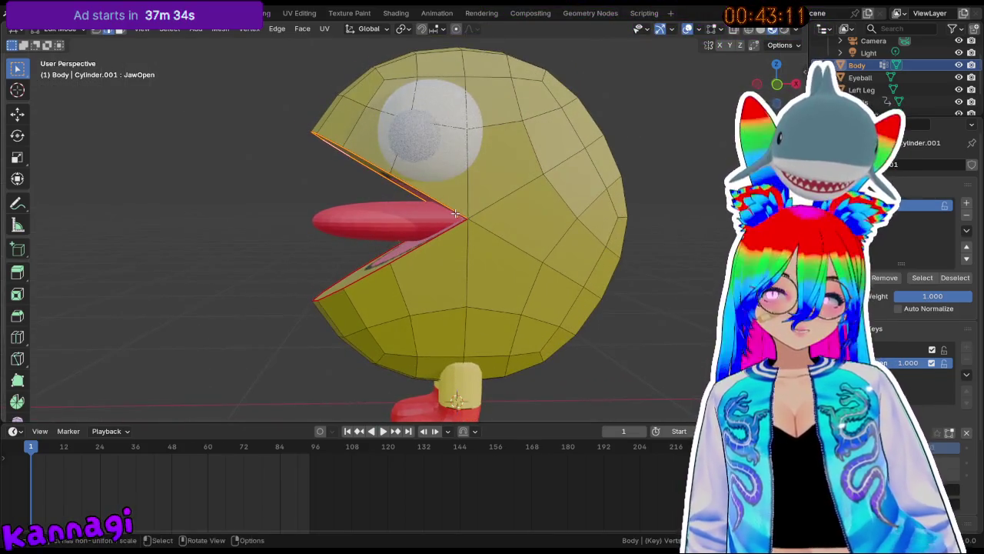
key("ctrl+z")
key("ctrl+shift+z")
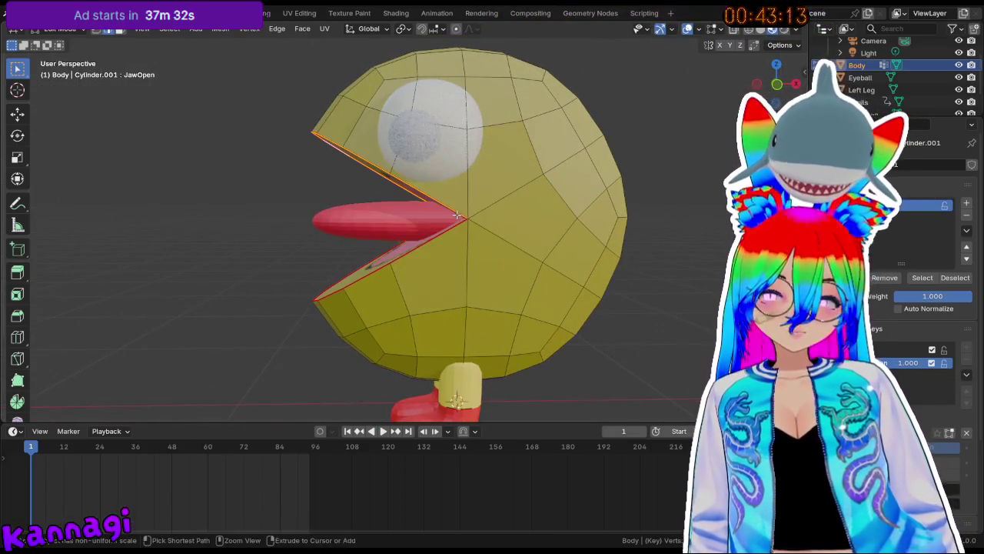
middle_click_drag(414, 205, 415, 186)
Orbit around the head, dismissing the edge menu and transform orientation list unchanged.
right_click(415, 186)
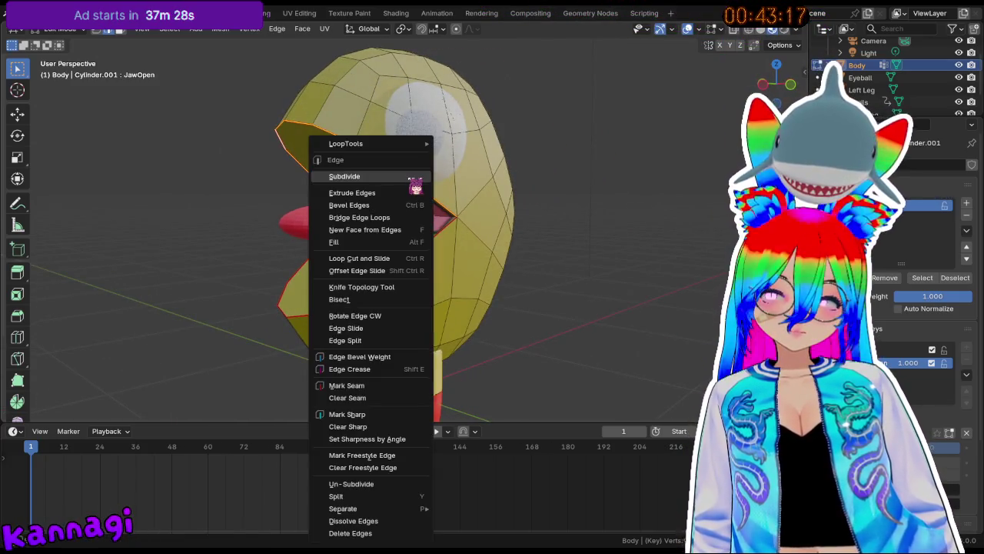
key("Escape")
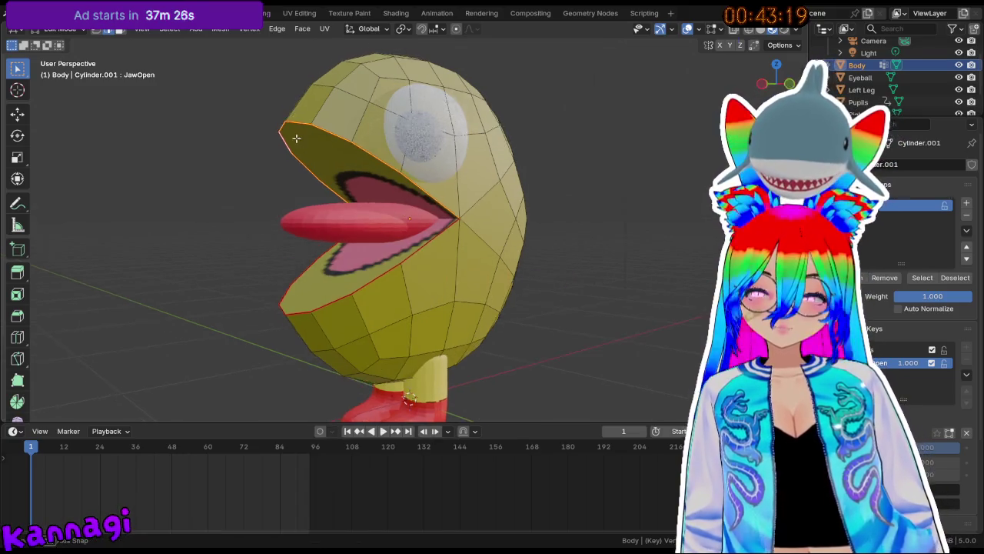
middle_click_drag(280, 164, 415, 218)
scroll(416, 218, "up", 2)
middle_click_drag(405, 163, 449, 71)
middle_click_drag(428, 39, 407, 42)
left_click(370, 29)
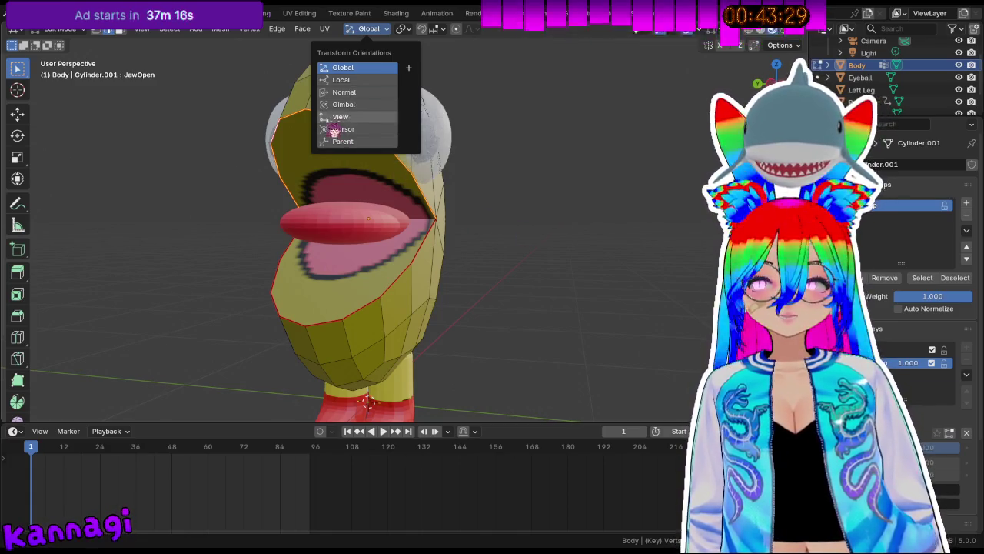
left_click(470, 230)
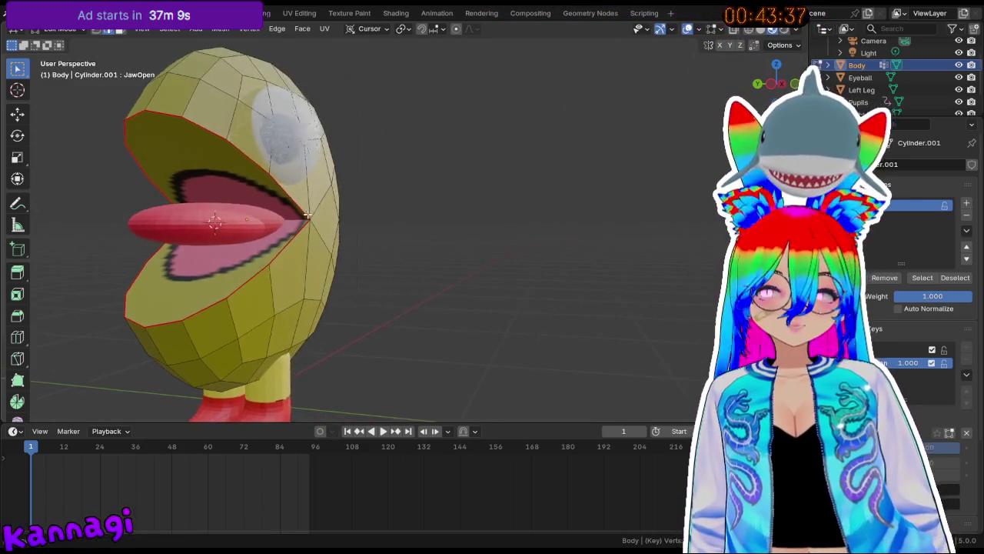
Compare the open mouth in front and right orthographic views.
middle_click_drag(367, 222, 360, 232)
key("KP_3")
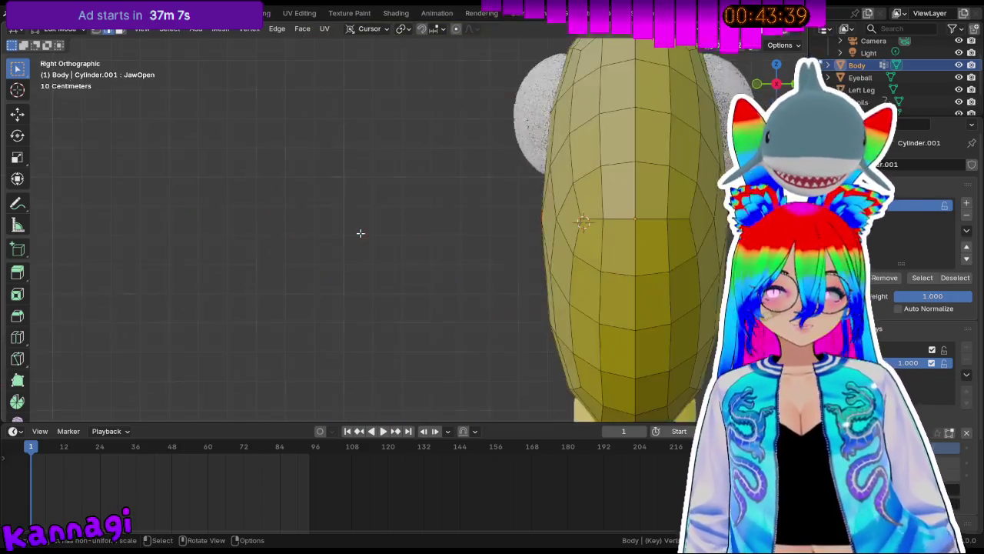
key("KP_1")
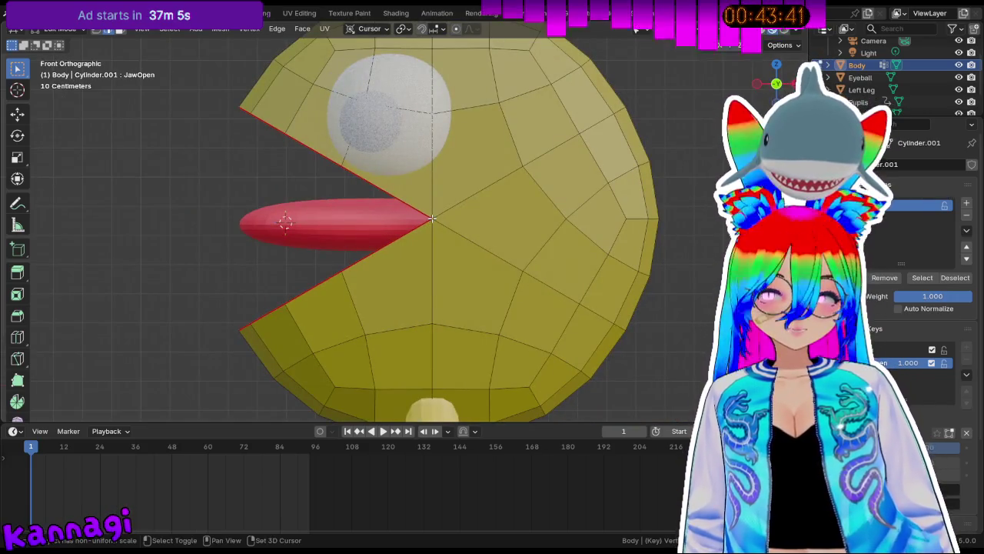
mouse_move(428, 233)
middle_mouse_down()
mouse_move(490, 226)
mouse_move(344, 223)
middle_mouse_up()
key("KP_3")
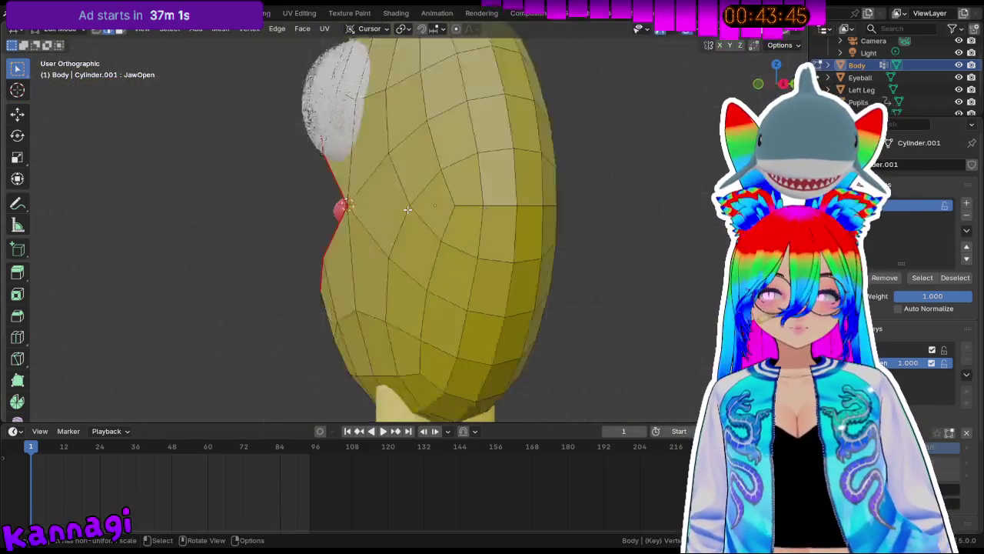
key("KP_1")
key("KP_3")
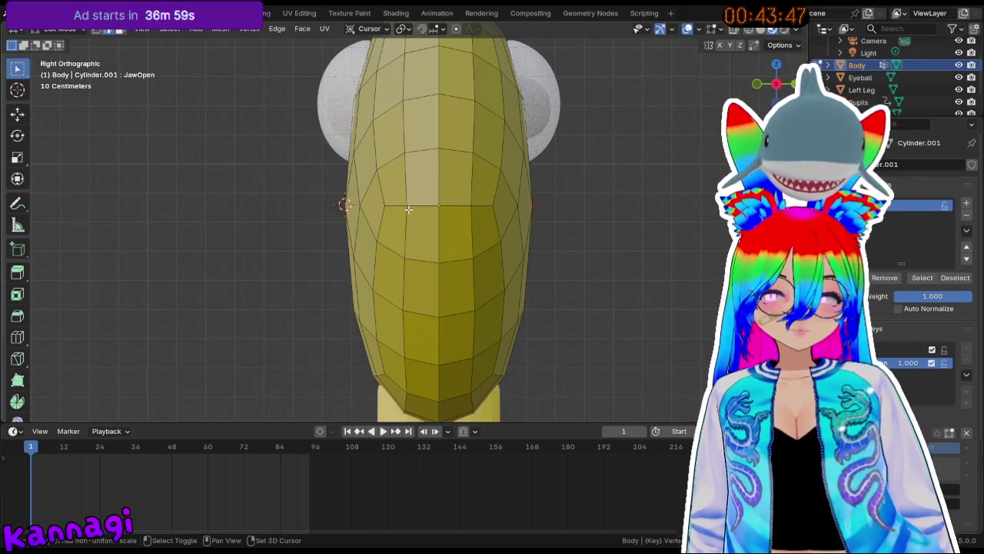
mouse_move(384, 212)
middle_mouse_down()
mouse_move(334, 202)
mouse_move(469, 208)
middle_mouse_up()
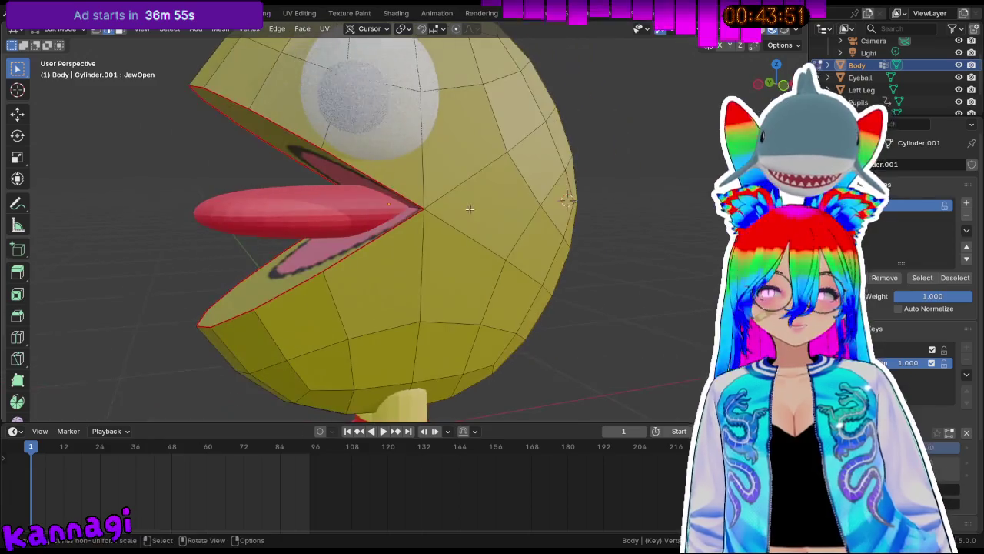
key("KP_1")
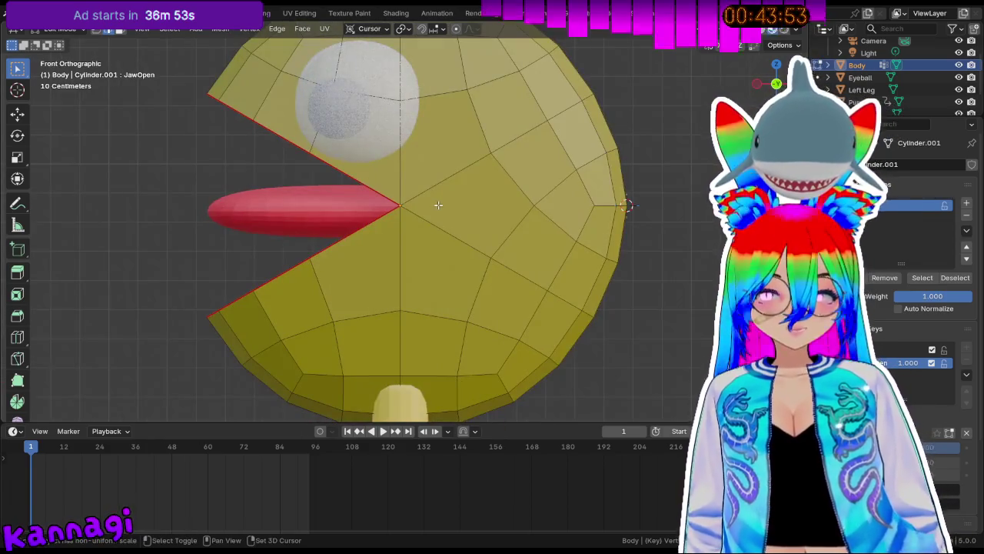
Zoom in on the mouth from the front, then return to Object Mode.
middle_click_drag(344, 220, 490, 220)
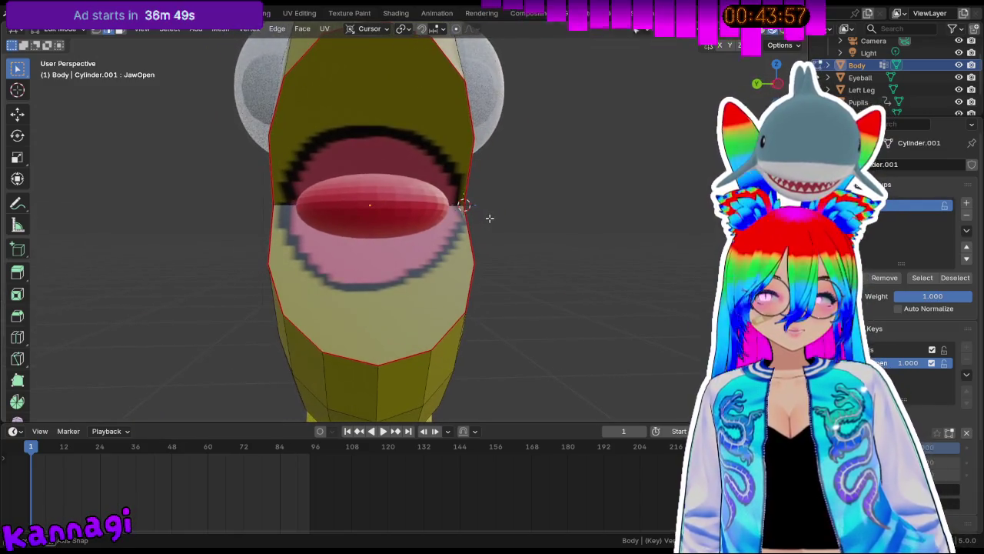
scroll(346, 203, "up", 2)
scroll(351, 197, "up", 2)
scroll(346, 190, "up", 2)
scroll(347, 191, "down", 5)
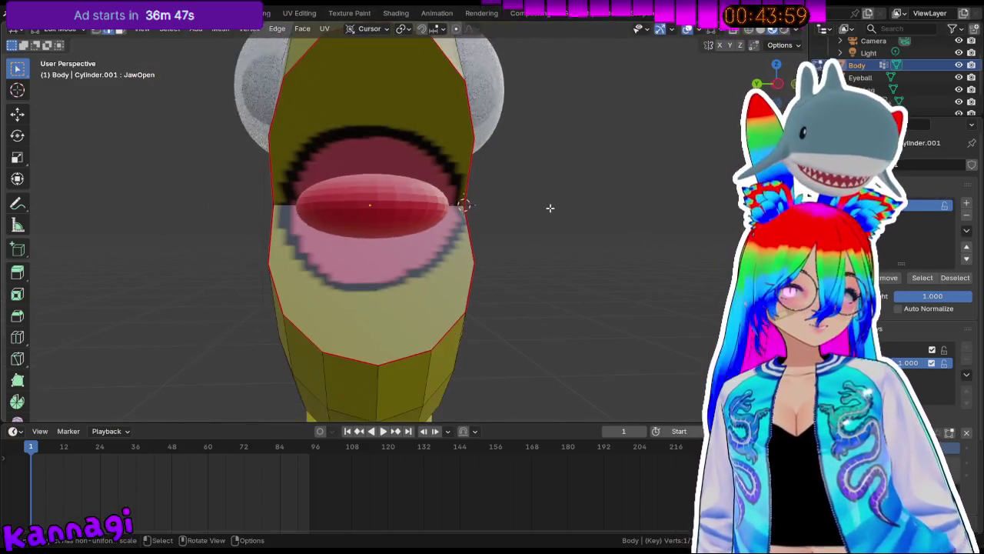
mouse_move(472, 211)
middle_mouse_down()
mouse_move(458, 240)
mouse_move(431, 208)
mouse_move(327, 197)
middle_mouse_up()
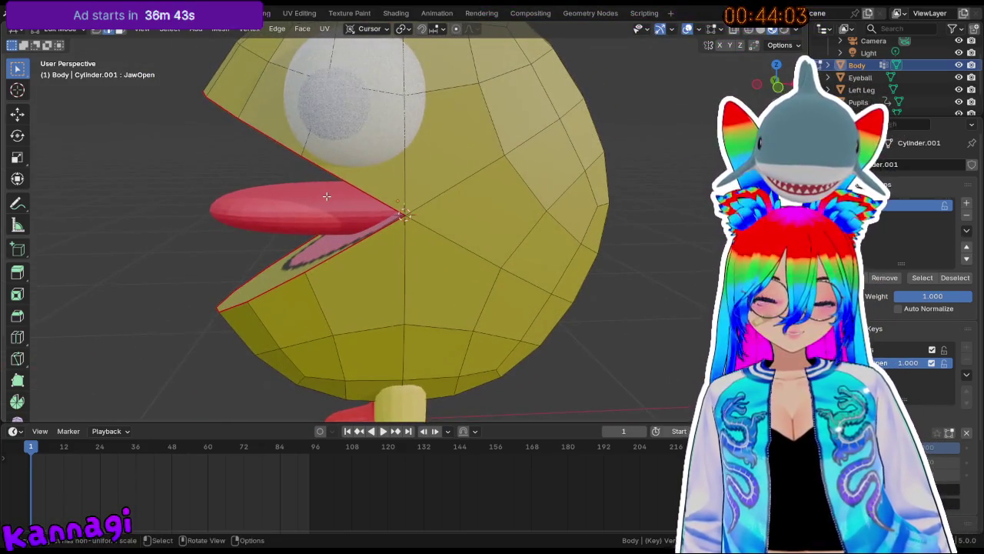
key("KP_1")
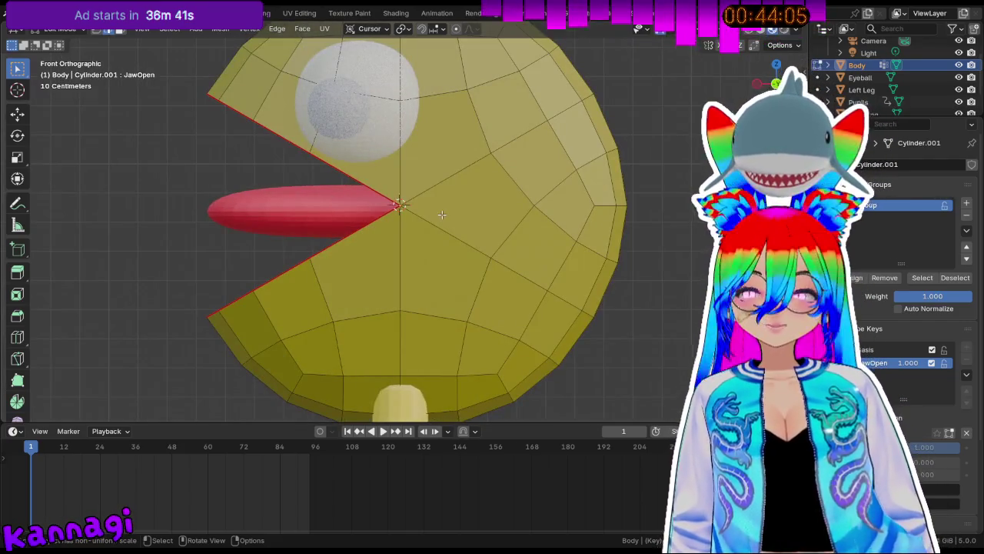
key("Tab")
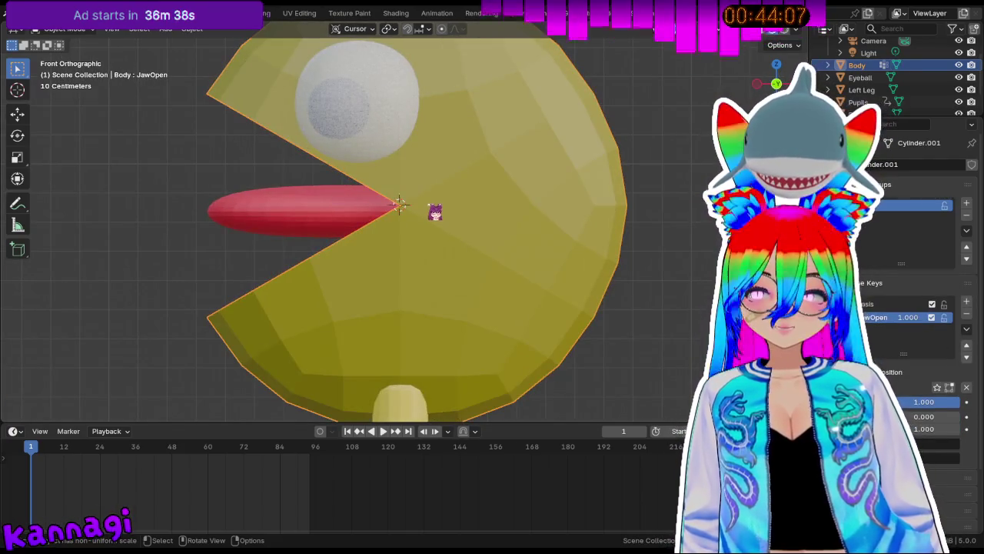
Select every object in the scene, dismissing the stray object and add menus.
right_click(434, 213)
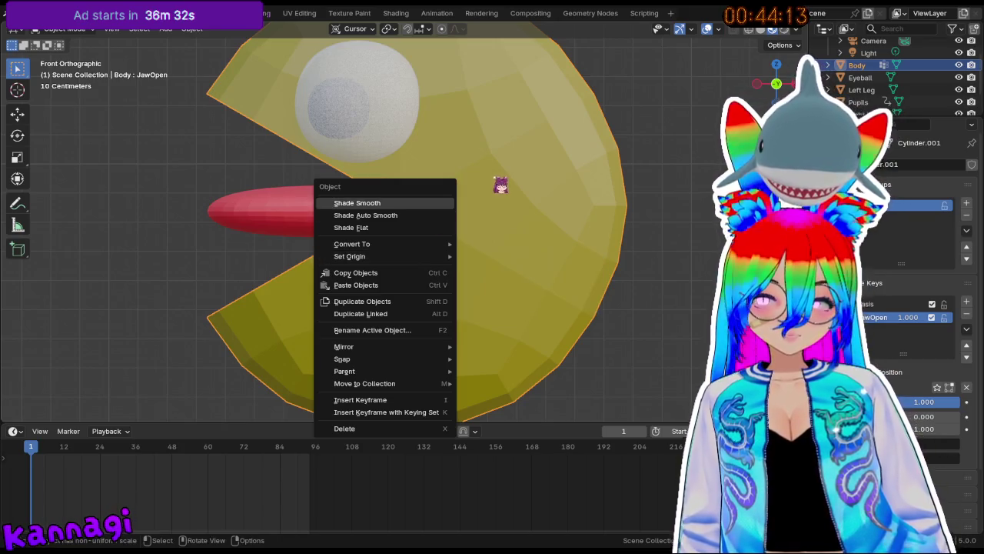
key("Escape")
key("alt+a")
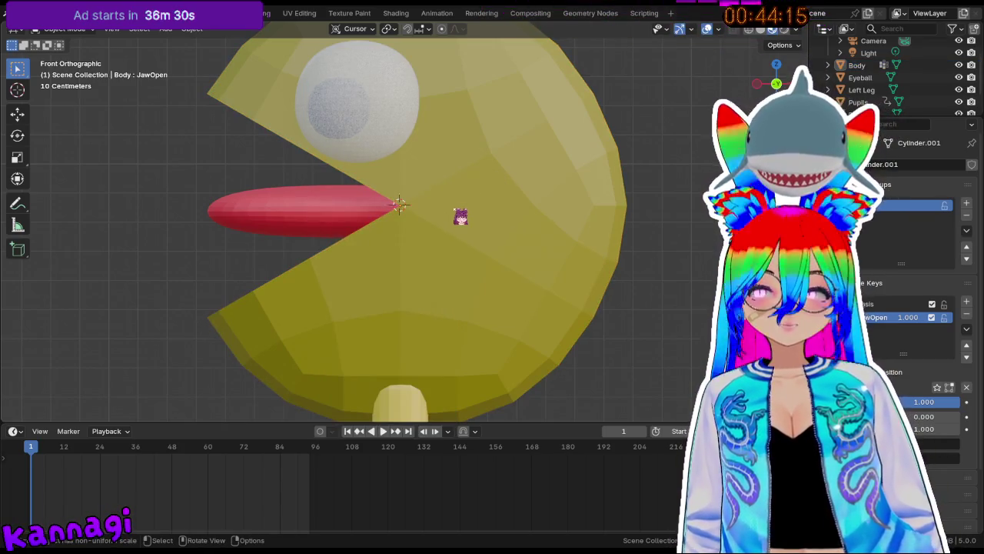
key("a")
key("shift+a")
key("Escape")
Apply All Transforms to the selected objects.
key("ctrl+a")
left_click(695, 258)
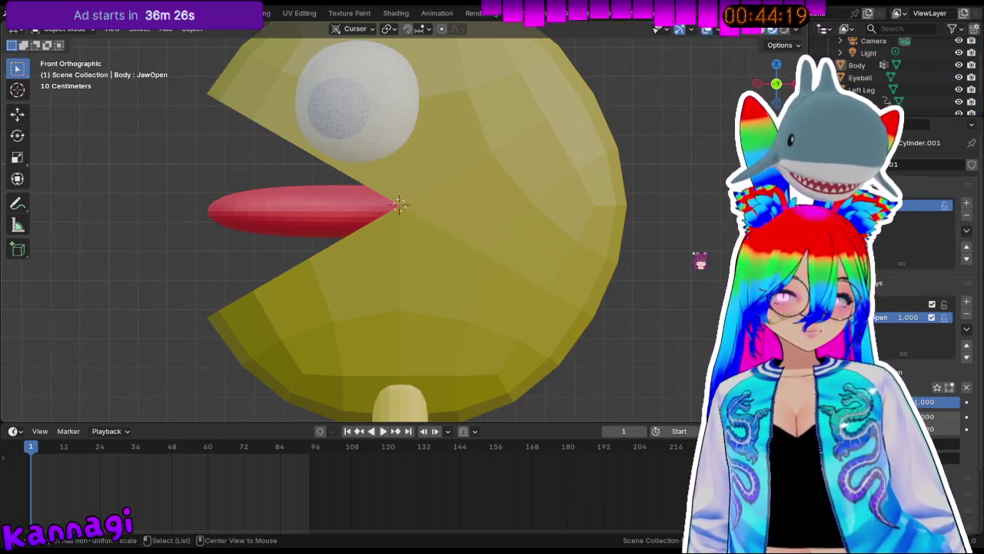
key("ctrl+a")
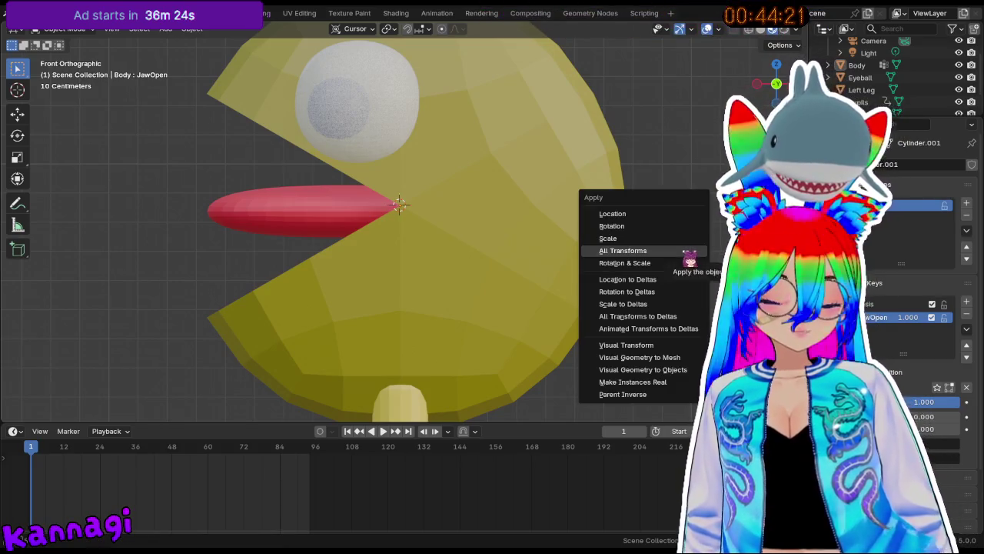
left_click(688, 259)
key("shift+a")
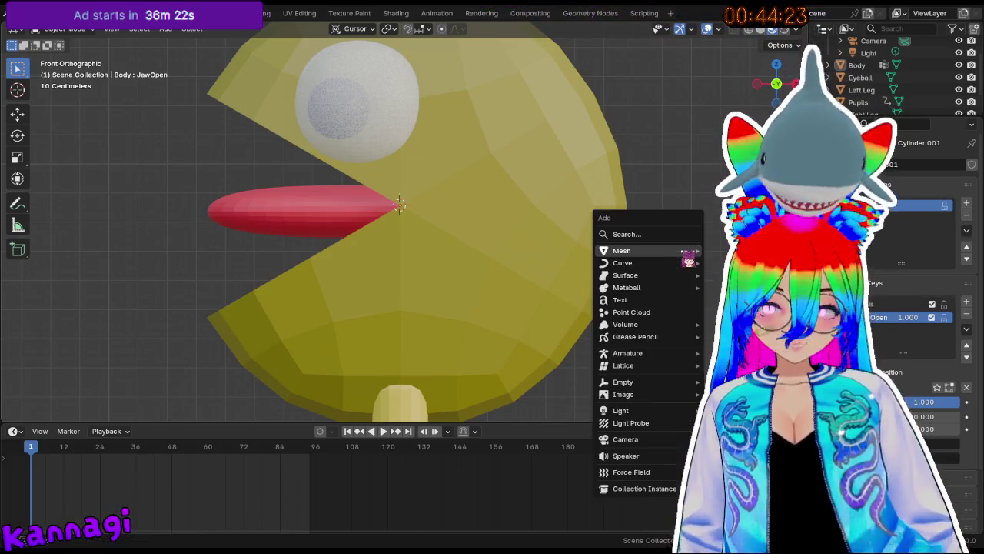
key("Escape")
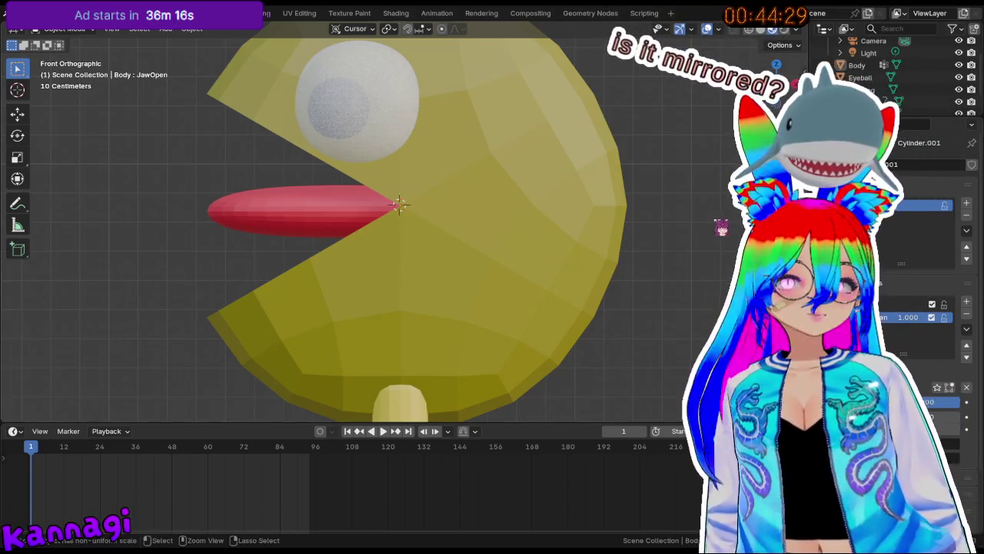
key("alt")
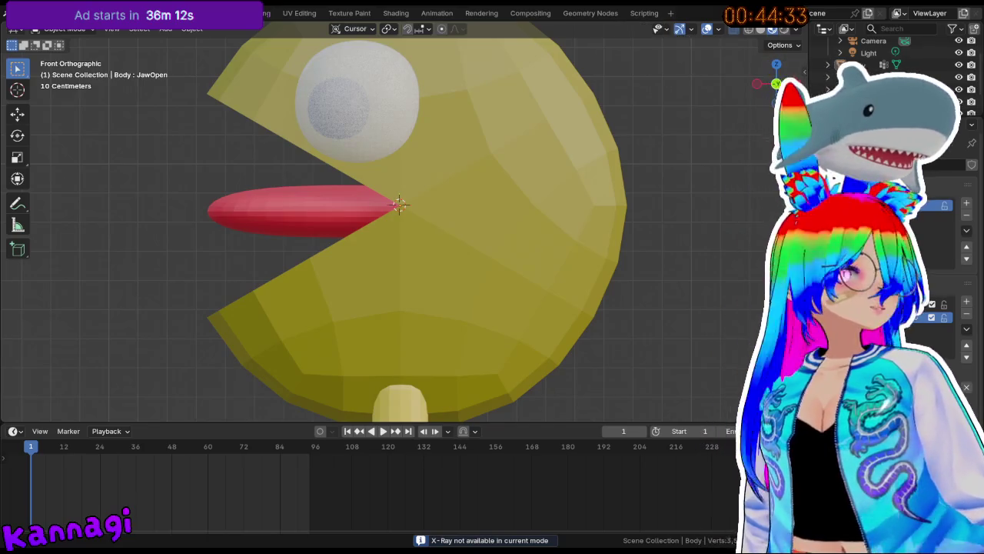
Select the Body in Edit Mode and rotate its upper jaw slightly.
mouse_move(399, 204)
middle_mouse_down()
mouse_move(460, 207)
mouse_move(358, 193)
middle_mouse_up()
left_click(457, 203)
key("Tab")
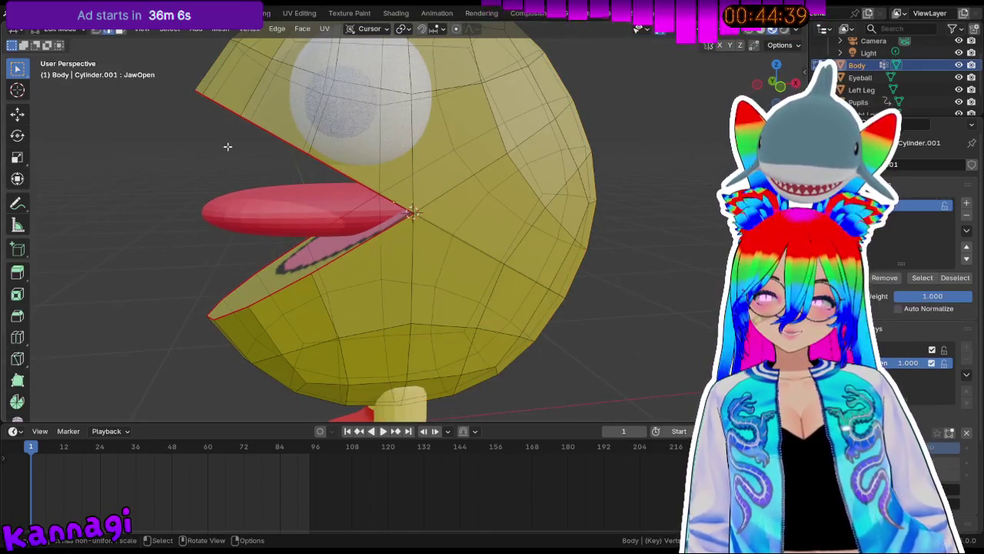
middle_click_drag(229, 145, 250, 98)
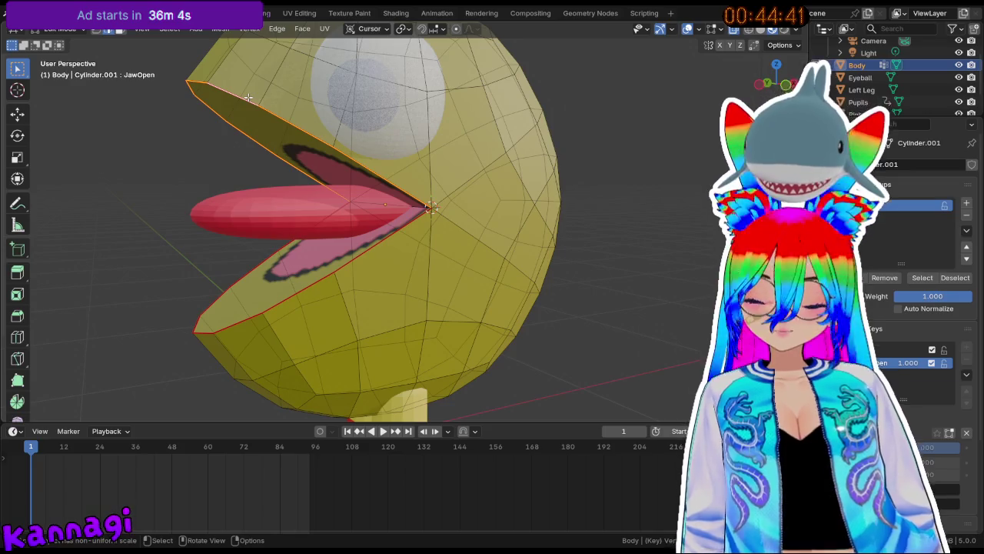
key("r")
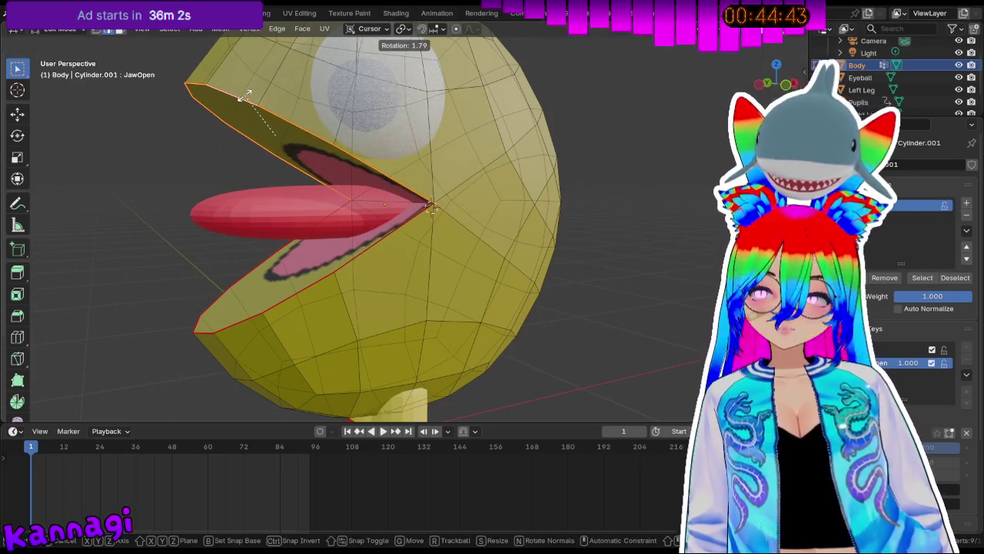
left_click(247, 96)
Switch the transform orientation from Local to Global, cancelling a second jaw rotation.
left_click(373, 30)
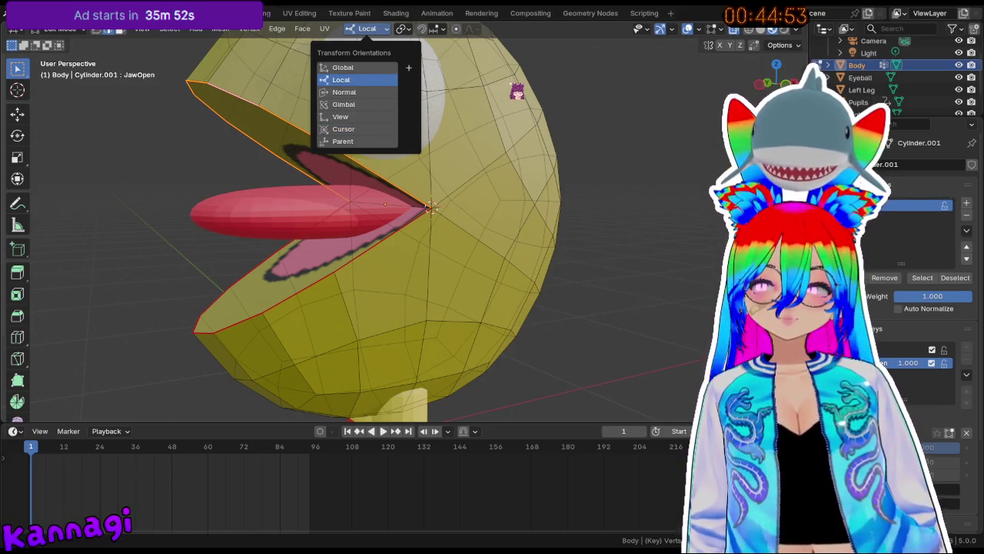
key("r")
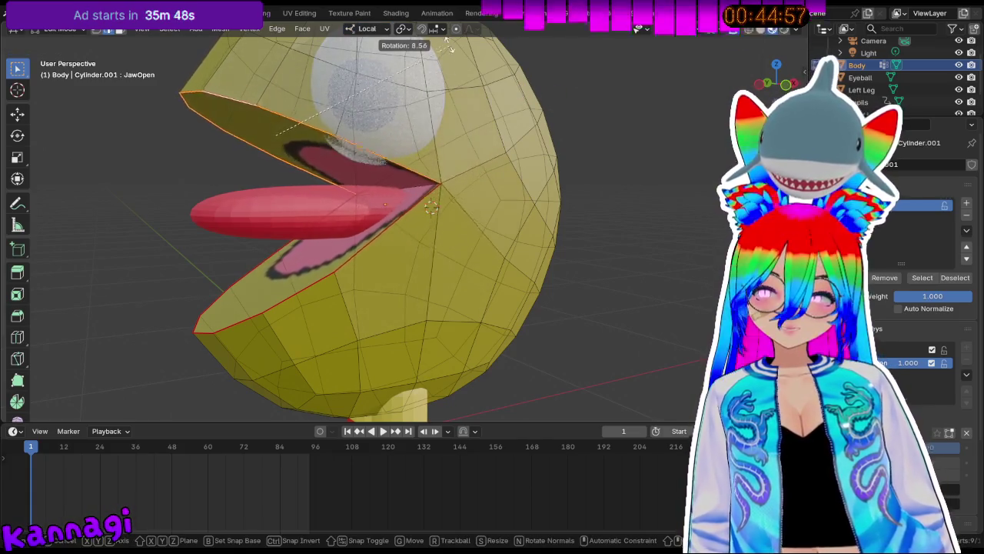
key("Escape")
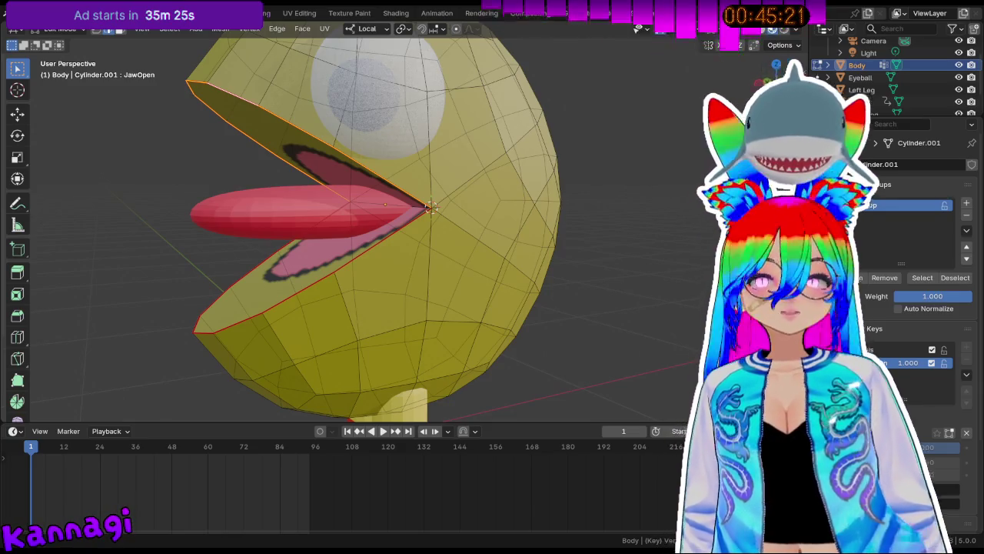
left_click(367, 29)
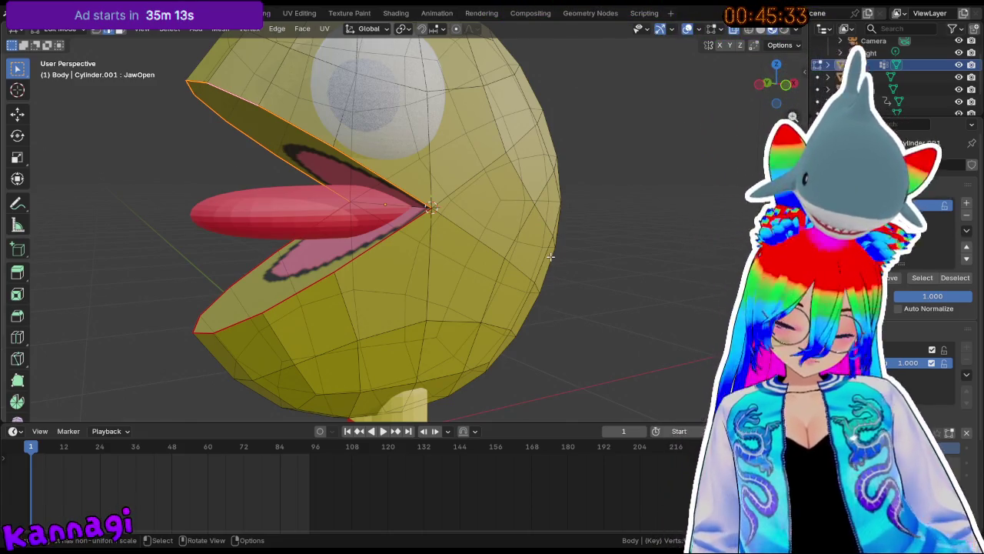
key("comma")
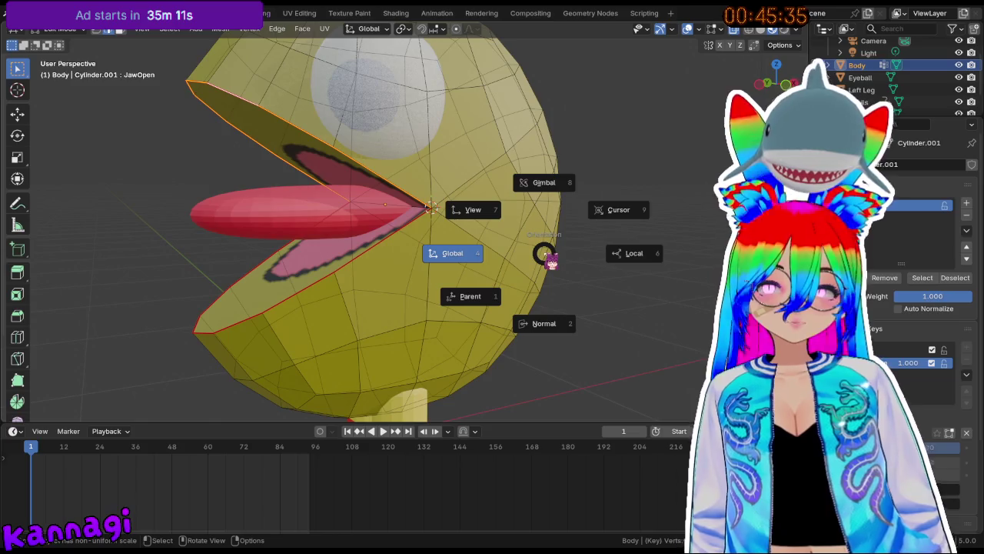
Set orientation to Cursor and pivot to the 3D cursor, testing a jaw rotation.
left_click(616, 219)
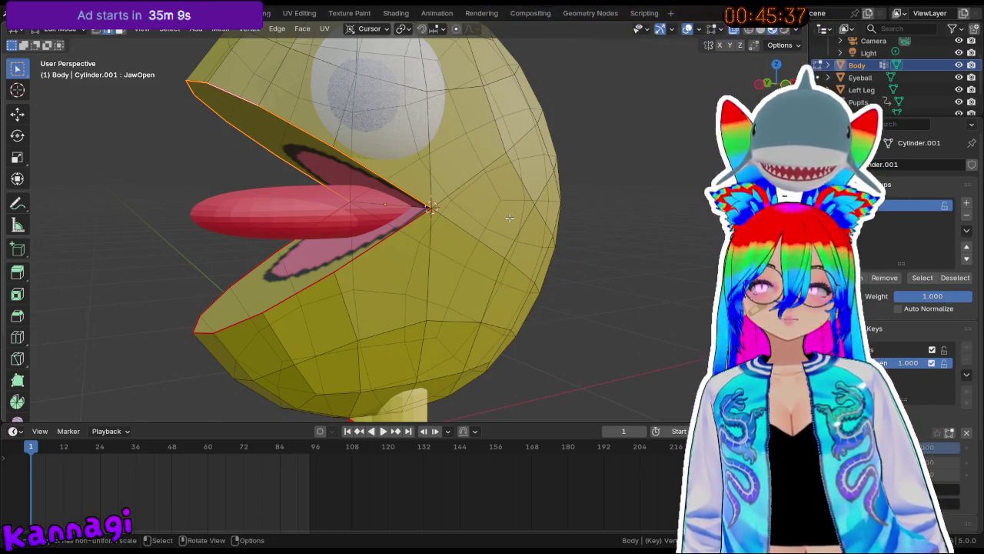
key("period")
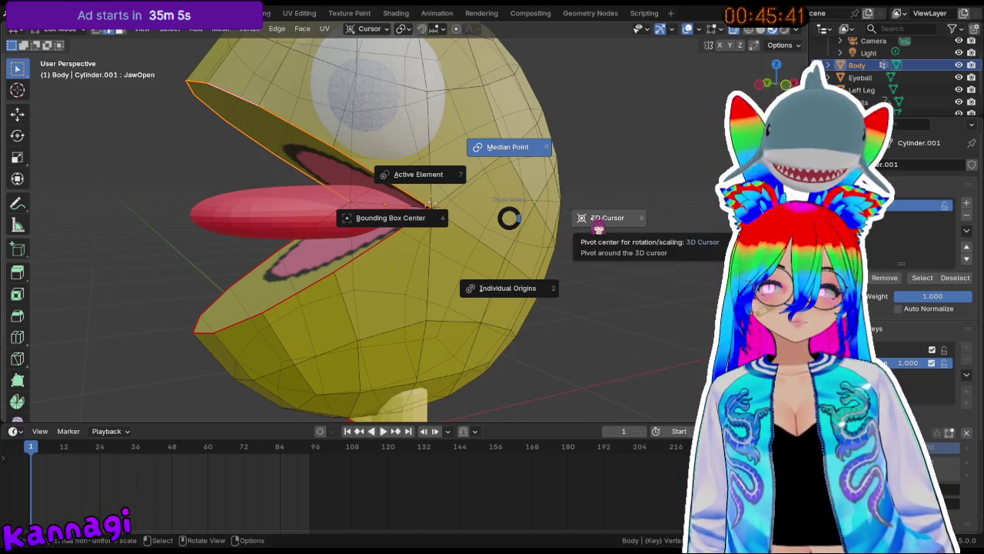
left_click(598, 223)
key("r")
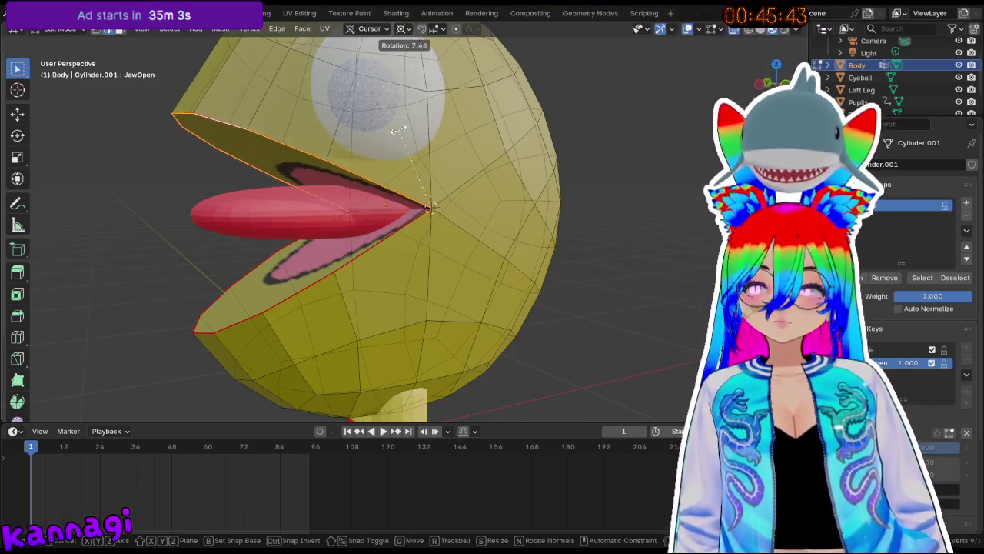
left_click(381, 134)
middle_click_drag(380, 135, 404, 139)
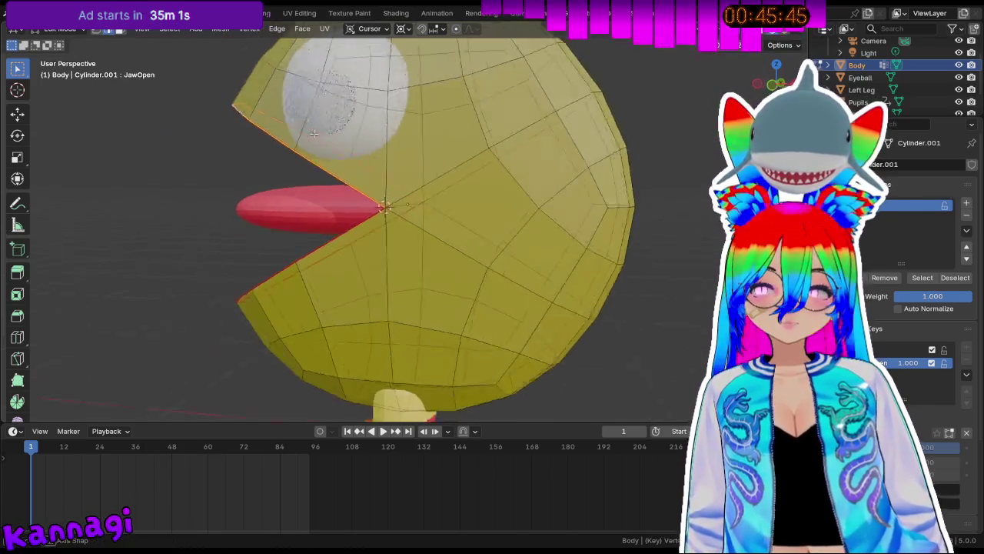
scroll(404, 138, "up", 2)
key("KP_1")
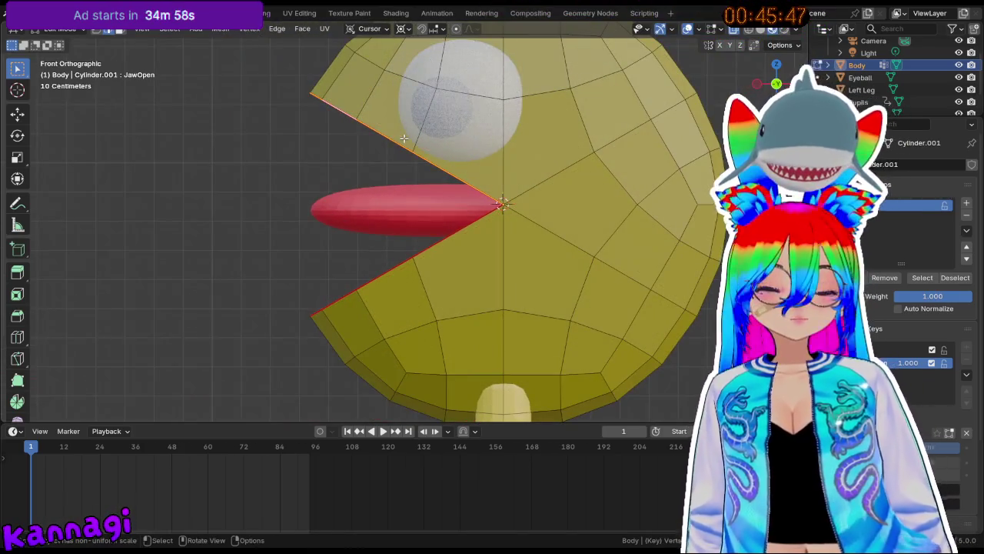
Rotate the upper jaw edges exactly 30° and orbit to inspect the result.
key("r")
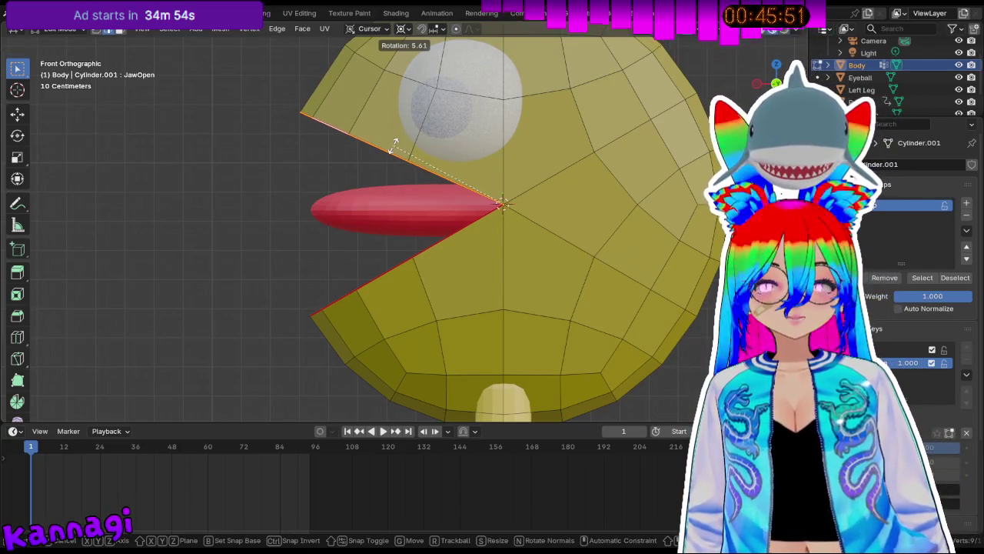
key("Escape")
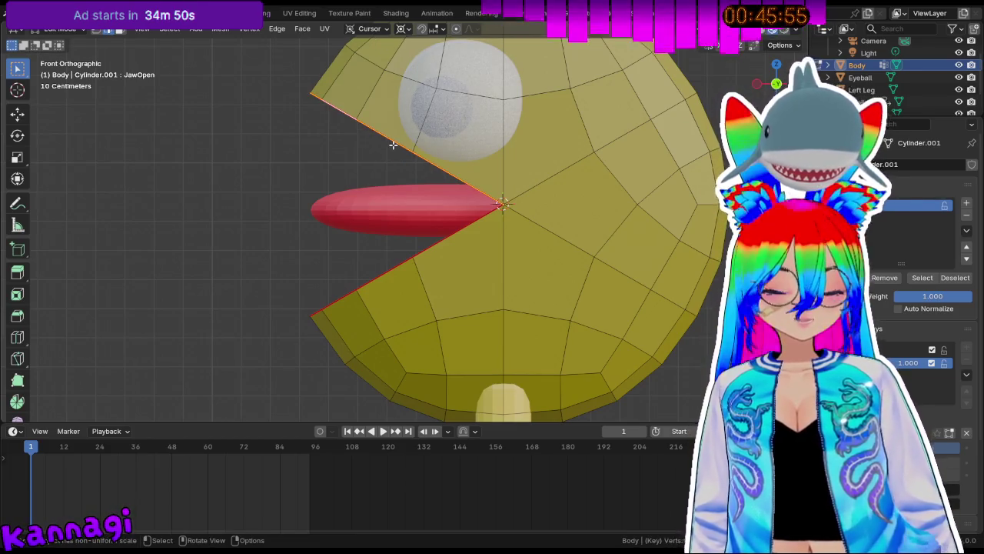
type("r")
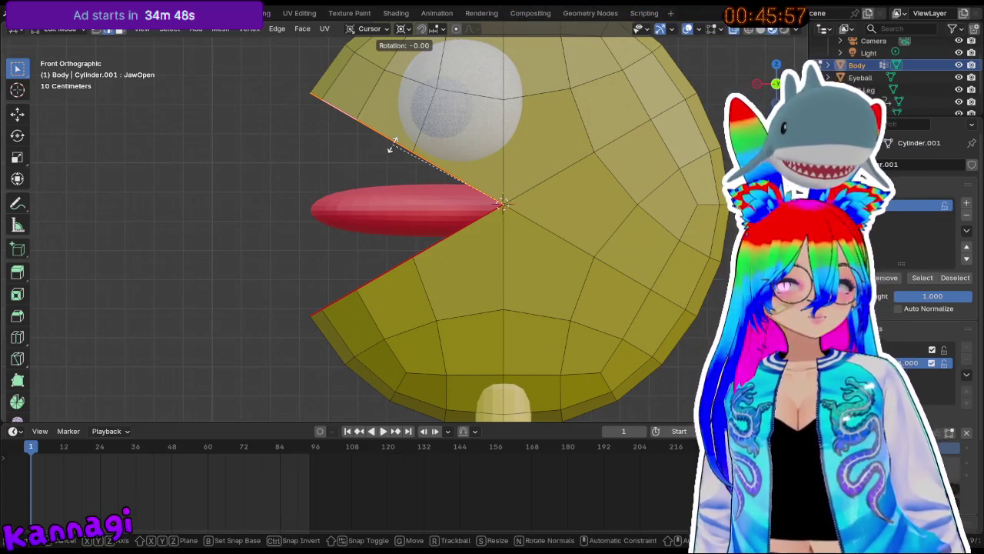
type("30")
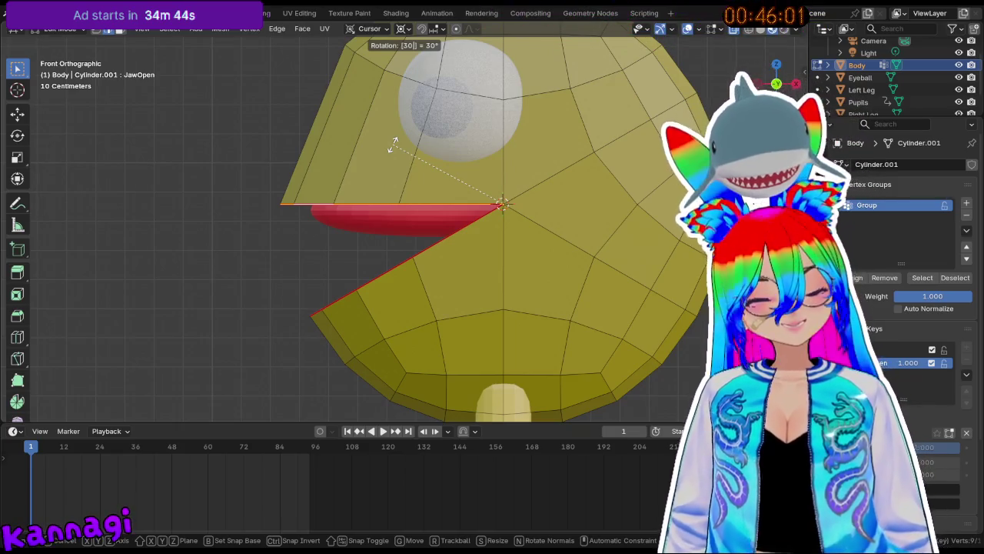
key("Return")
middle_click_drag(394, 144, 592, 146)
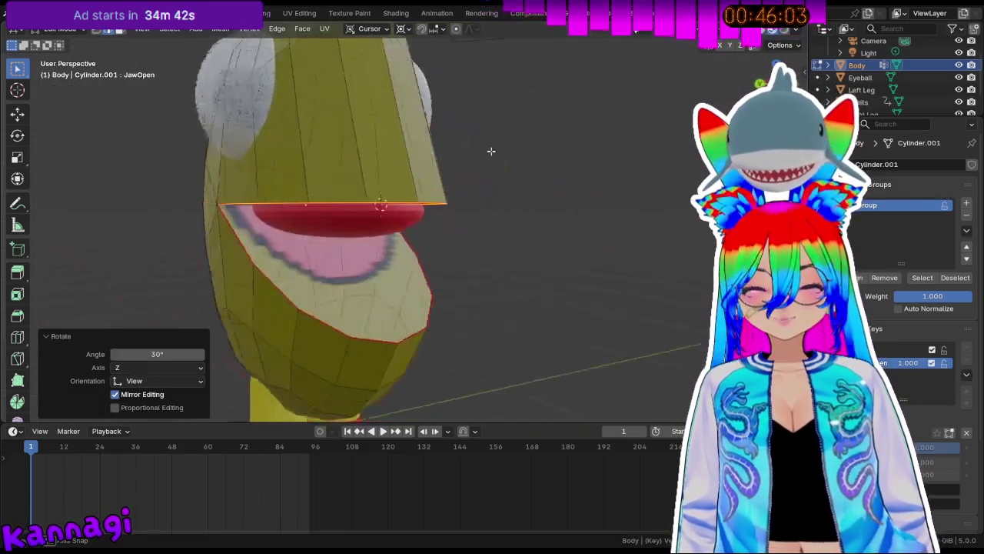
Add a centred edge loop across the Pac-Man head.
scroll(592, 145, "down", 5)
mouse_move(503, 152)
middle_mouse_down()
mouse_move(442, 143)
mouse_move(418, 168)
middle_mouse_up()
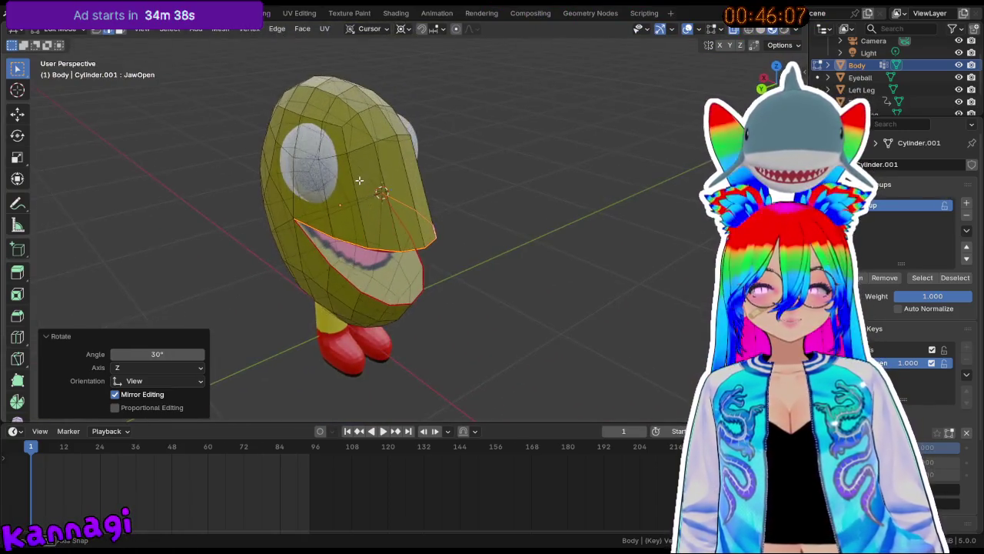
key("ctrl+r")
left_click(420, 186)
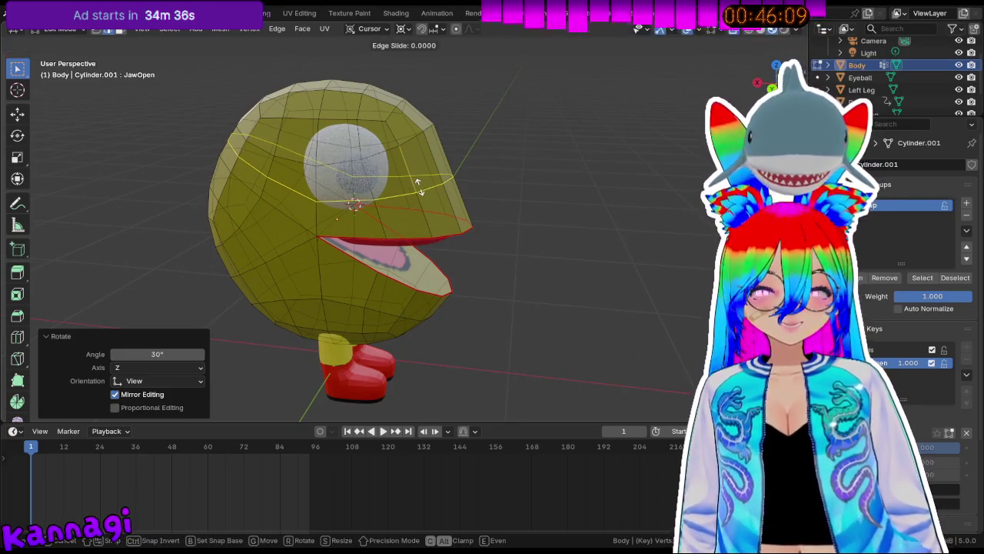
right_click(420, 187)
Select the mouth edges and slide them sideways along X.
mouse_move(420, 187)
middle_mouse_down()
mouse_move(284, 177)
mouse_move(243, 154)
middle_mouse_up()
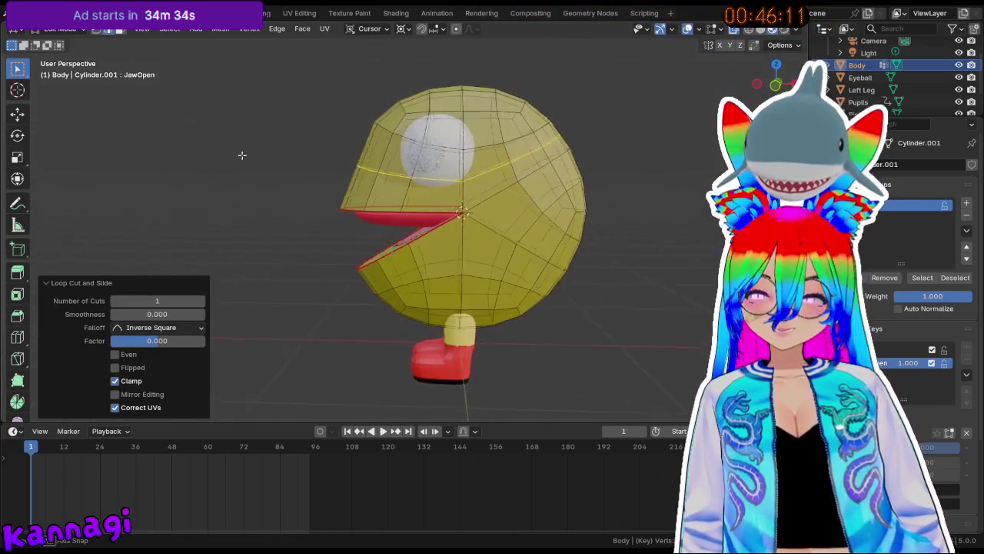
scroll(272, 158, "up", 3)
scroll(362, 146, "up", 2)
middle_click_drag(362, 147, 556, 161)
scroll(465, 157, "down", 3)
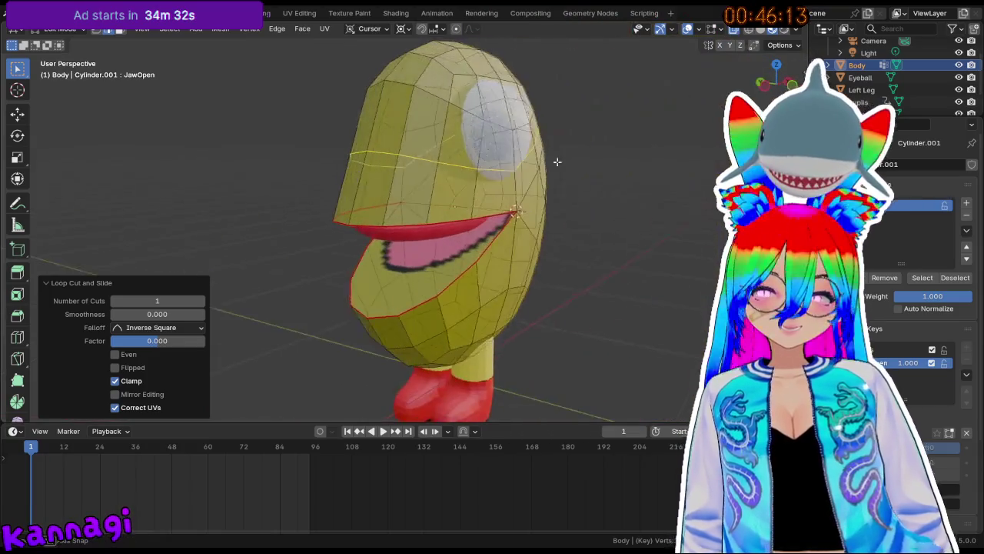
left_click(383, 157)
mouse_move(361, 151)
middle_mouse_down()
mouse_move(362, 133)
mouse_move(376, 141)
mouse_move(341, 230)
mouse_move(249, 255)
mouse_move(201, 230)
mouse_move(301, 241)
mouse_move(545, 110)
mouse_move(608, 113)
mouse_move(369, 172)
middle_mouse_up()
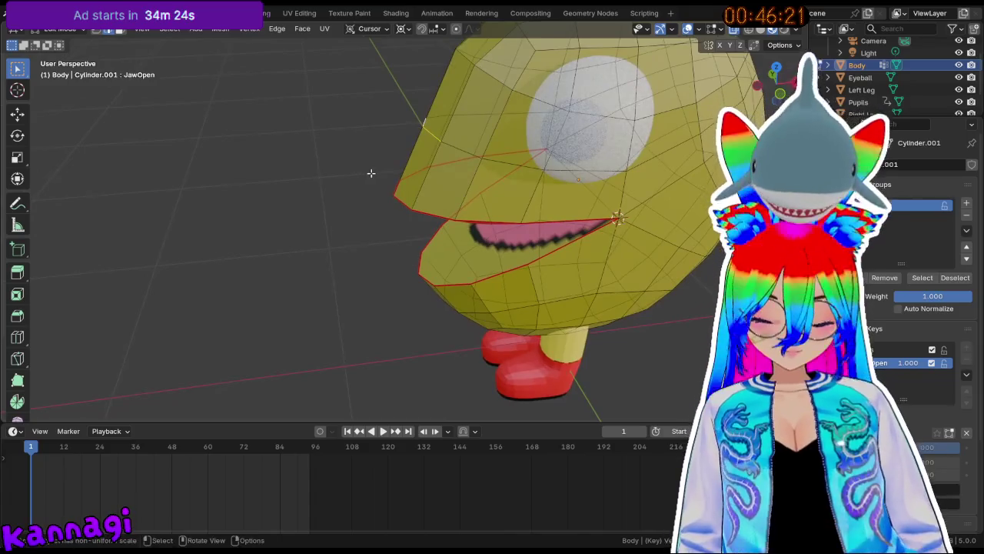
key("g")
key("x")
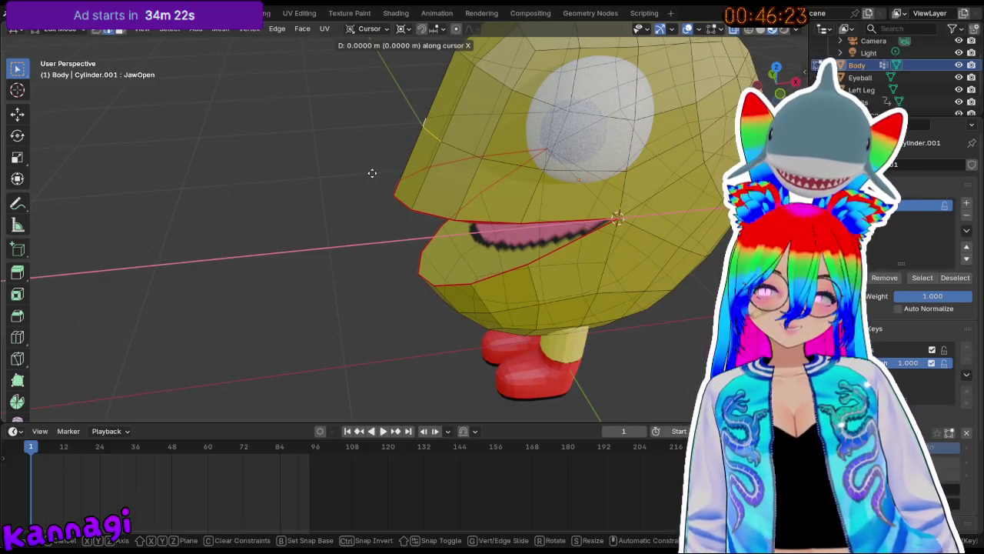
left_click(359, 173)
Retry the mouth-vertex X move, undoing the extra attempts, leaving the jaw edges shifted -0.05065 m.
mouse_move(358, 173)
middle_mouse_down()
mouse_move(303, 144)
mouse_move(200, 156)
middle_mouse_up()
scroll(303, 144, "up", 3)
scroll(303, 144, "down", 3)
key("g")
key("x")
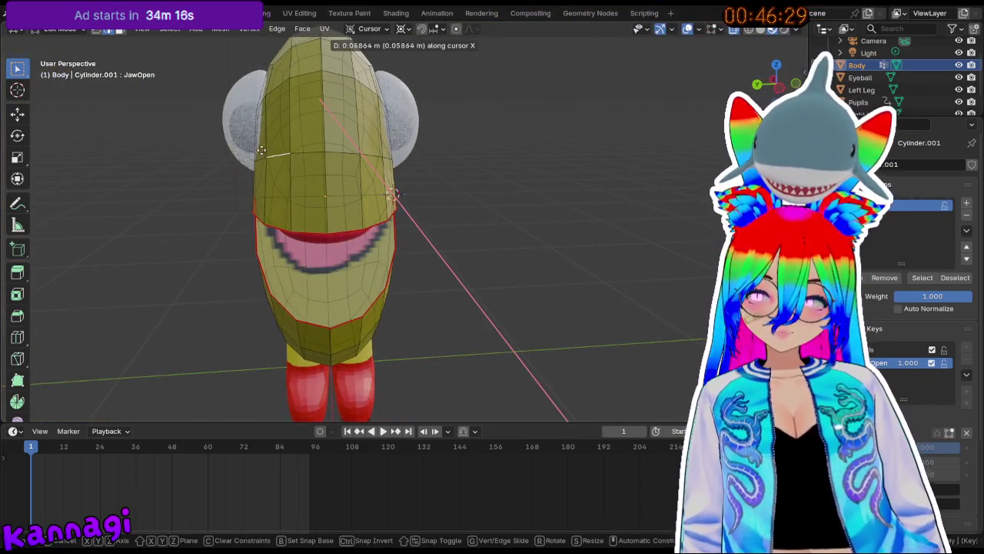
left_click(269, 149)
key("ctrl+z")
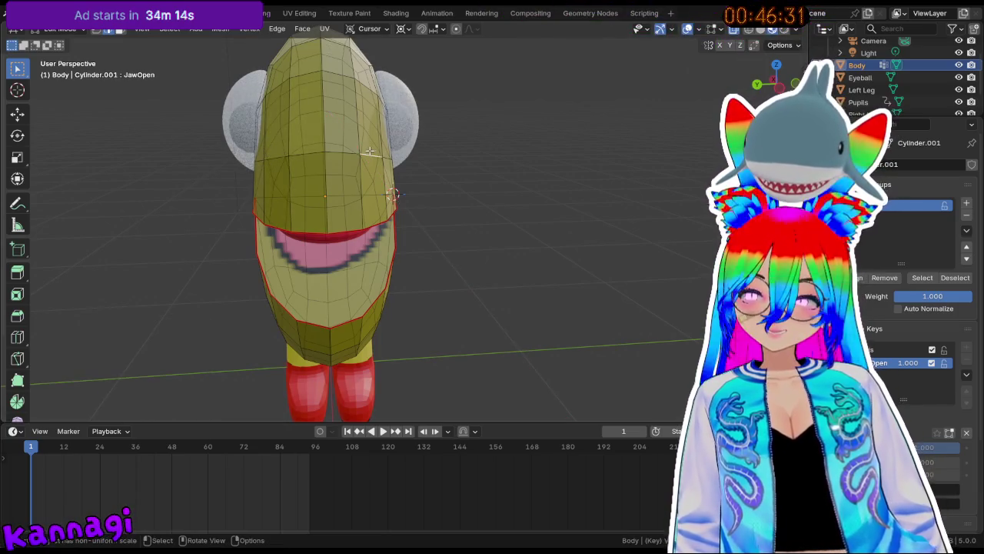
key("g")
key("x")
left_click(242, 157)
mouse_move(242, 156)
middle_mouse_down()
mouse_move(297, 154)
mouse_move(154, 282)
middle_mouse_up()
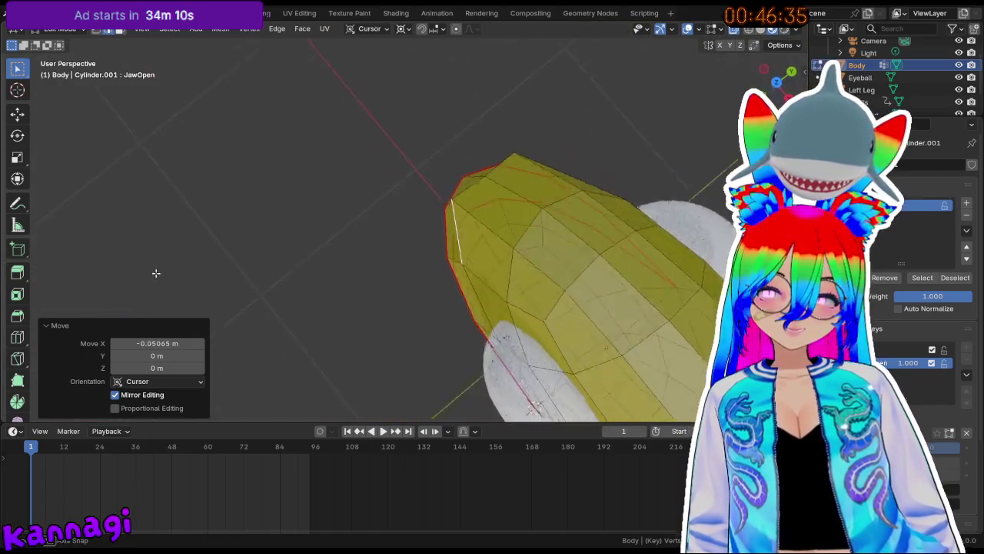
key("ctrl+z")
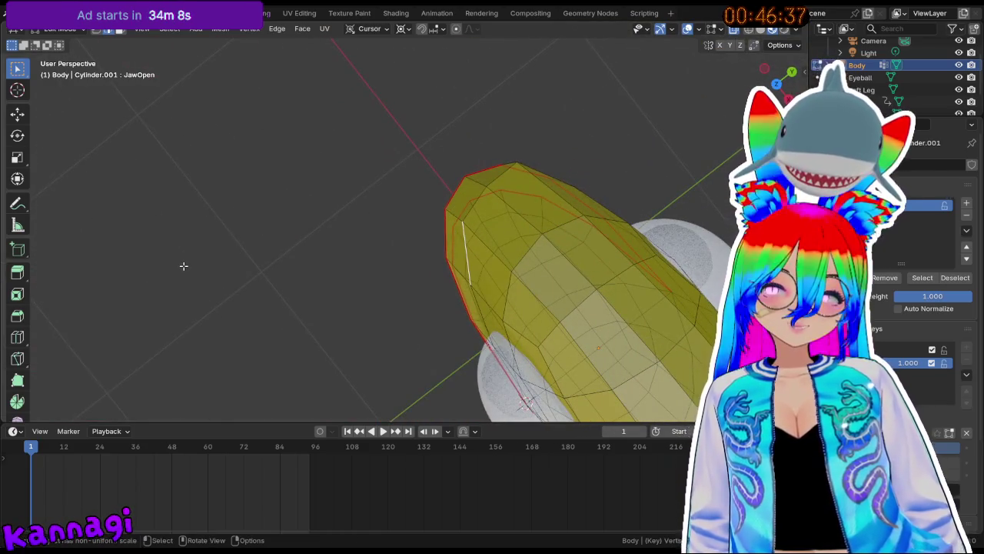
Make the Basis shape key active for editing.
middle_click_drag(182, 264, 426, 116)
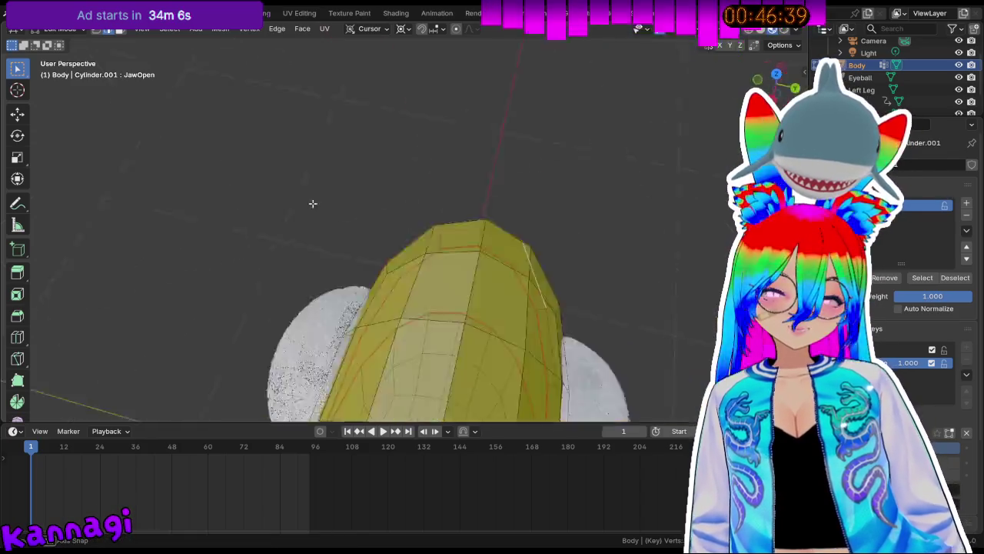
scroll(426, 117, "up", 3)
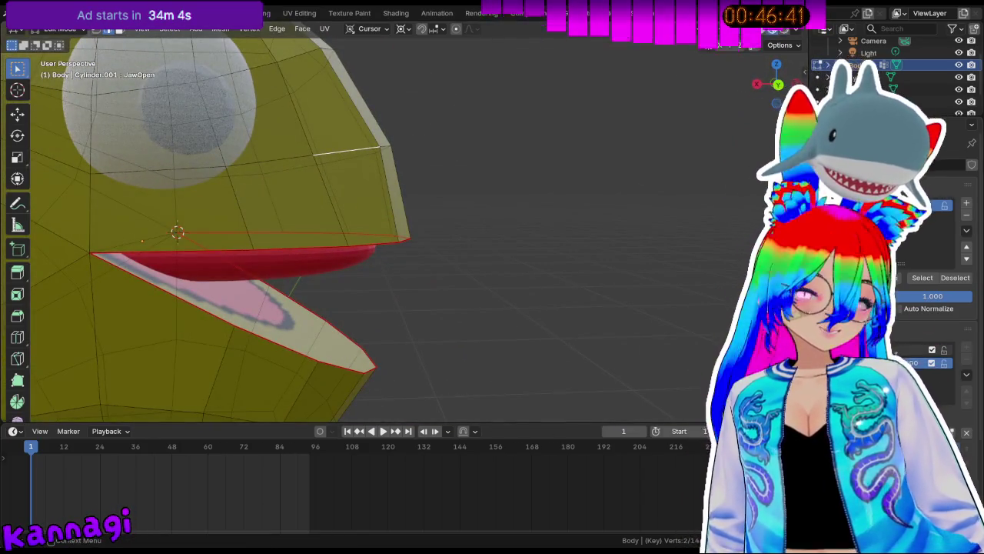
left_click(881, 350)
scroll(446, 230, "down", 5)
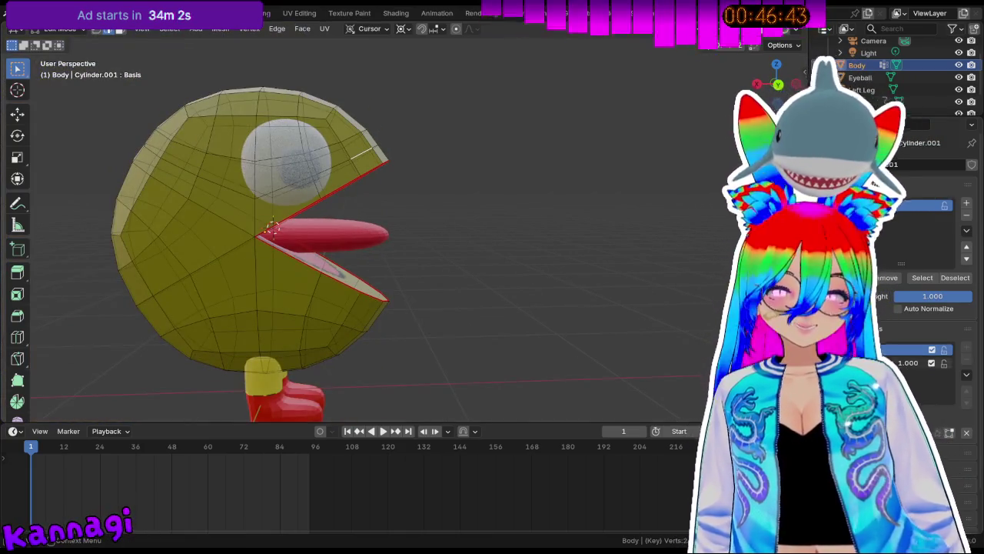
Make JawOpen the active shape key and return to Object Mode.
left_click(907, 362)
left_click(908, 350)
left_click(907, 363)
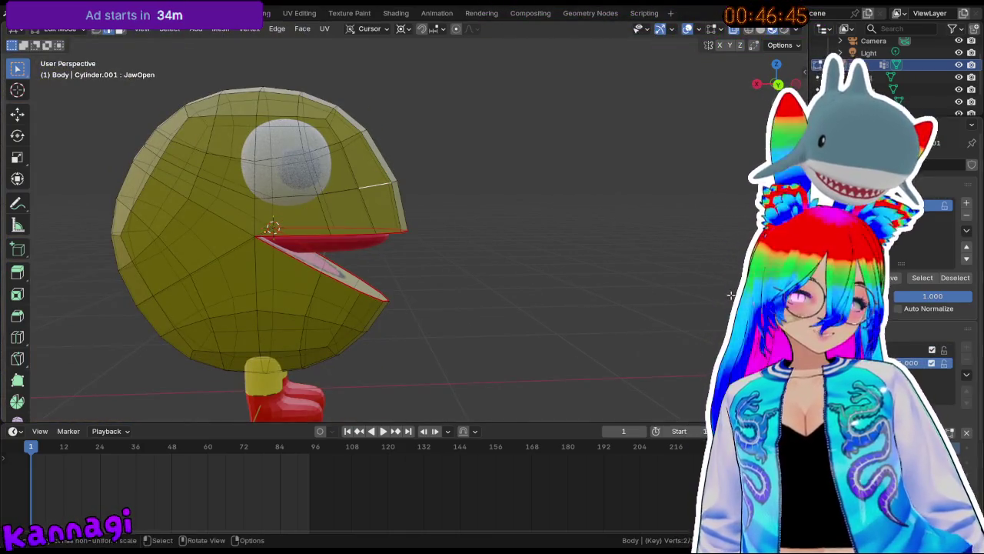
key("Tab")
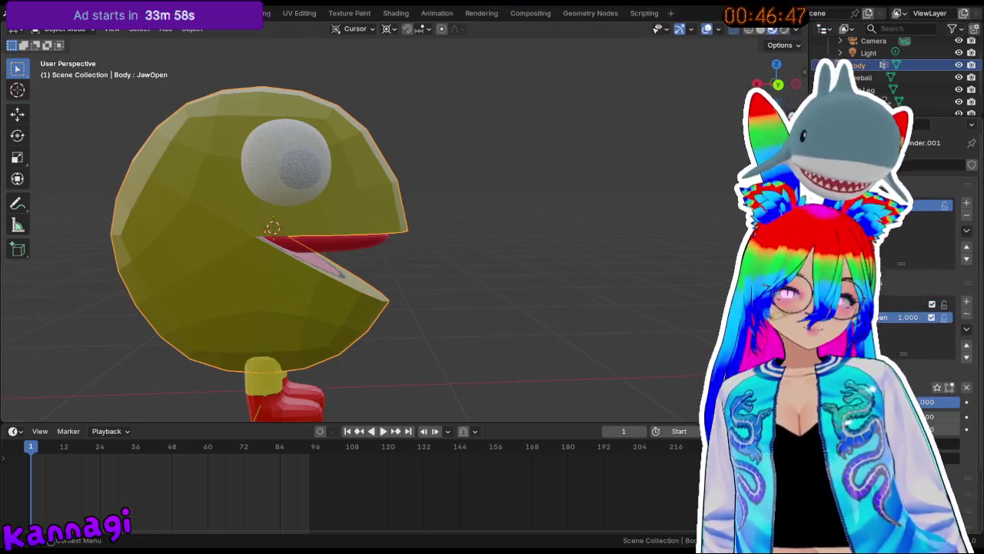
Test the JawOpen value up to 1, reset it to 0, and re-enter Edit Mode.
left_click_drag(934, 402, 934, 402)
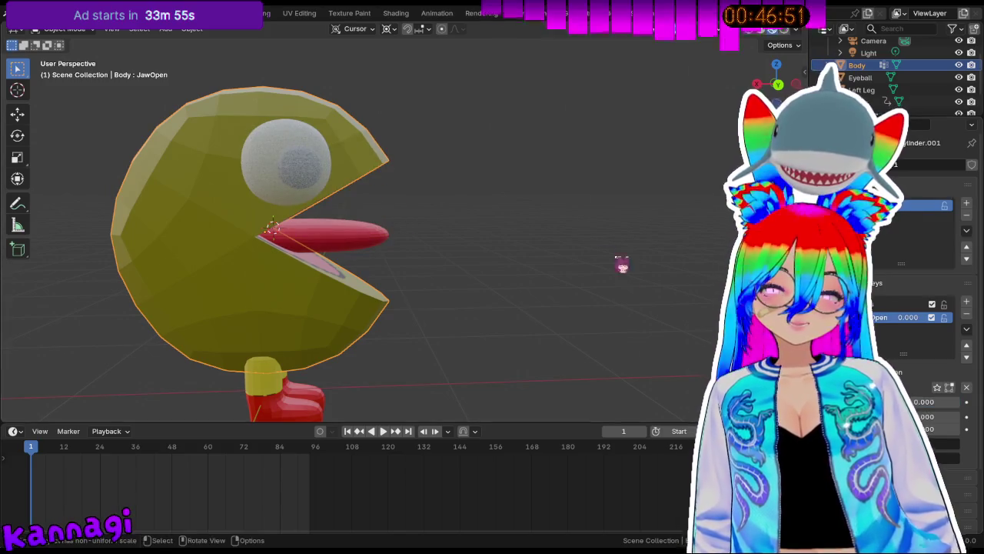
left_click(644, 280)
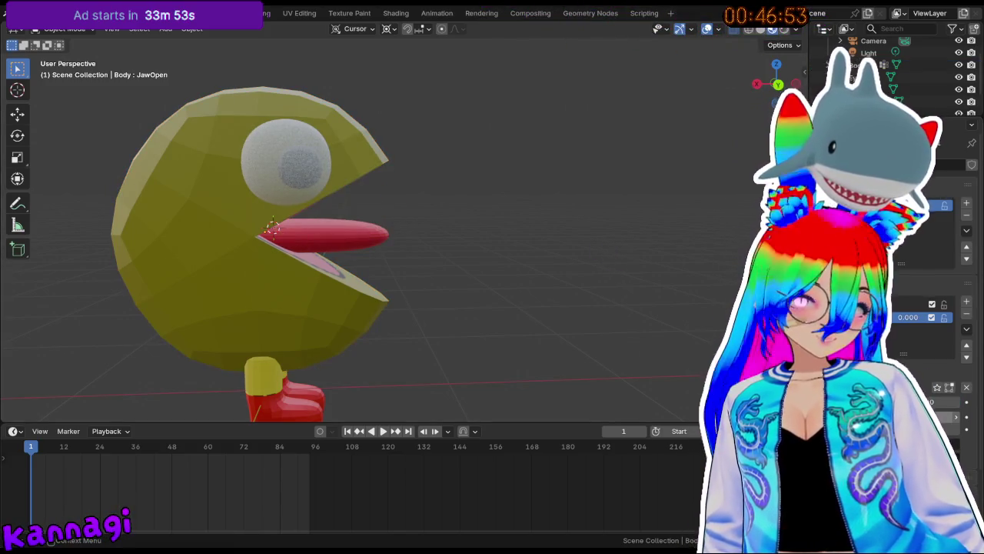
left_click_drag(908, 317, 946, 317)
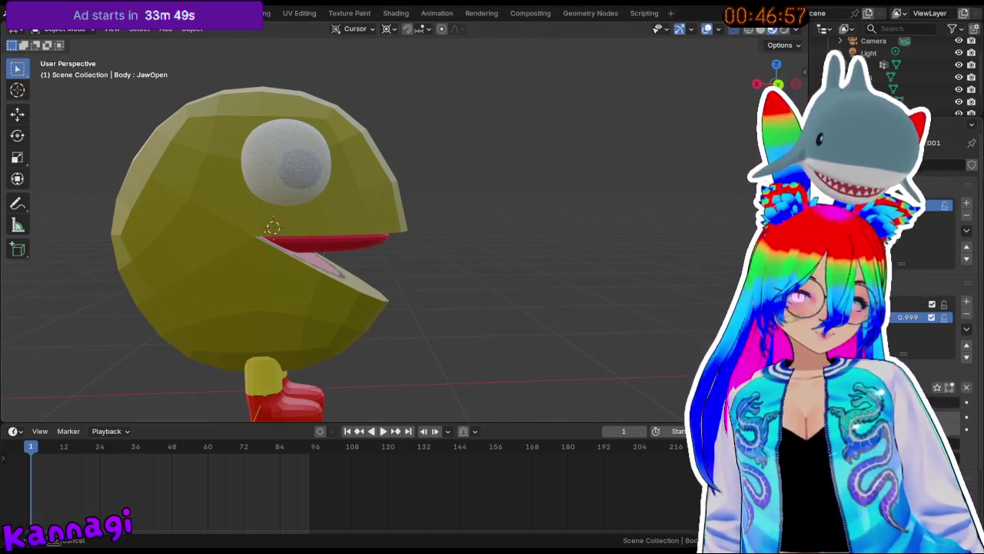
key("ctrl+z")
key("Tab")
mouse_move(400, 280)
middle_mouse_down()
mouse_move(368, 289)
mouse_move(396, 285)
middle_mouse_up()
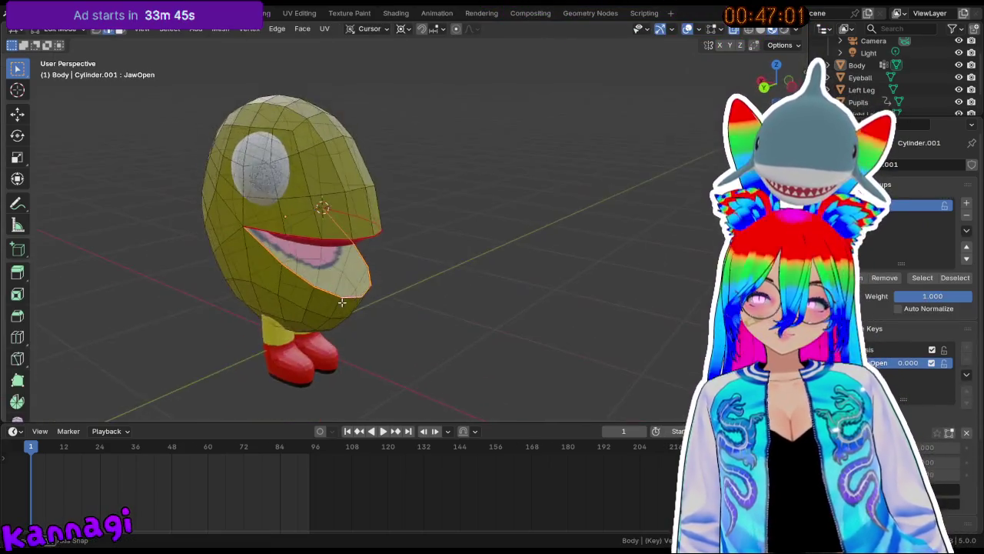
Rotate the lower jaw 30° in front view to open the mouth.
key("r")
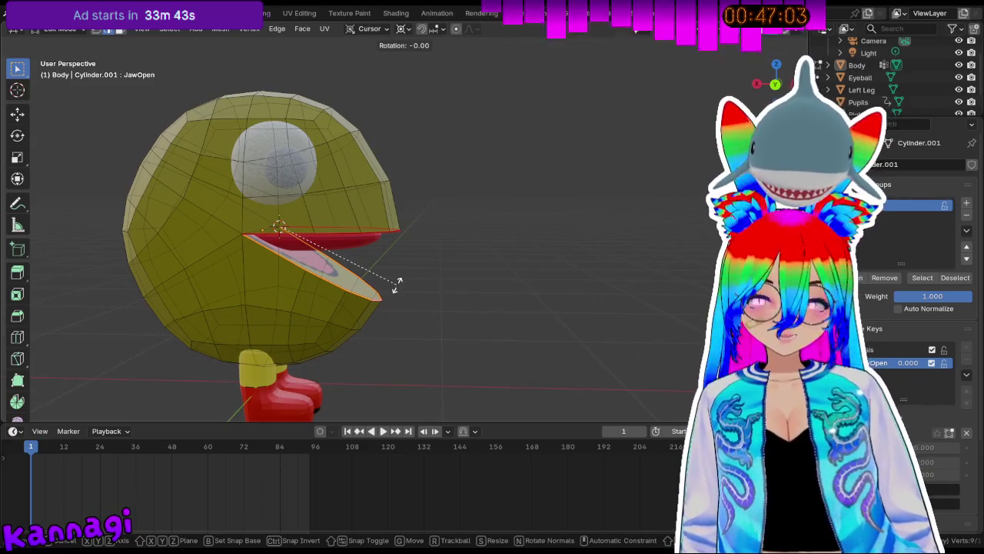
type("0")
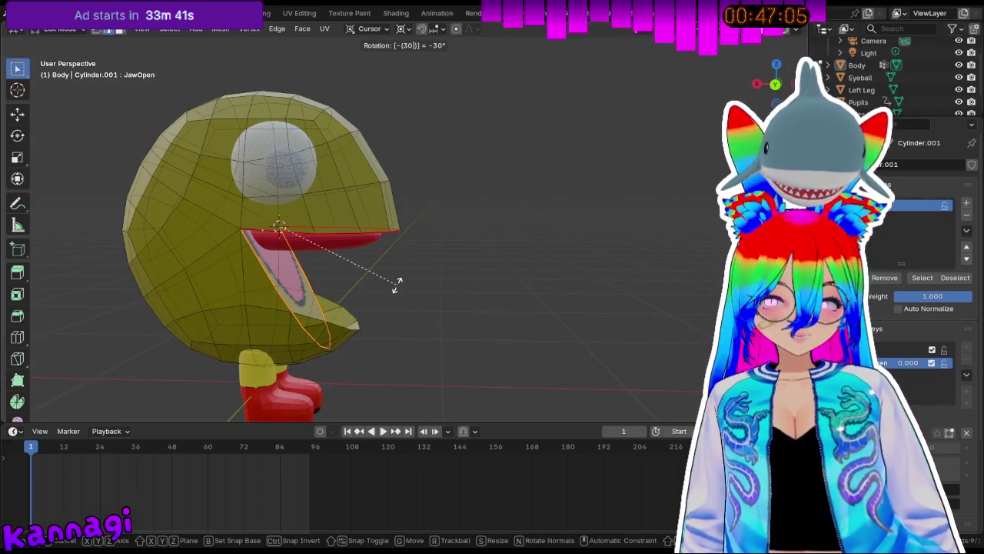
key("Return")
key("KP_3")
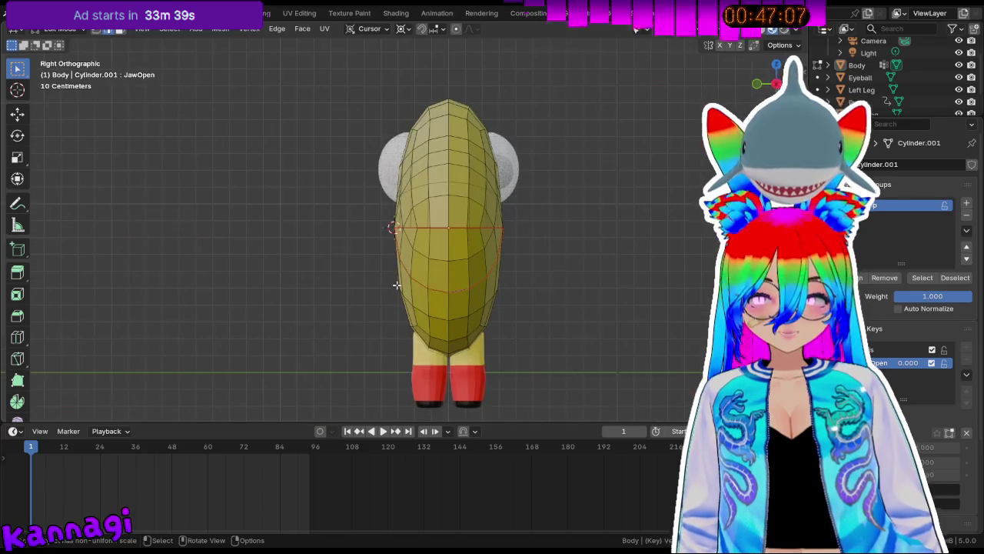
key("KP_1")
type("r")
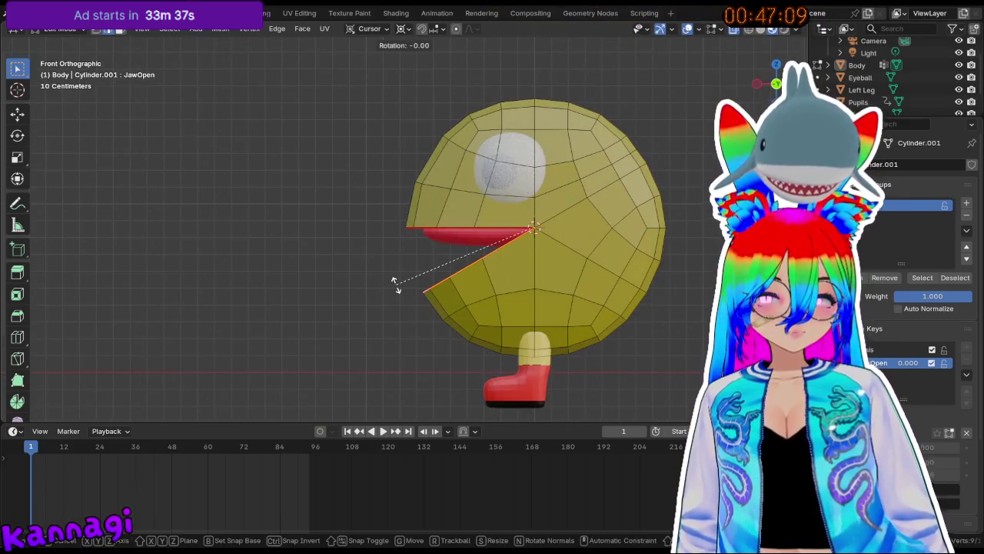
type("30")
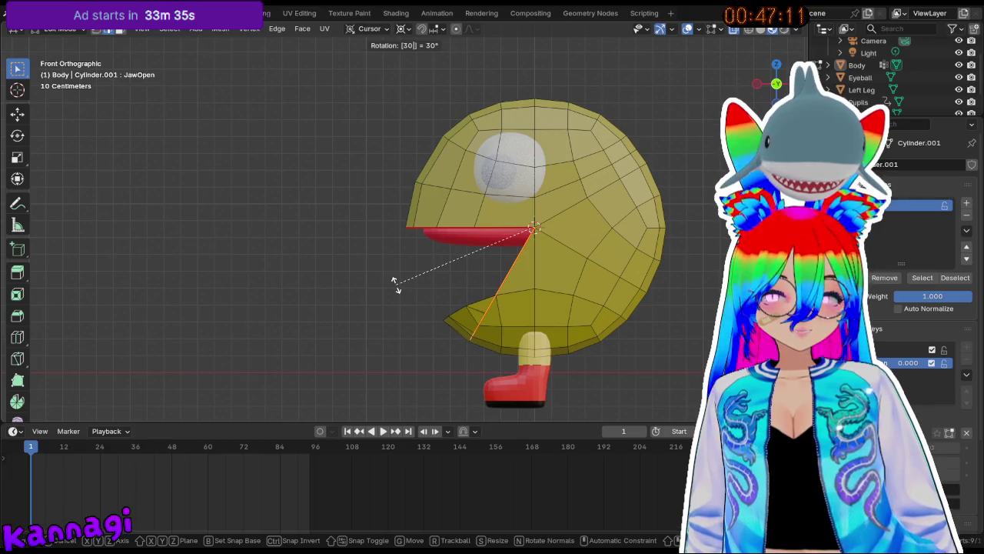
type("-")
key("Return")
Add a new edge loop around the body.
mouse_move(395, 281)
middle_mouse_down()
mouse_move(623, 277)
mouse_move(319, 281)
mouse_move(406, 282)
middle_mouse_up()
key("ctrl+r")
left_click(433, 272)
left_click(435, 269)
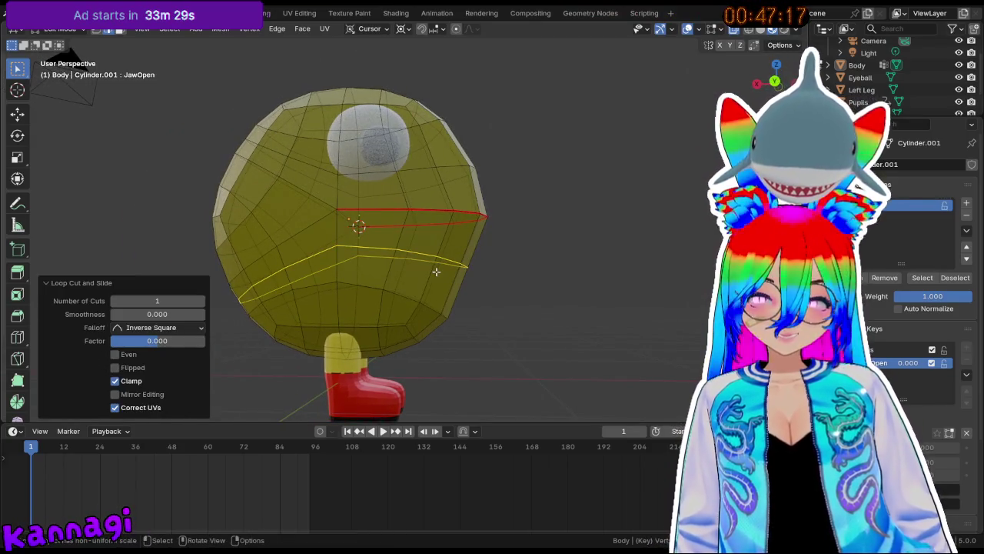
key("ctrl+z")
middle_click_drag(470, 287, 420, 300)
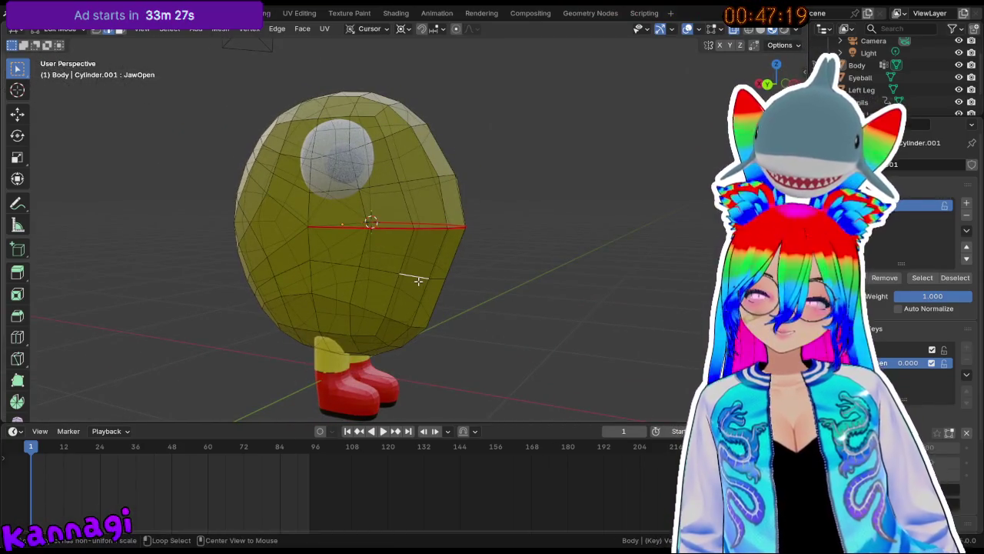
Scale the new body edge loop up to 1.063 and return to Object Mode.
key("r")
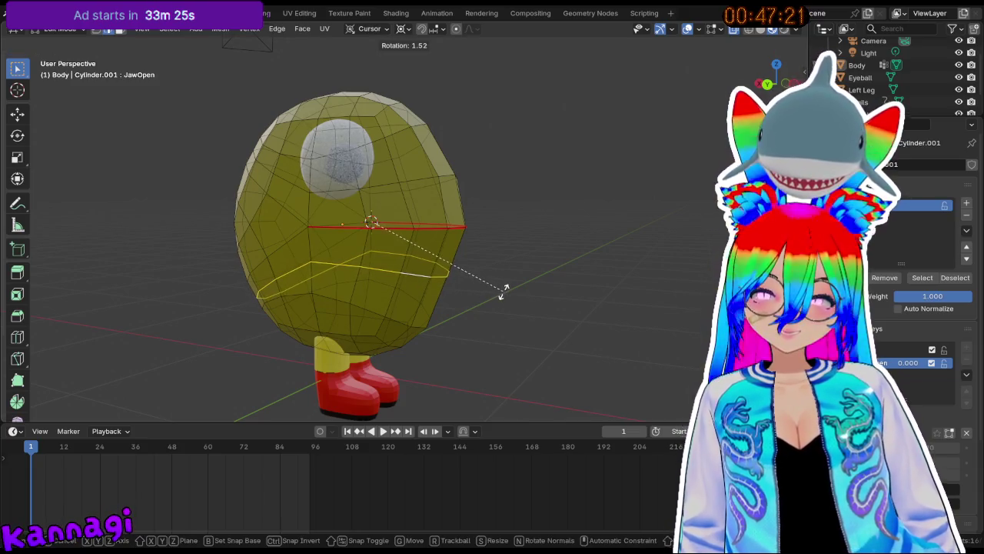
key("s")
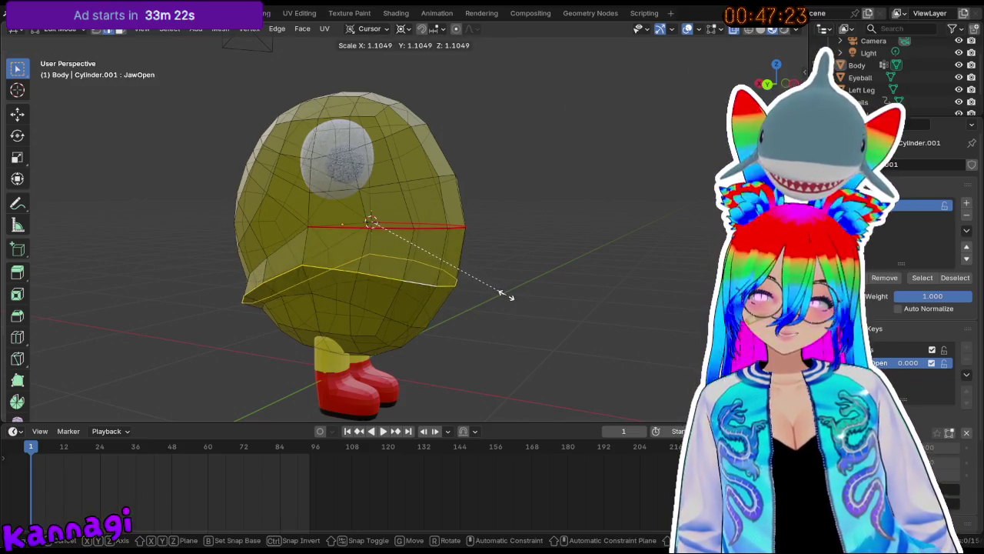
key("Escape")
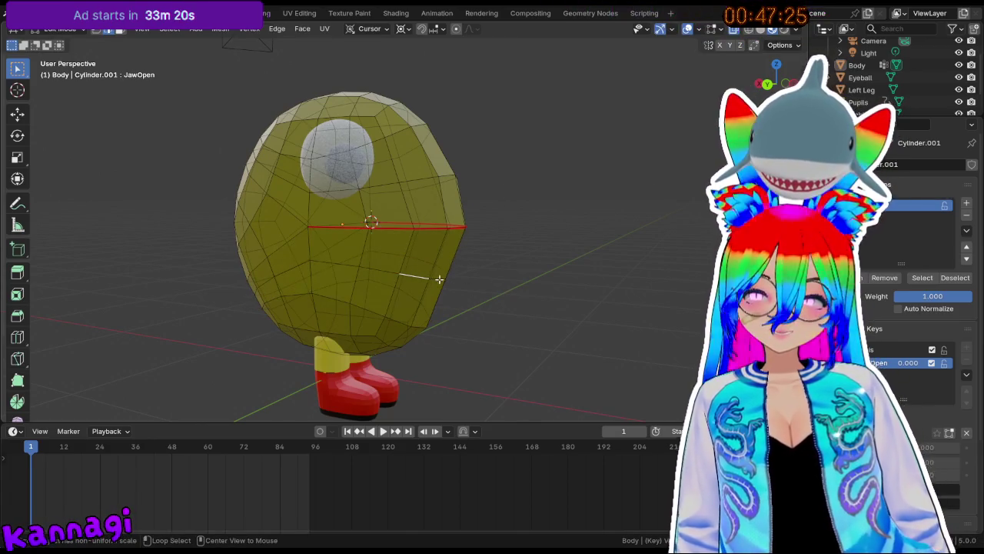
middle_click_drag(424, 278, 345, 280)
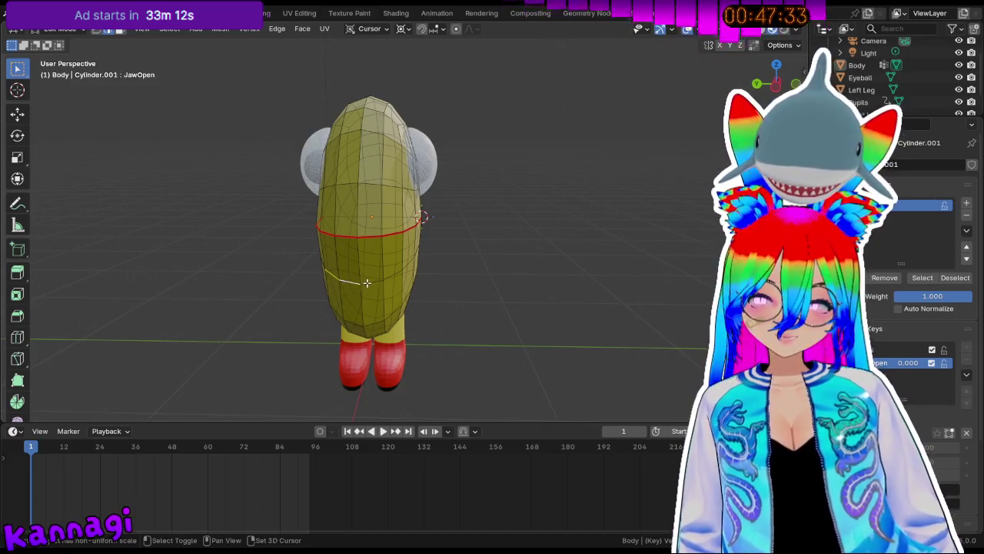
mouse_move(385, 278)
middle_mouse_down()
mouse_move(475, 272)
mouse_move(213, 298)
mouse_move(264, 290)
mouse_move(232, 292)
middle_mouse_up()
key("s")
left_click(477, 274)
key("Tab")
mouse_move(361, 335)
middle_mouse_down()
mouse_move(325, 338)
mouse_move(593, 334)
mouse_move(580, 333)
middle_mouse_up()
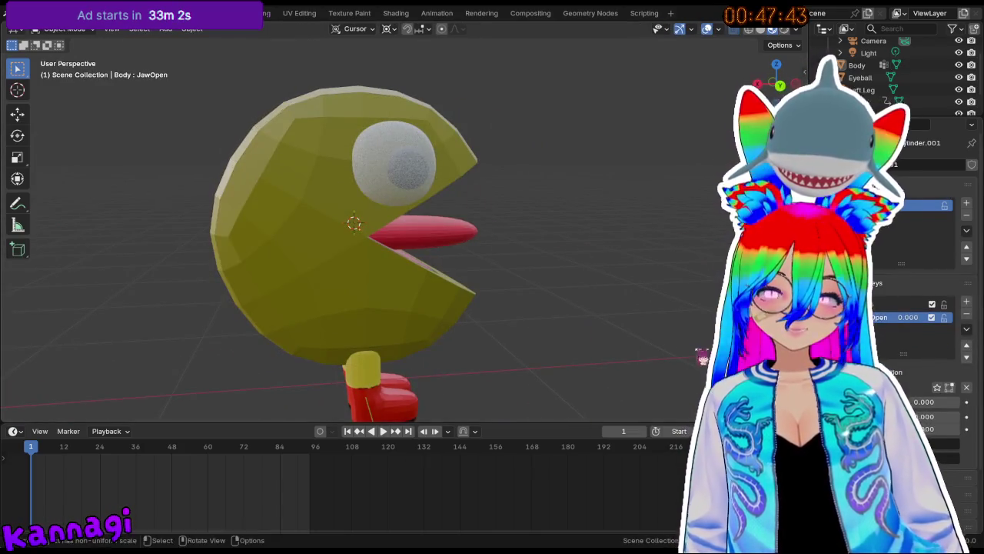
left_click(828, 223)
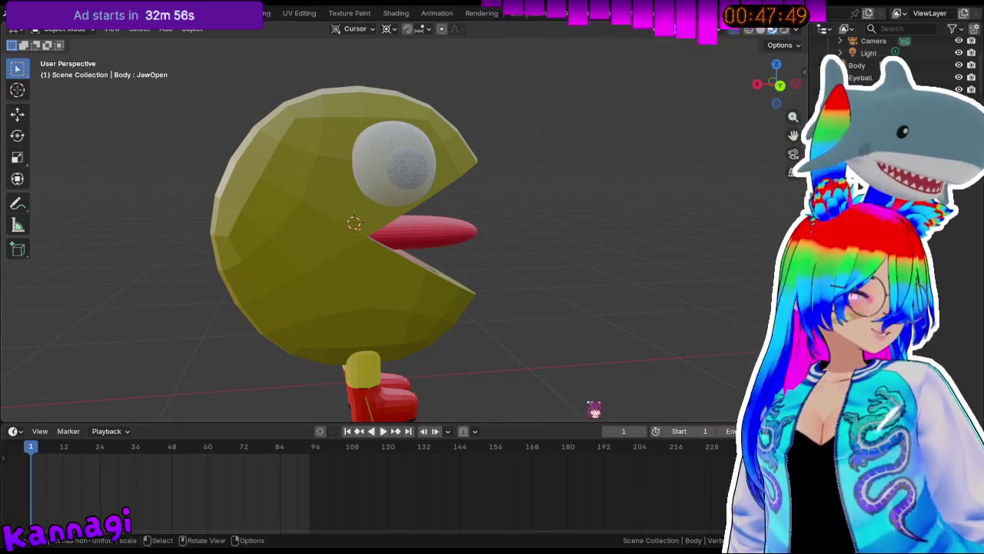
middle_click_drag(589, 334, 556, 333)
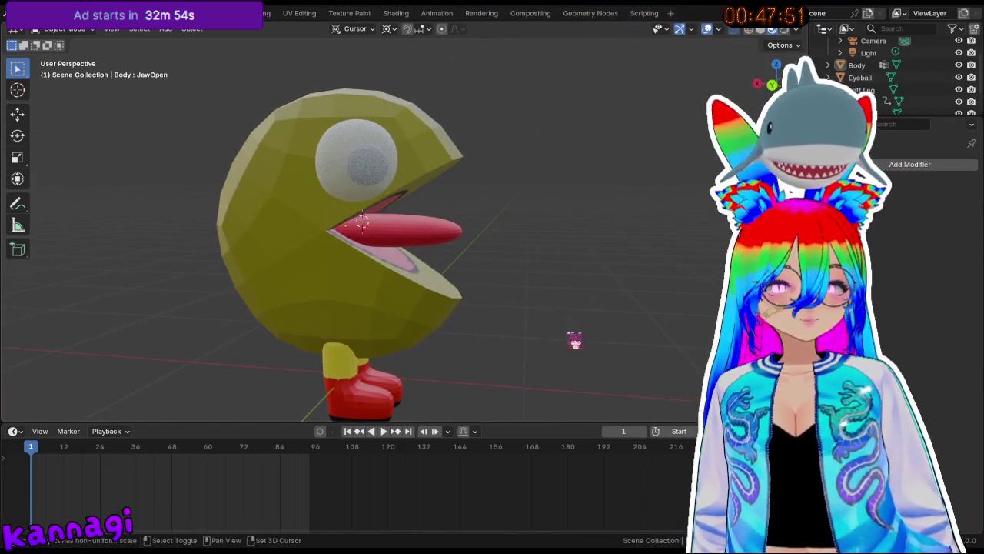
key("Tab")
middle_click_drag(415, 281, 547, 355)
key("Tab")
key("Tab")
left_click(58, 29)
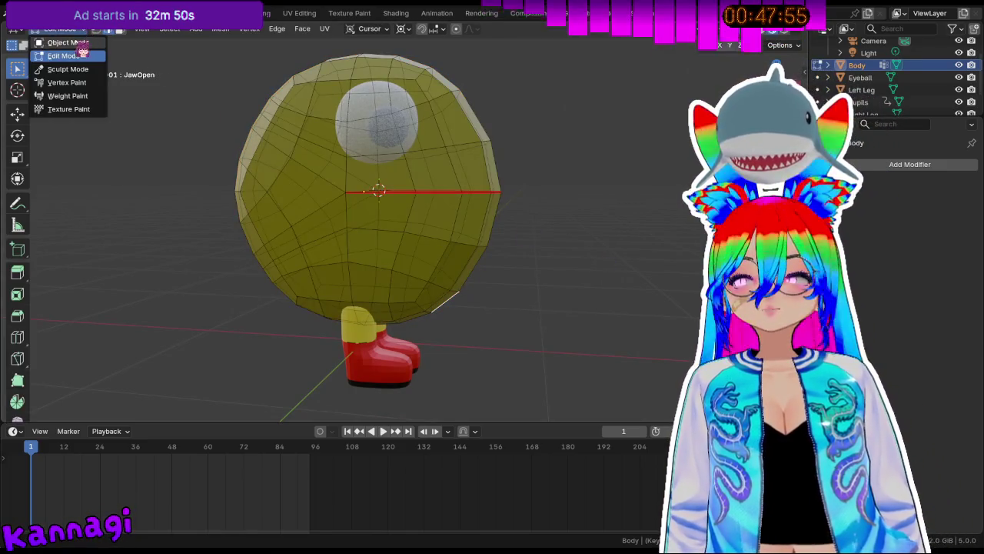
left_click(50, 37)
left_click(895, 331)
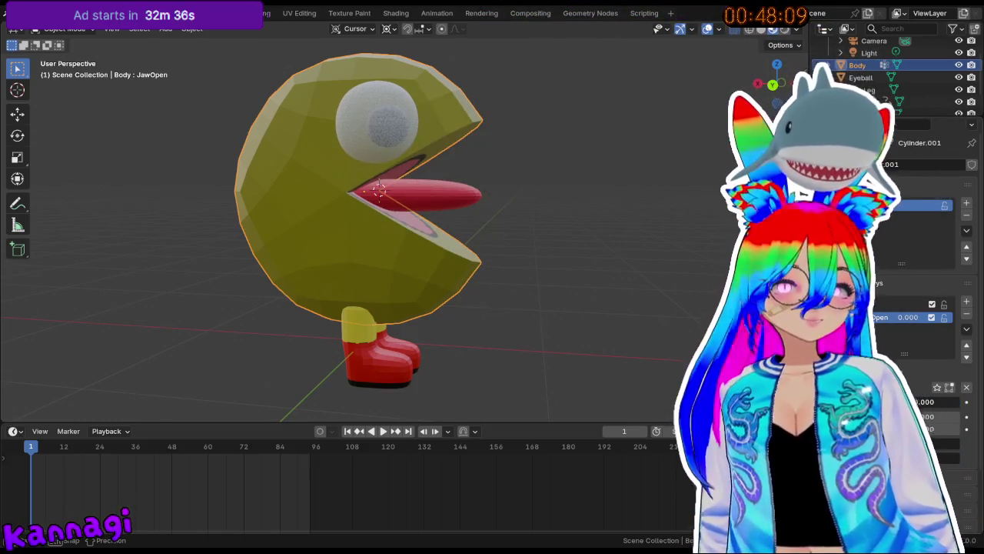
mouse_move(907, 317)
left_mouse_down()
mouse_move(946, 317)
mouse_move(869, 317)
left_mouse_up()
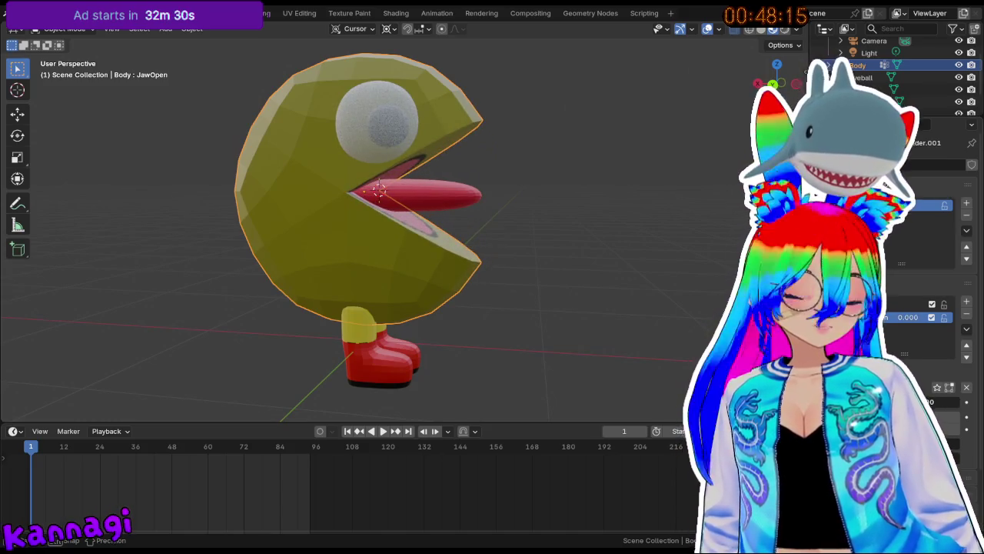
left_click(469, 196)
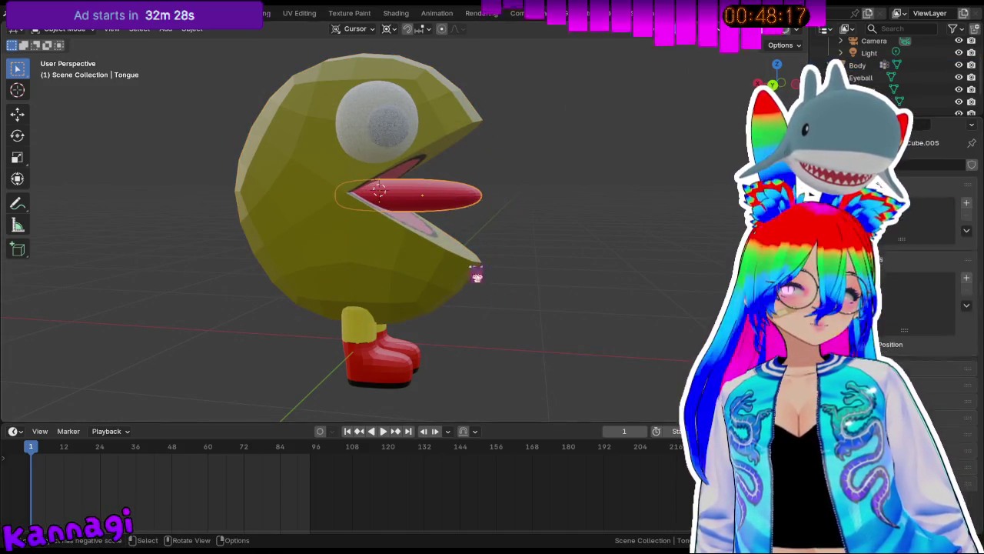
Move the tongue about 0.05 m along X so it sits in the mouth.
key("g")
key("x")
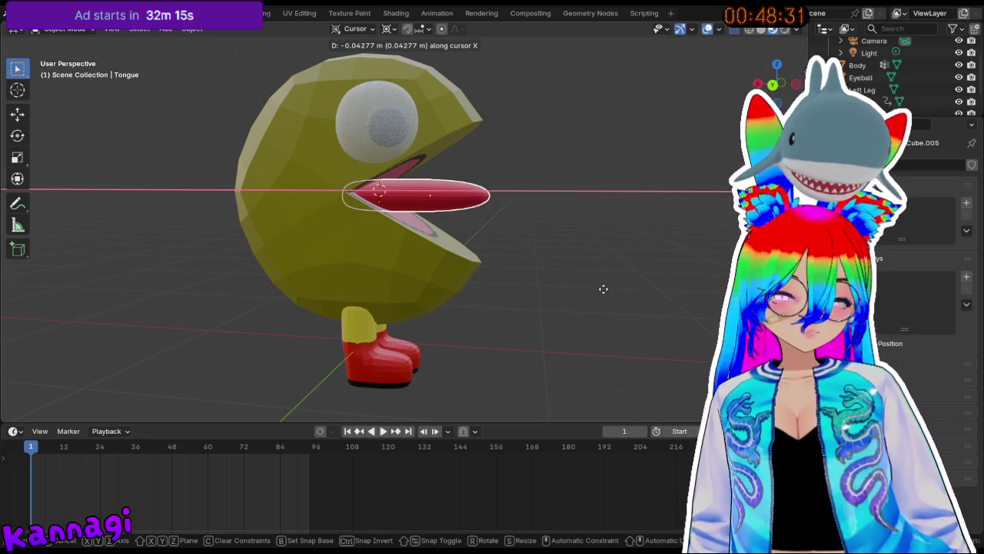
left_click(589, 289)
mouse_move(589, 241)
middle_mouse_down()
mouse_move(391, 274)
mouse_move(406, 232)
middle_mouse_up()
mouse_move(310, 207)
middle_mouse_down()
mouse_move(479, 223)
mouse_move(481, 206)
middle_mouse_up()
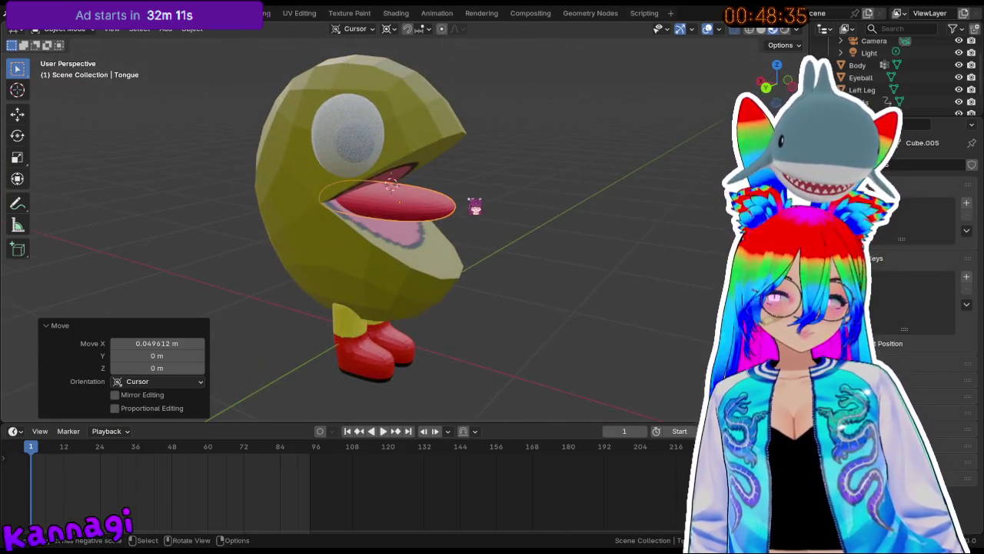
Inspect the tongue mesh in Edit Mode, then go back to Object Mode.
key("Tab")
mouse_move(419, 221)
middle_mouse_down()
mouse_move(497, 193)
mouse_move(371, 207)
mouse_move(400, 209)
mouse_move(370, 216)
mouse_move(521, 210)
mouse_move(411, 222)
mouse_move(565, 202)
middle_mouse_up()
key("Tab")
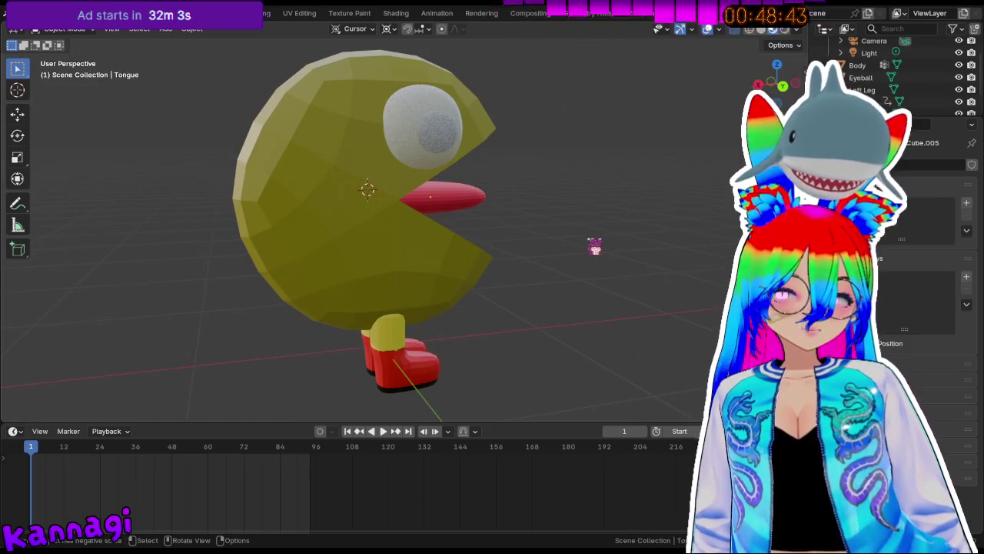
middle_click_drag(593, 246, 484, 226)
Select the body and check its modifiers and PacMan_SKIN material.
left_click(296, 231)
middle_click_drag(297, 231, 369, 245)
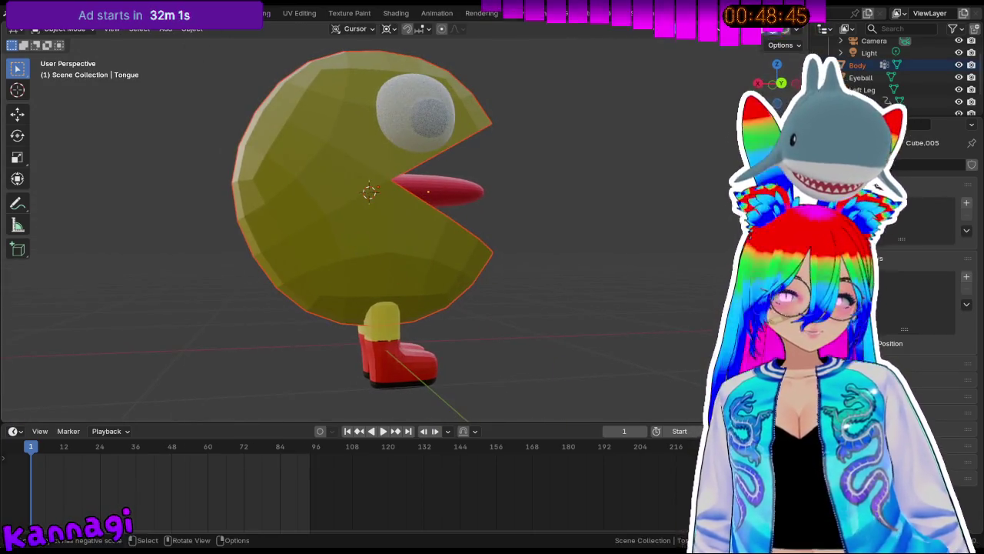
left_click(894, 231)
left_click(894, 315)
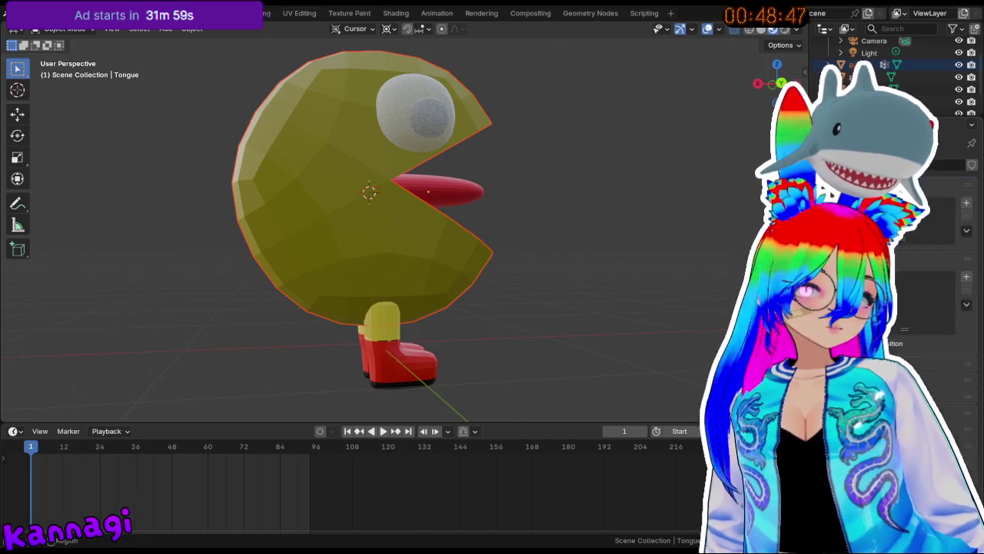
left_click(453, 219)
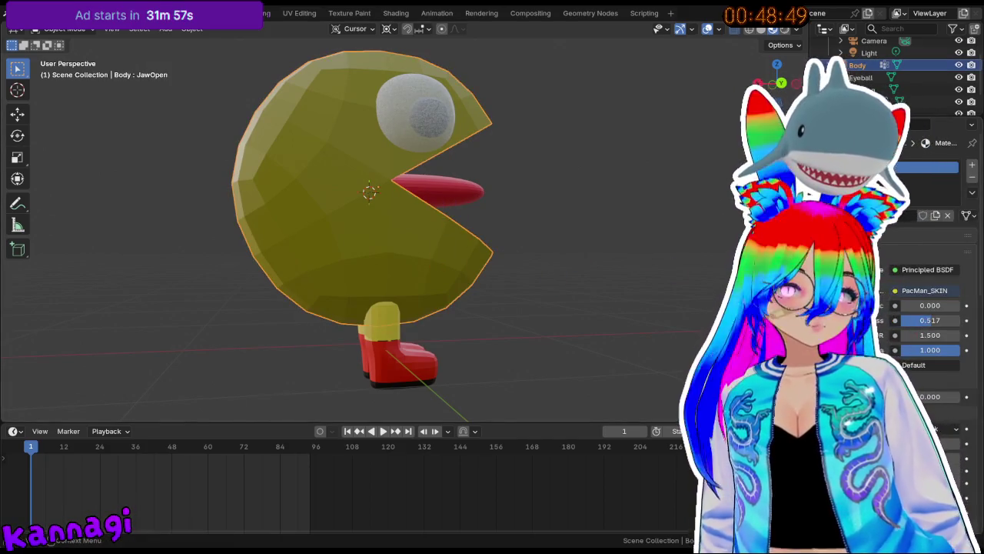
Preview JawOpen at 0.543, reset it to 0.000, and bring up the Add menu.
left_click(893, 300)
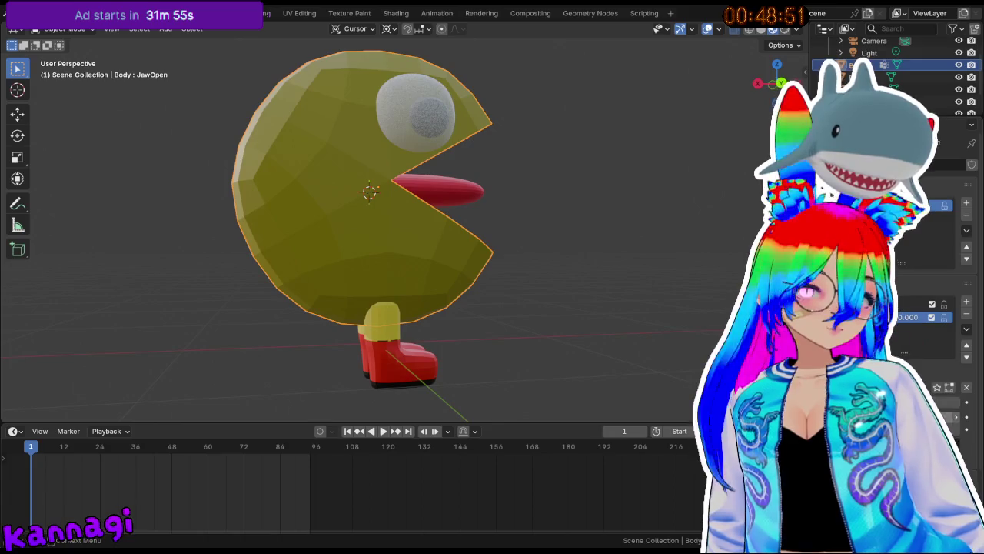
mouse_move(907, 316)
left_mouse_down()
mouse_move(953, 317)
mouse_move(876, 317)
left_mouse_up()
middle_click_drag(560, 275, 518, 285)
mouse_move(566, 265)
middle_mouse_down()
mouse_move(493, 270)
mouse_move(494, 242)
middle_mouse_up()
key("shift+a")
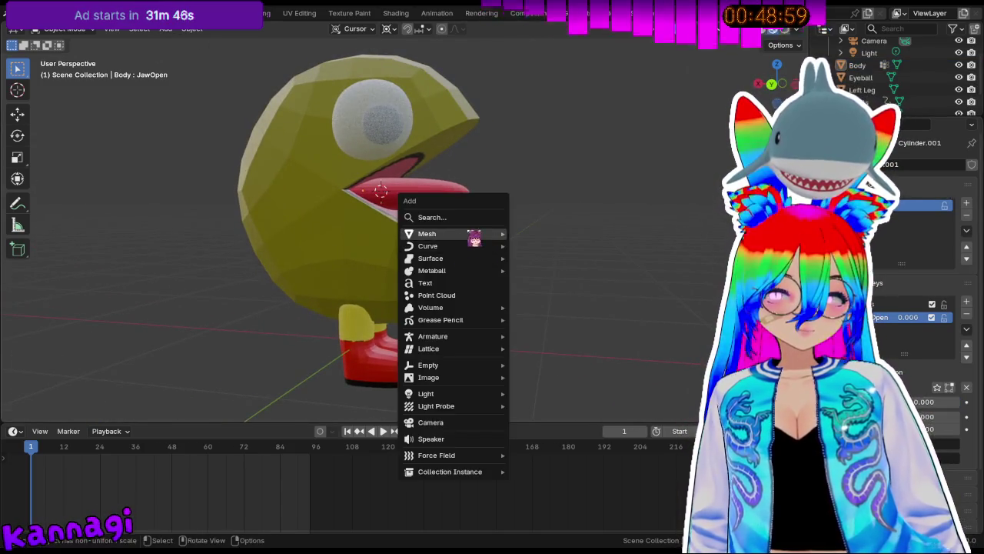
mouse_move(433, 336)
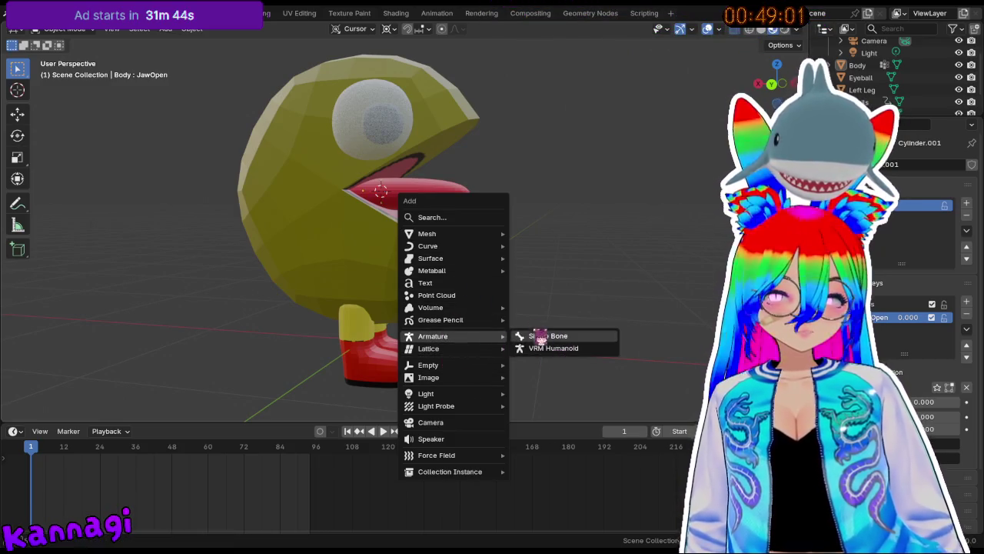
Add a single-bone armature and move it 0.72667 m along X and -0.24441 m along Y.
left_click(569, 336)
middle_click_drag(373, 226, 542, 200)
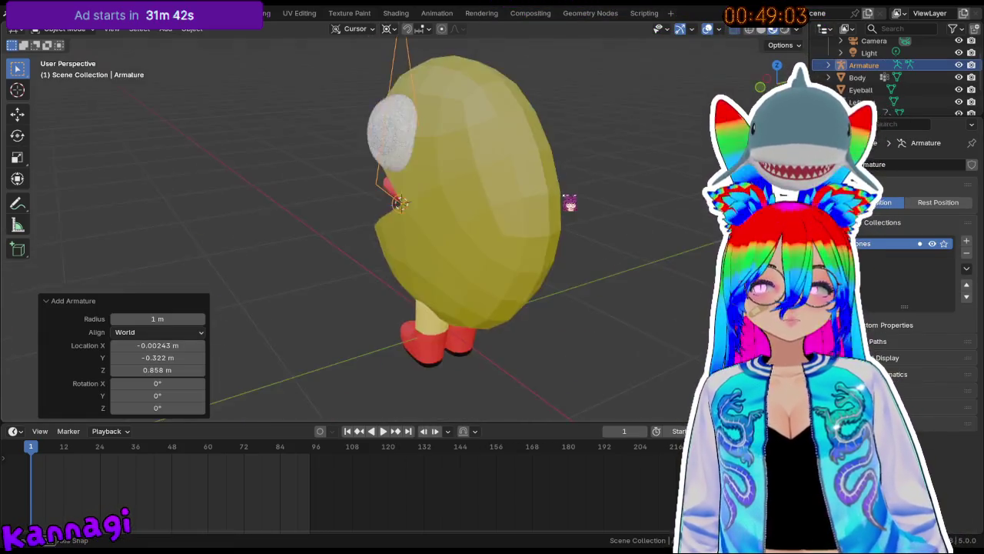
key("g")
key("x")
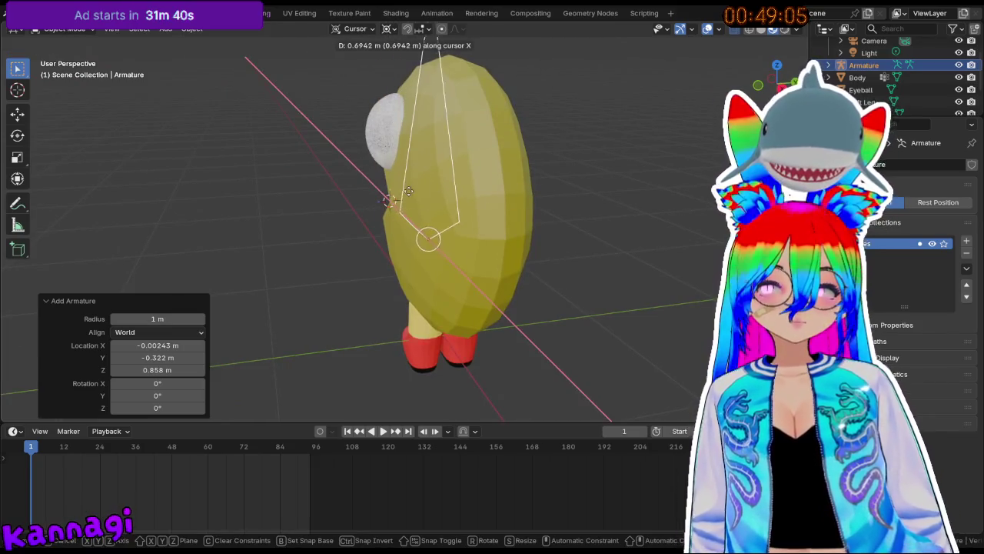
left_click(408, 191)
middle_click_drag(411, 203, 511, 203)
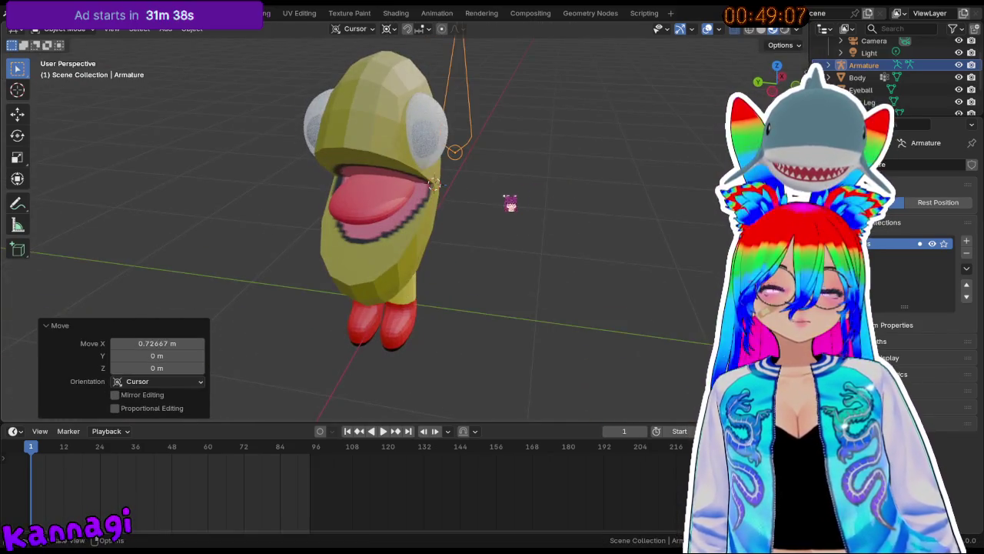
key("g")
key("y")
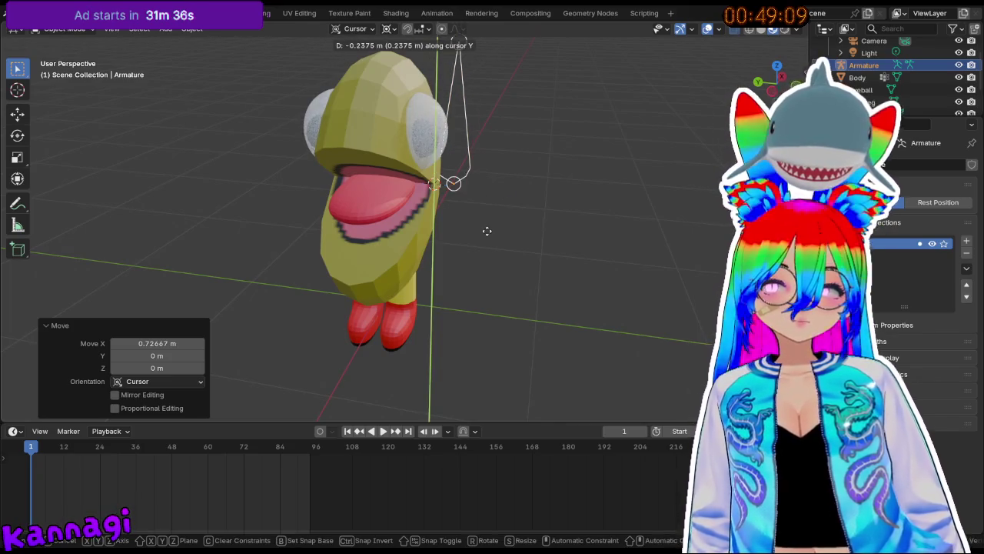
left_click(487, 231)
Reposition the armature with several X-axis moves to bring it into the body.
middle_click_drag(487, 230, 391, 176)
key("g")
key("x")
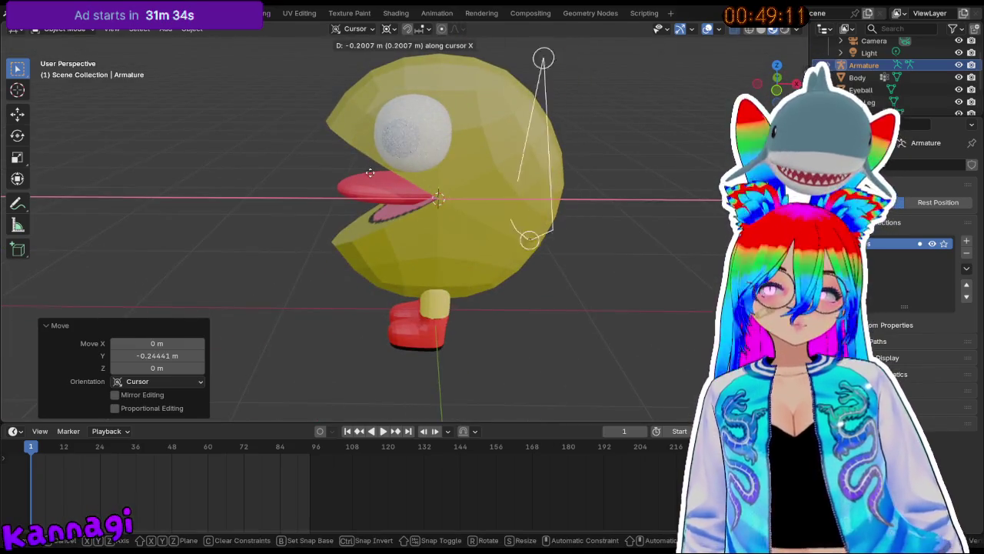
left_click(318, 179)
mouse_move(318, 179)
middle_mouse_down()
mouse_move(446, 165)
mouse_move(370, 198)
middle_mouse_up()
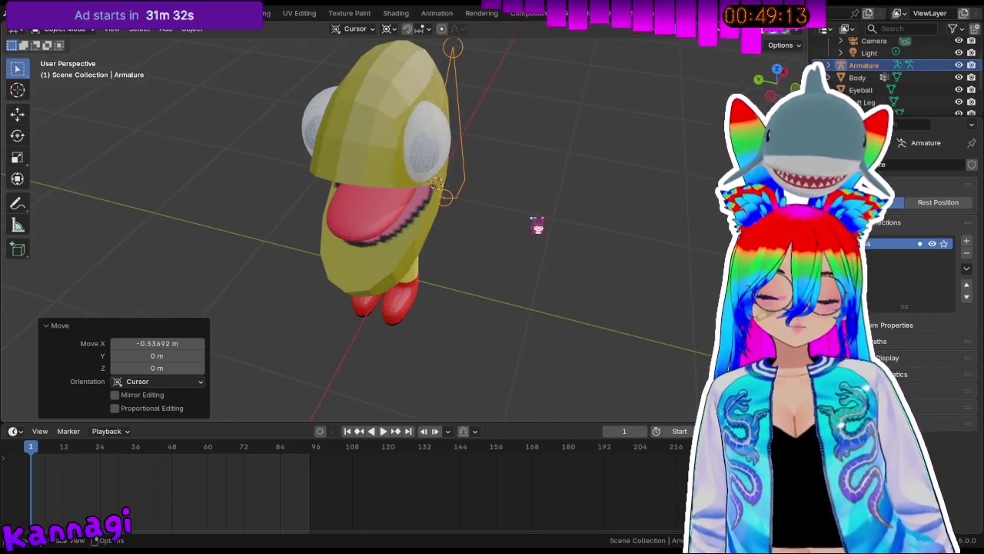
key("g")
key("x")
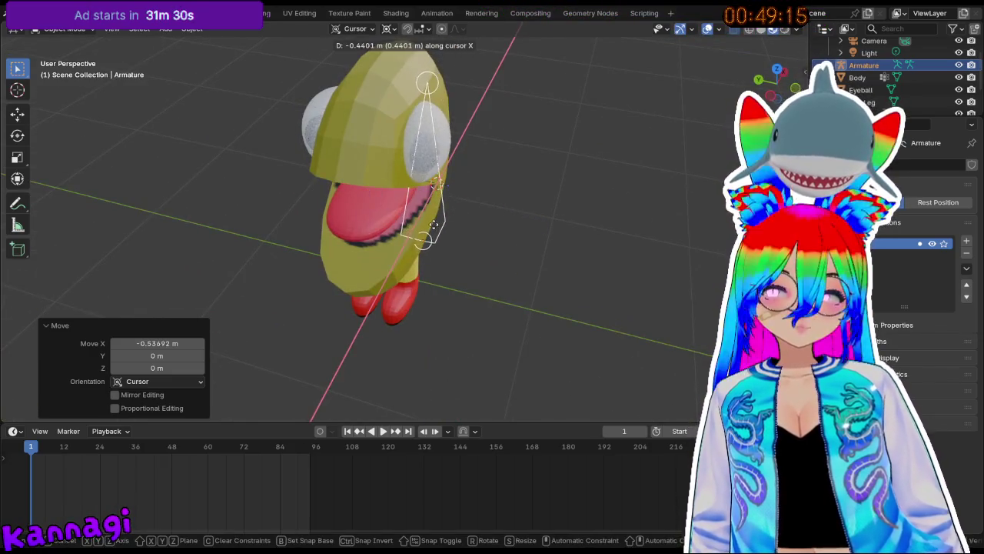
left_click(434, 224)
middle_click_drag(435, 225, 408, 208)
key("g")
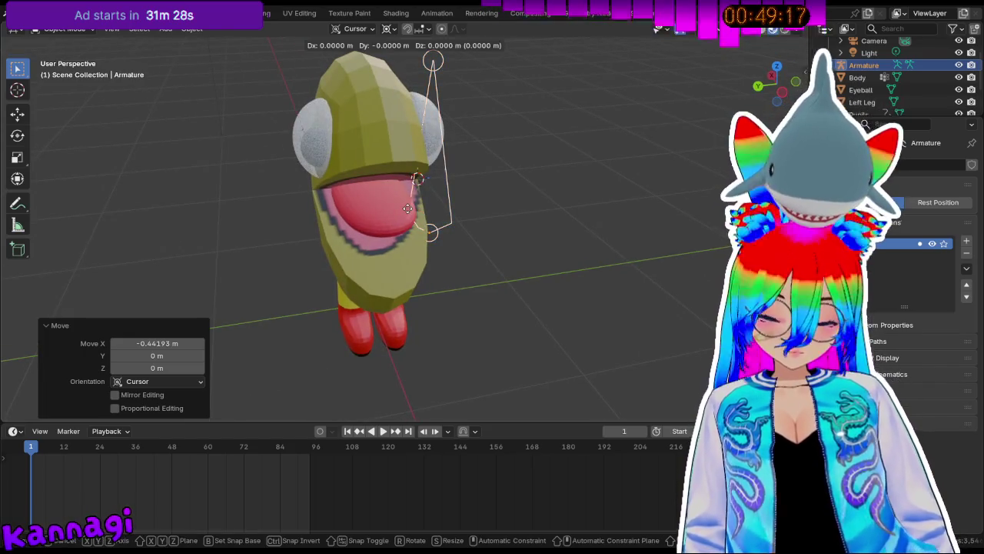
key("x")
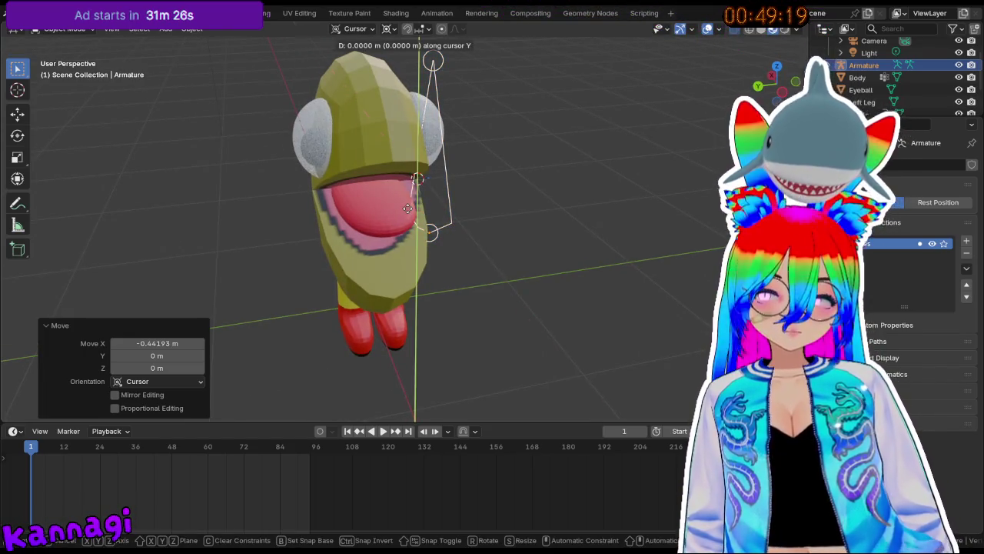
left_click(343, 211)
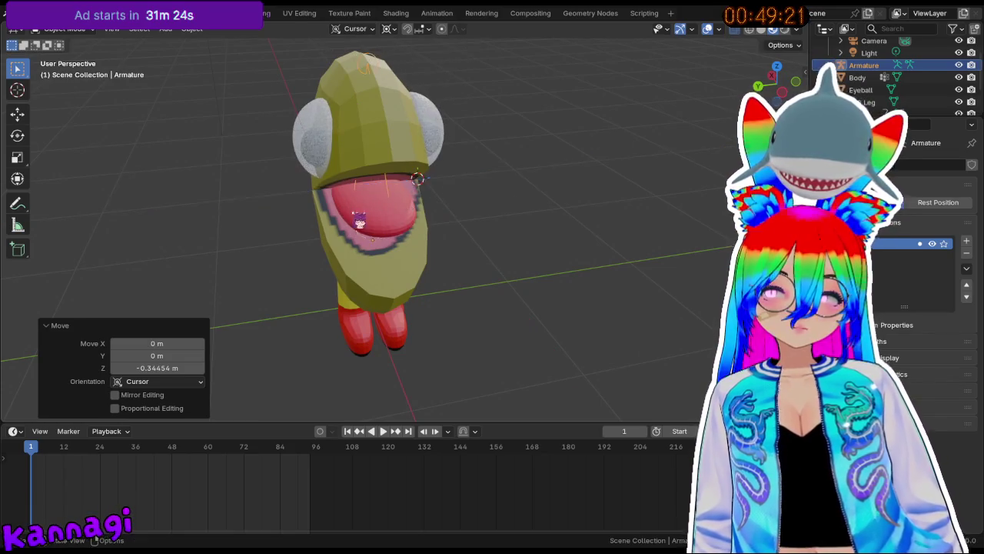
Shift the armature once more along X and switch the display to wireframe.
middle_click_drag(344, 212, 375, 161)
key("g")
key("x")
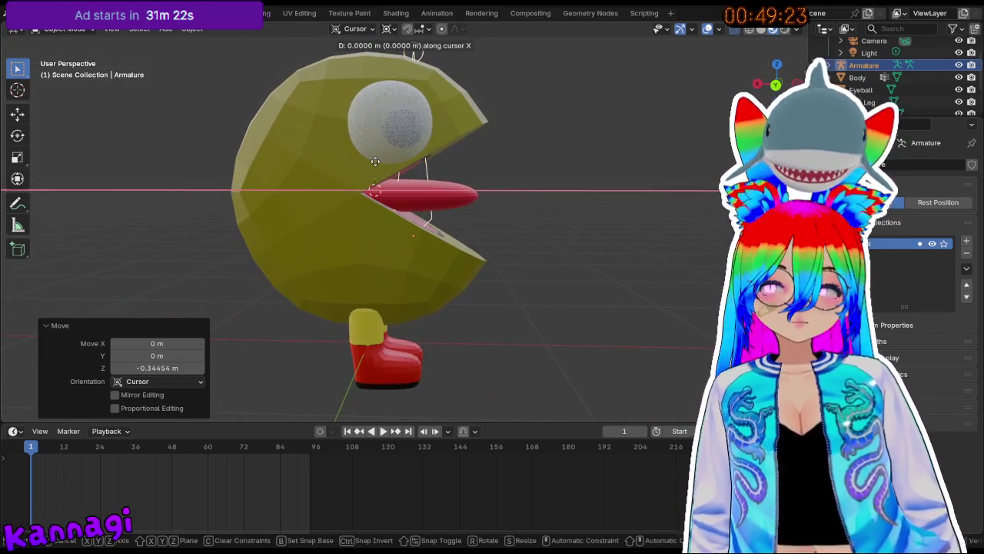
left_click(333, 163)
mouse_move(333, 164)
middle_mouse_down()
mouse_move(415, 176)
mouse_move(448, 162)
mouse_move(452, 148)
middle_mouse_up()
key("shift+z")
key("g")
key("z")
key("Escape")
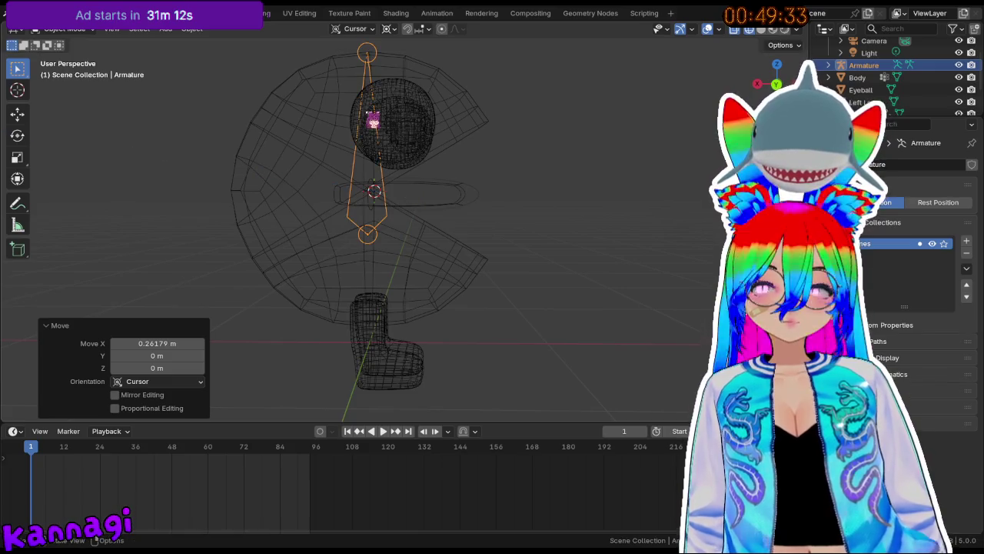
Shrink the armature to 0.687 scale and move it 1.9039 m along X.
key("s")
left_click(369, 100)
mouse_move(407, 136)
middle_mouse_down()
mouse_move(285, 150)
mouse_move(313, 150)
middle_mouse_up()
key("KP_1")
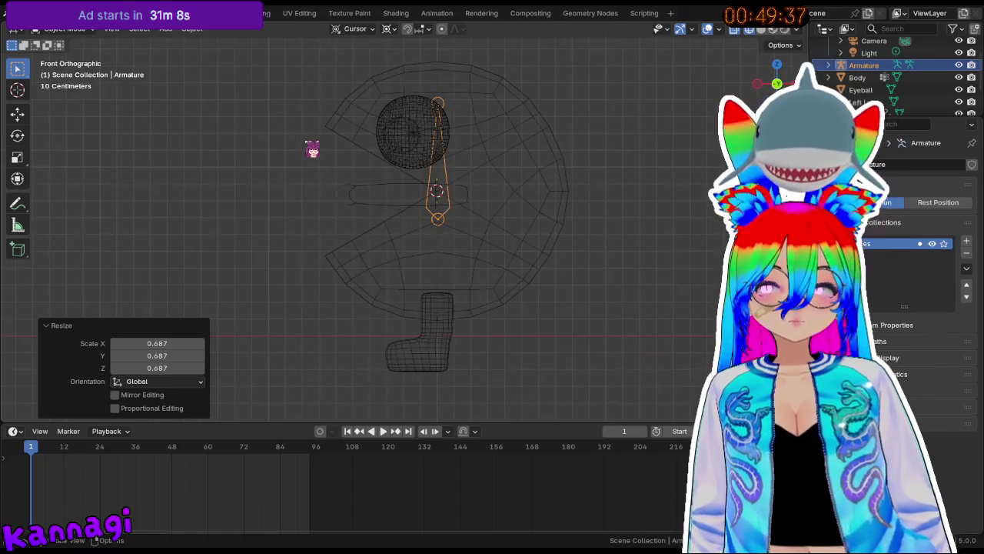
key("KP_3")
key("g")
key("x")
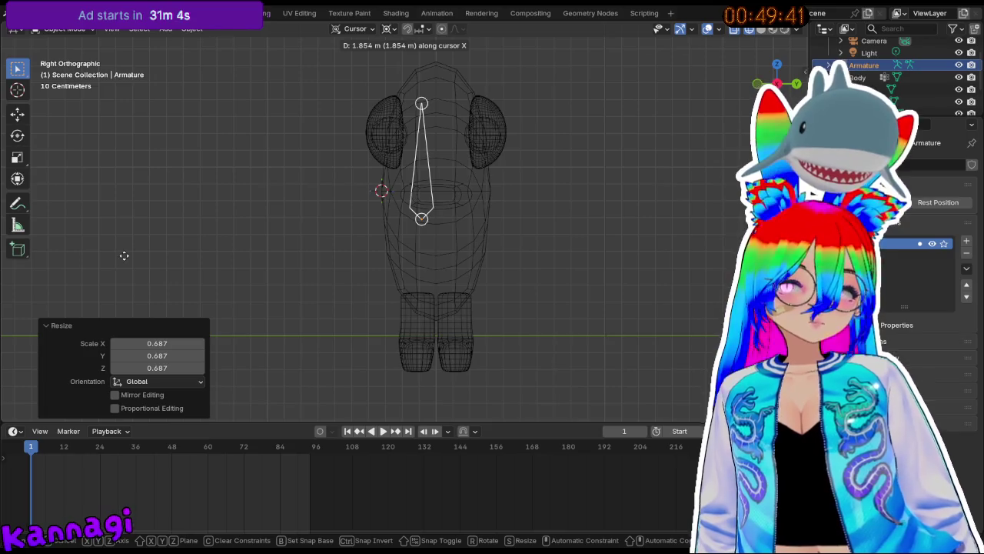
key("Return")
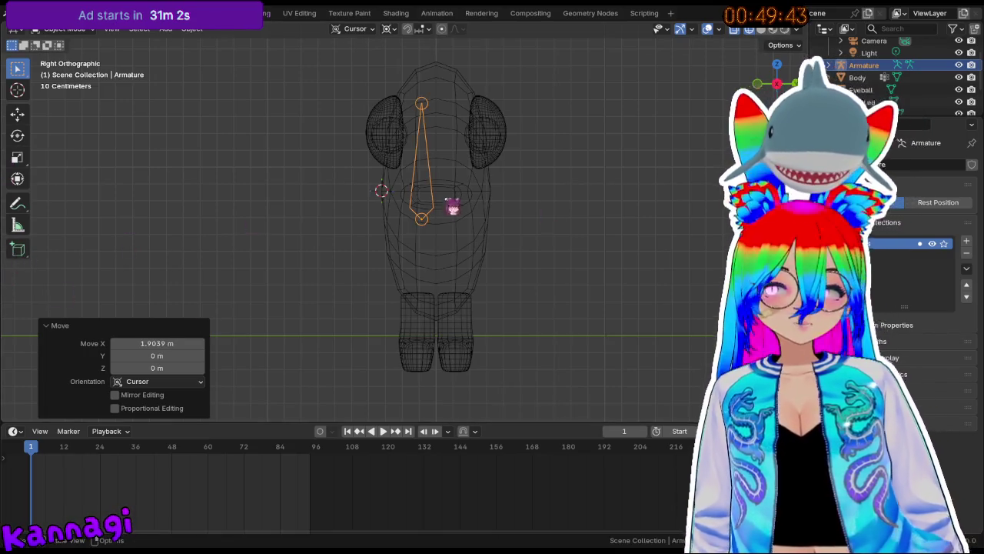
Set transform orientation to Global, choose a pivot point, and set Location Y to 0.
left_click(859, 254)
left_click(355, 29)
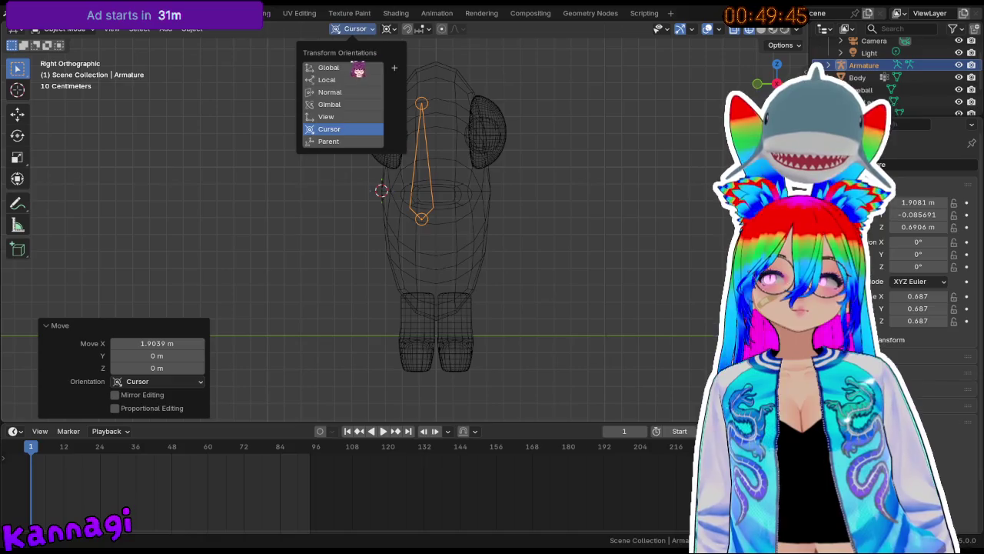
left_click(362, 66)
left_click(389, 29)
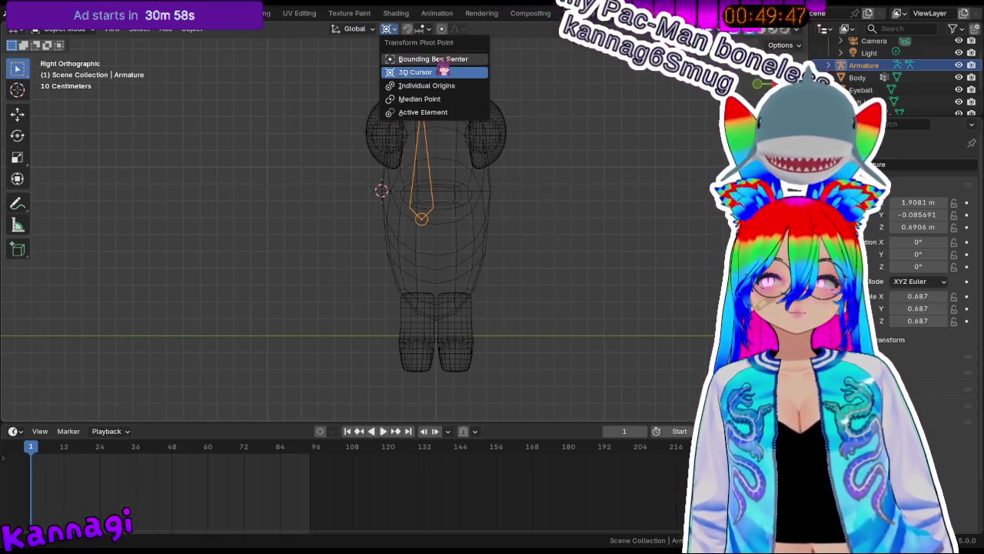
left_click(439, 59)
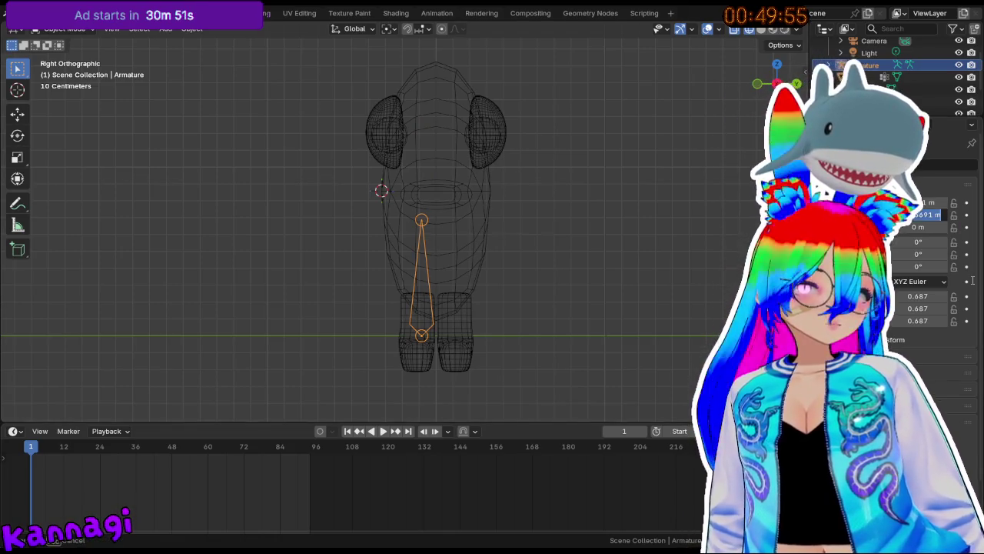
key("Return")
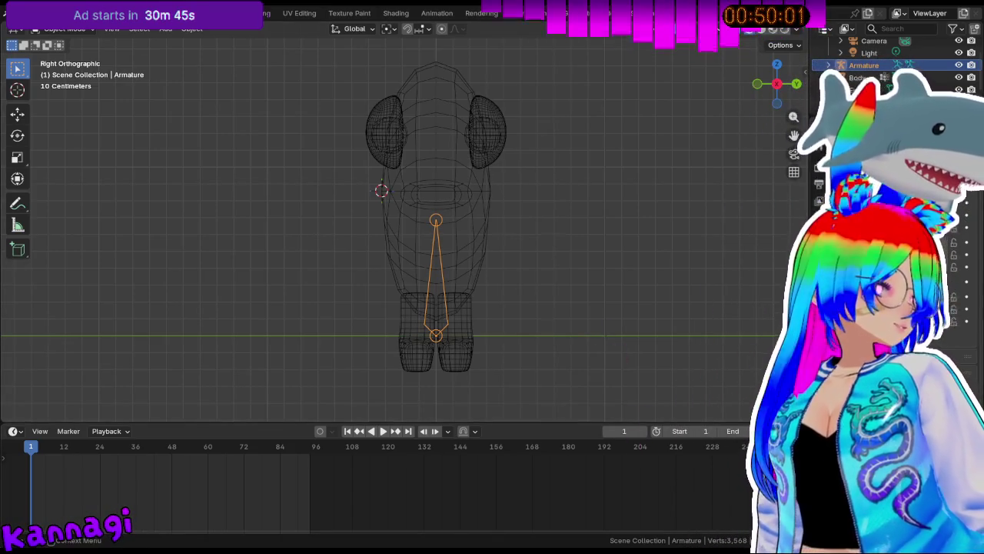
Move the armature -1.8646 m along global X so the bone reaches the leg.
mouse_move(560, 254)
middle_mouse_down()
mouse_move(483, 221)
mouse_move(591, 235)
middle_mouse_up()
key("g")
key("x")
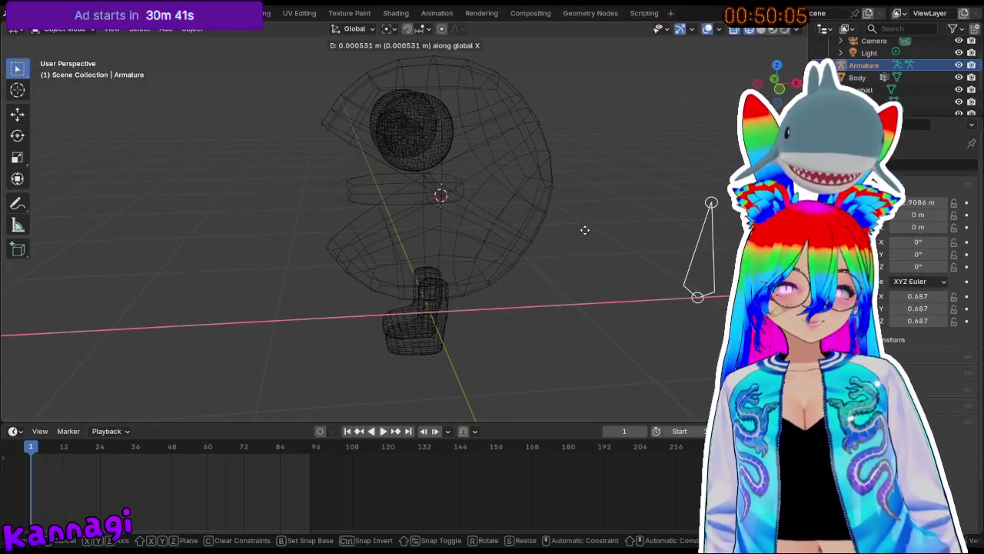
left_click(332, 281)
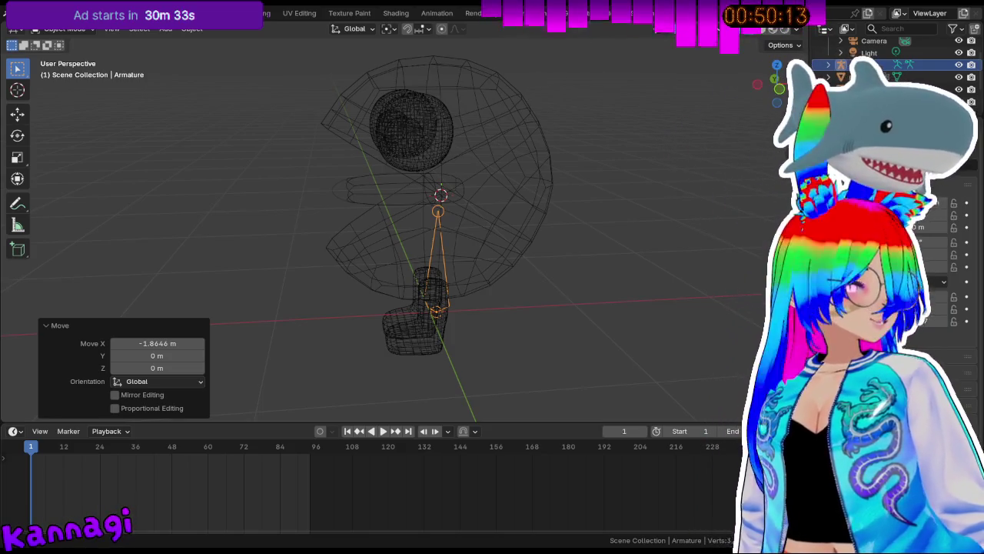
mouse_move(492, 231)
middle_mouse_down()
mouse_move(278, 243)
mouse_move(307, 243)
middle_mouse_up()
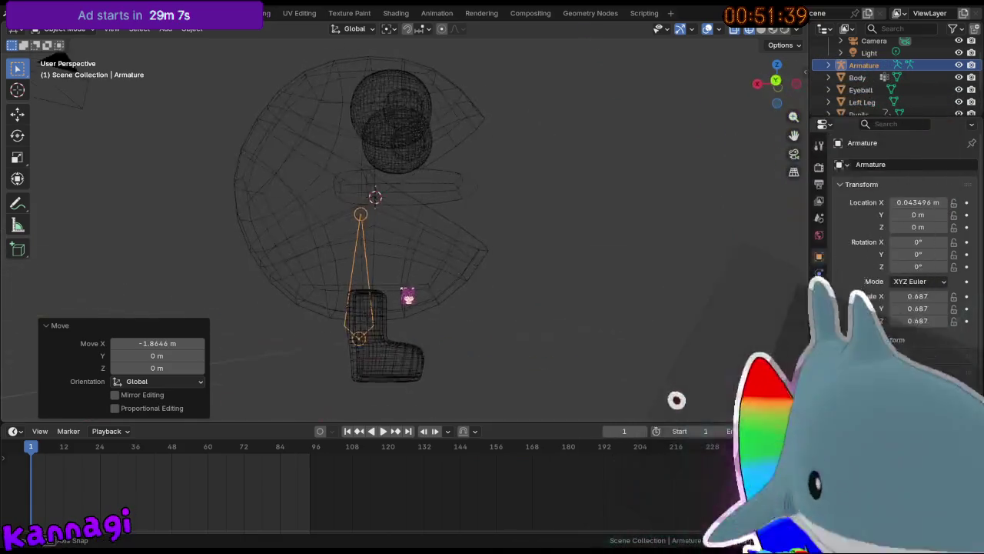
Move the armature vertically, then fix its Z location at 0.
middle_click_drag(402, 301, 448, 310)
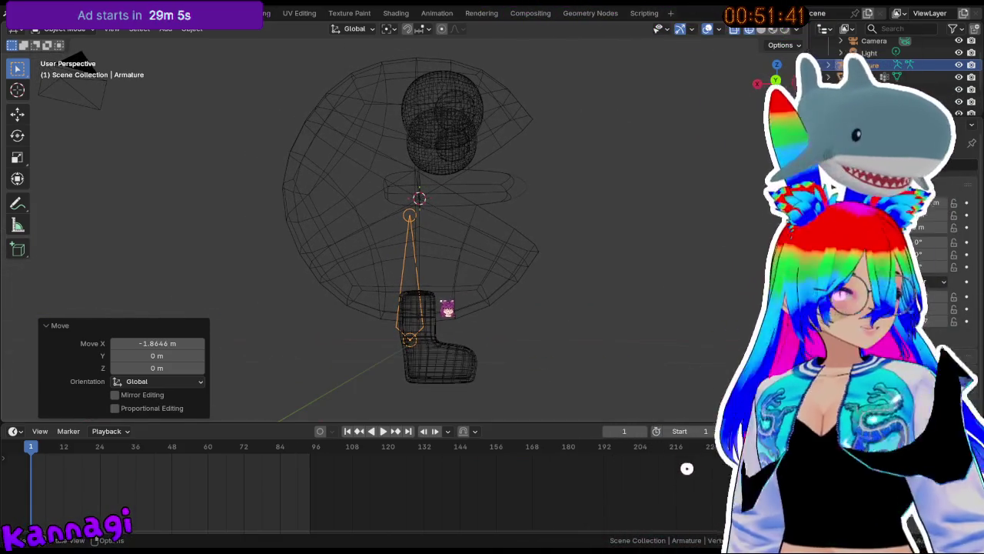
key("g")
key("z")
left_click(433, 337)
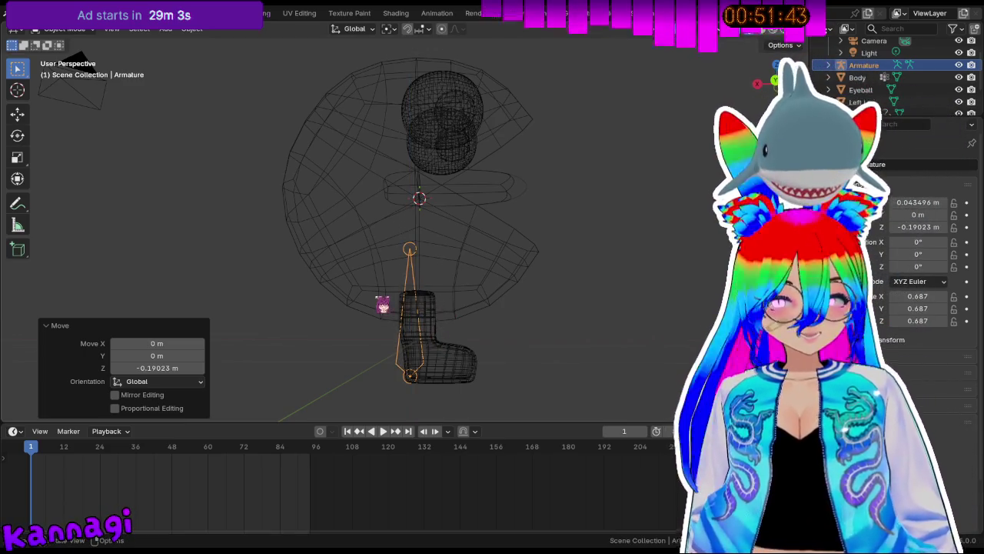
key("z")
left_click(377, 297)
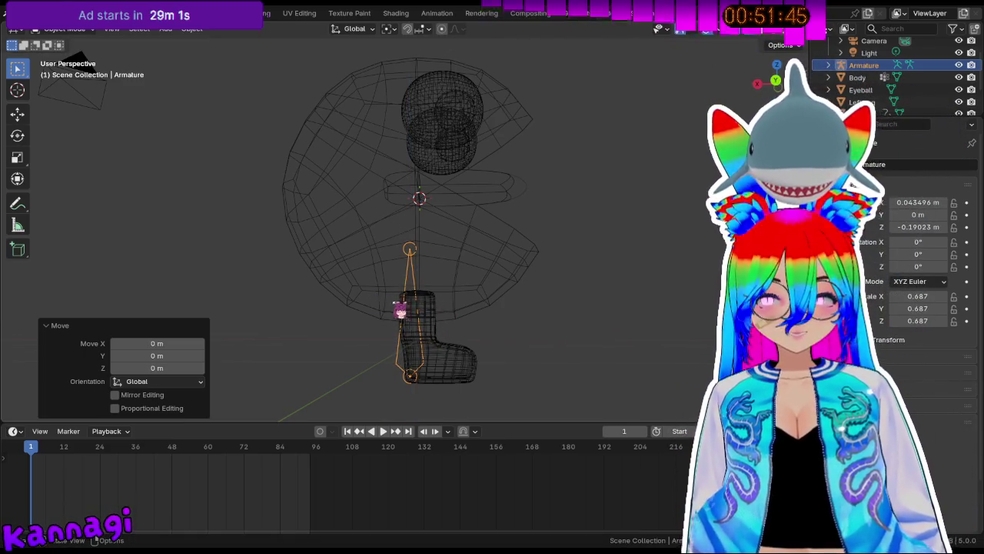
double_click(923, 227)
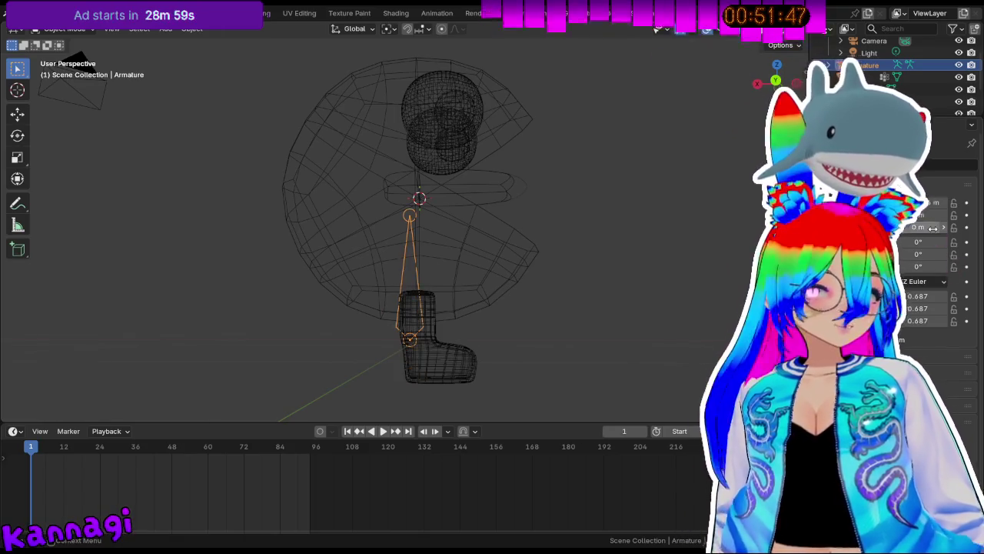
type("0")
key("Return")
Select the Right Leg and add the Body to the selection.
mouse_move(274, 220)
middle_mouse_down()
mouse_move(345, 211)
mouse_move(441, 282)
mouse_move(427, 258)
mouse_move(341, 218)
middle_mouse_up()
left_click(418, 374)
left_click(433, 364)
left_click(442, 225, "shift")
Make the armature active and reselect every object in the scene.
middle_click_drag(276, 161, 292, 202)
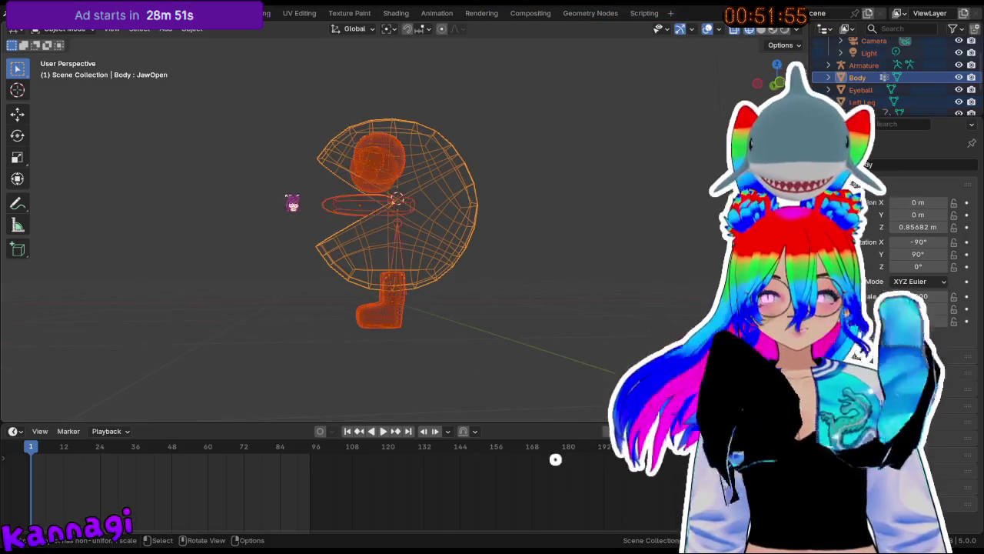
key("a")
left_click(864, 65, "ctrl")
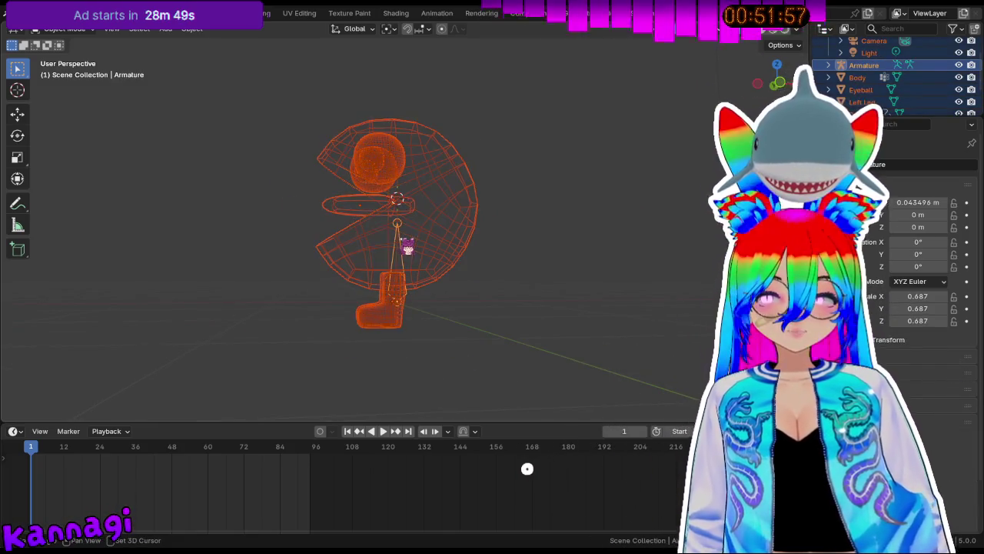
left_click_drag(263, 100, 598, 407)
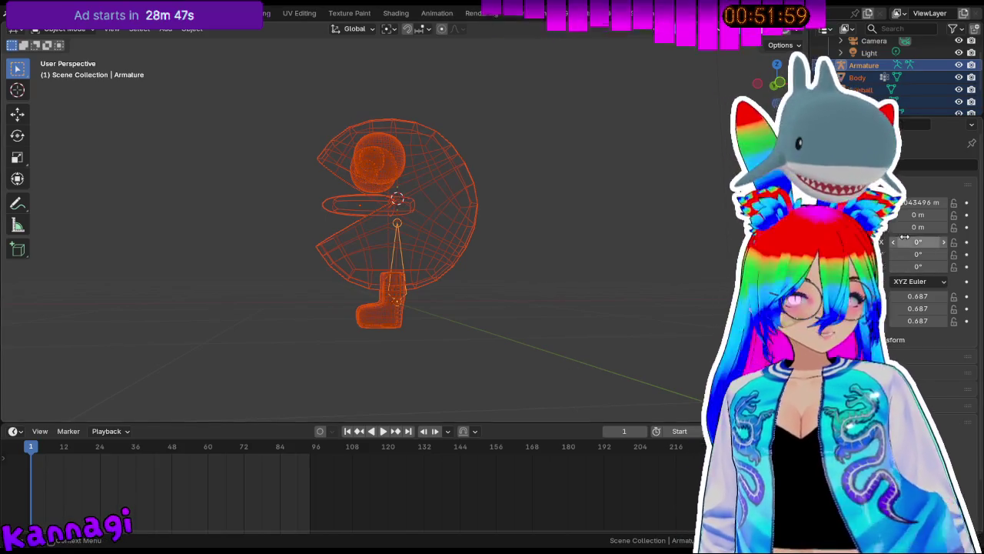
key("alt+a")
key("a")
middle_click_drag(387, 202, 373, 246)
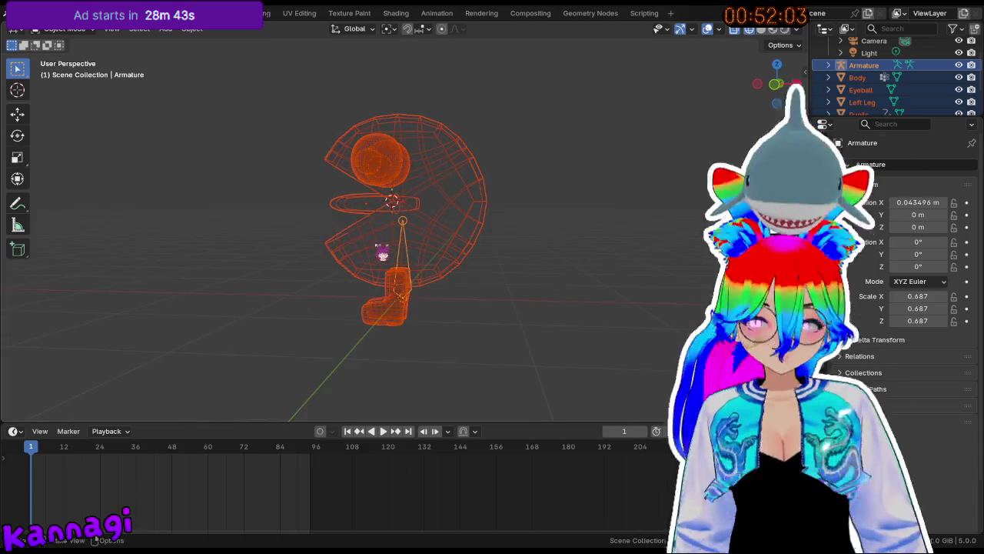